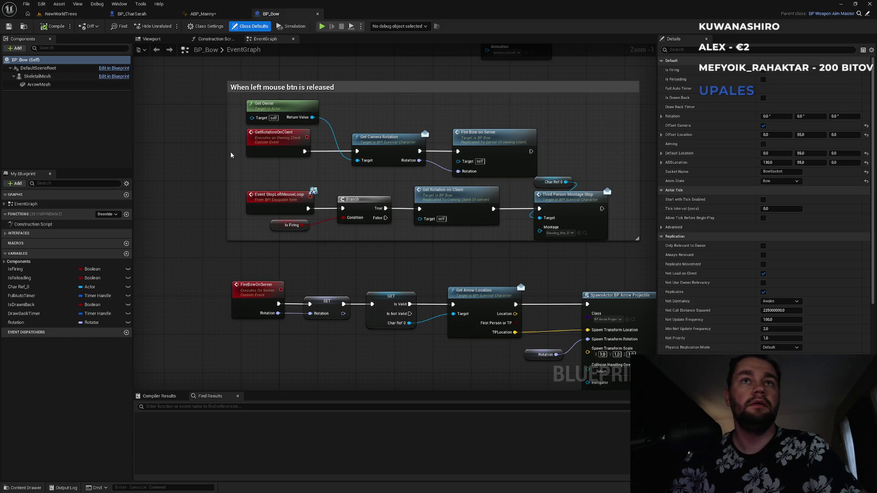
# From the BP_CharSarah blueprint, open the BP_ThirdPersonCharacter blueprint.
pyautogui.click(137, 14)
pyautogui.moveTo(153, 169); pyautogui.dragTo(351, 228)
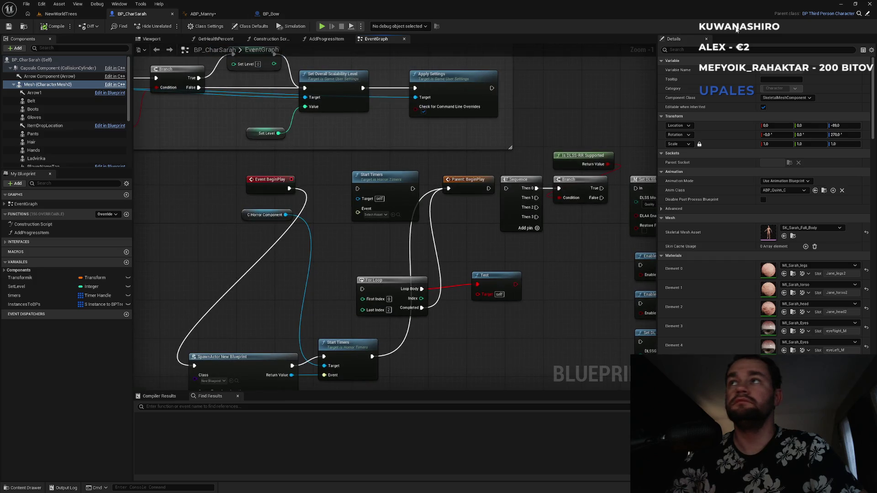
pyautogui.doubleClick(236, 70)
# Place the BP_ThirdPersonCharacter tab before ABP_Manny and show its main Event Graph.
pyautogui.moveTo(270, 10); pyautogui.dragTo(214, 12)
pyautogui.scroll(-6, 286, 236)
pyautogui.click(208, 39)
pyautogui.scroll(-10, 241, 161)
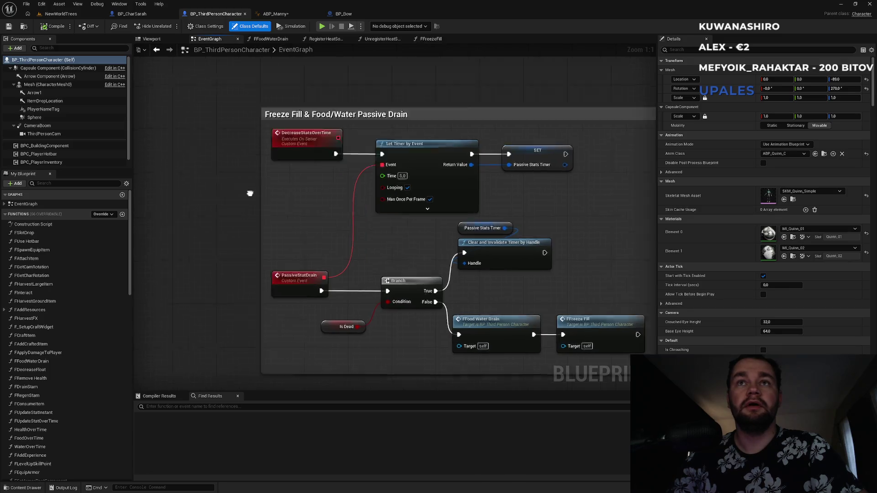
# Select the Debug Key E nodes: Add Item on Server, Make S Item Structure and BPC Player Hotbar.
pyautogui.scroll(8, 407, 239)
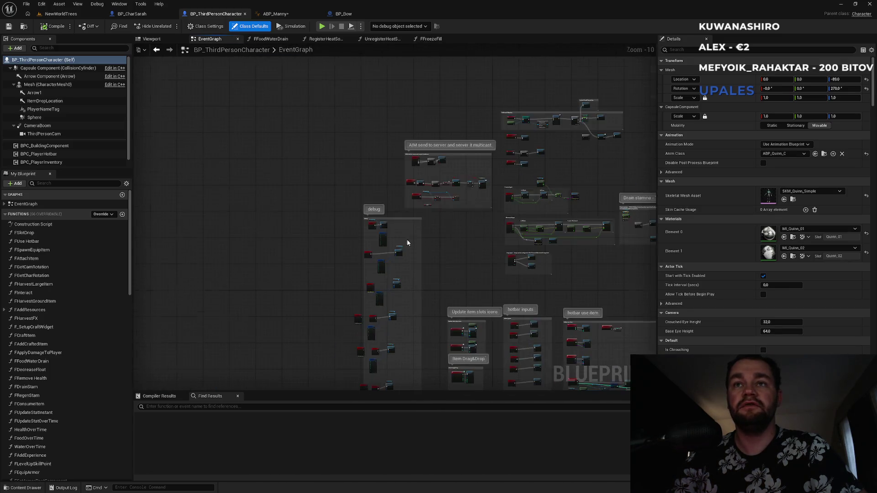
pyautogui.moveTo(425, 239); pyautogui.dragTo(410, 131)
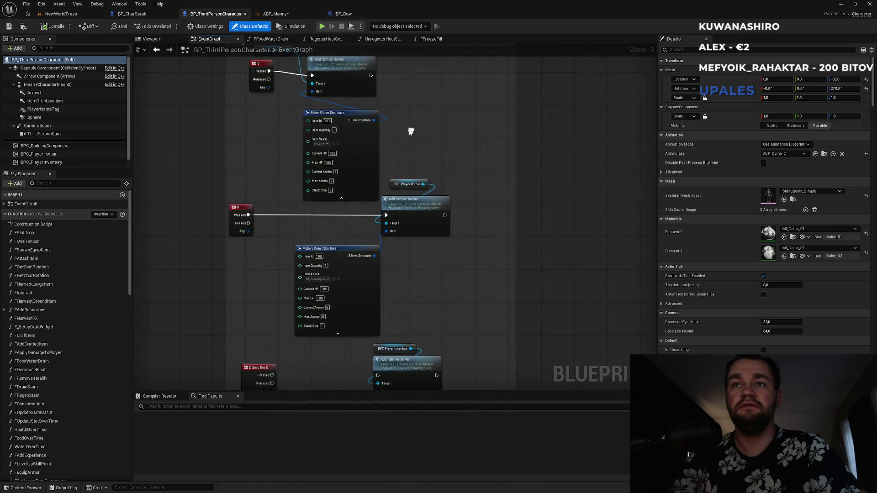
pyautogui.moveTo(415, 303)
pyautogui.mouseDown()
pyautogui.moveTo(402, 254)
pyautogui.moveTo(319, 197)
pyautogui.moveTo(280, 251)
pyautogui.mouseUp()
pyautogui.scroll(-6, 210, 154)
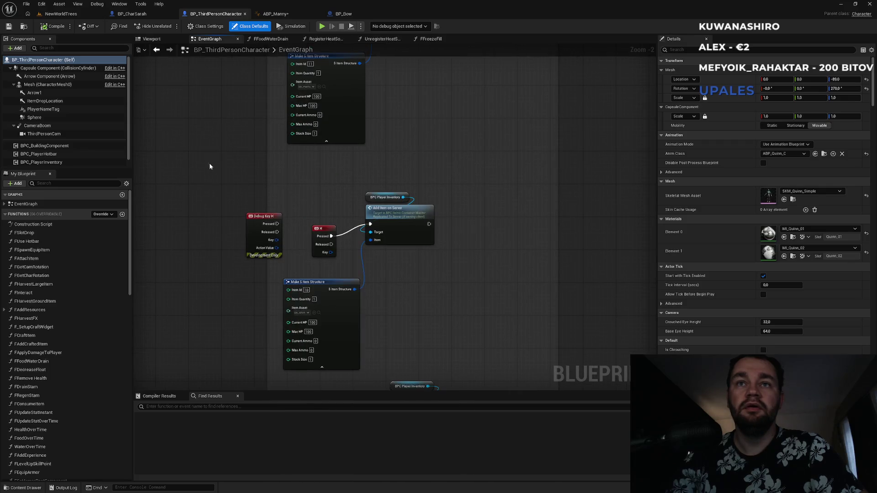
pyautogui.scroll(4, 256, 141)
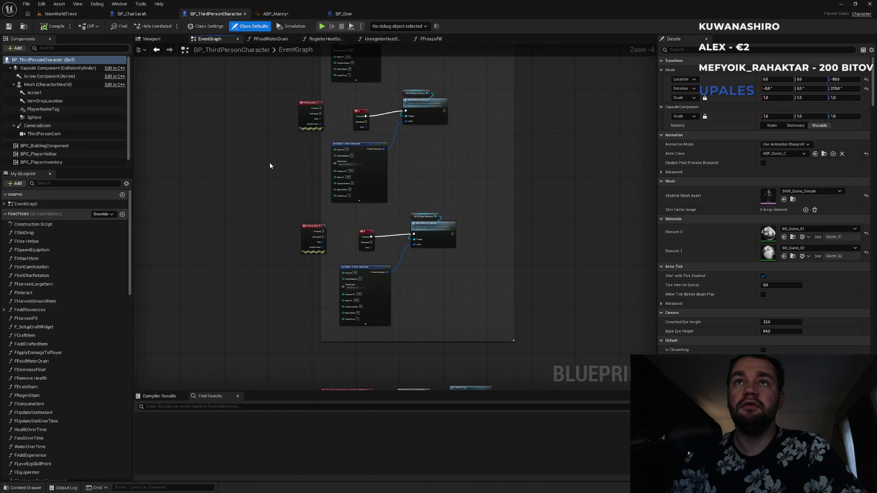
pyautogui.scroll(1, 270, 162)
pyautogui.scroll(-5, 275, 207)
pyautogui.scroll(4, 278, 151)
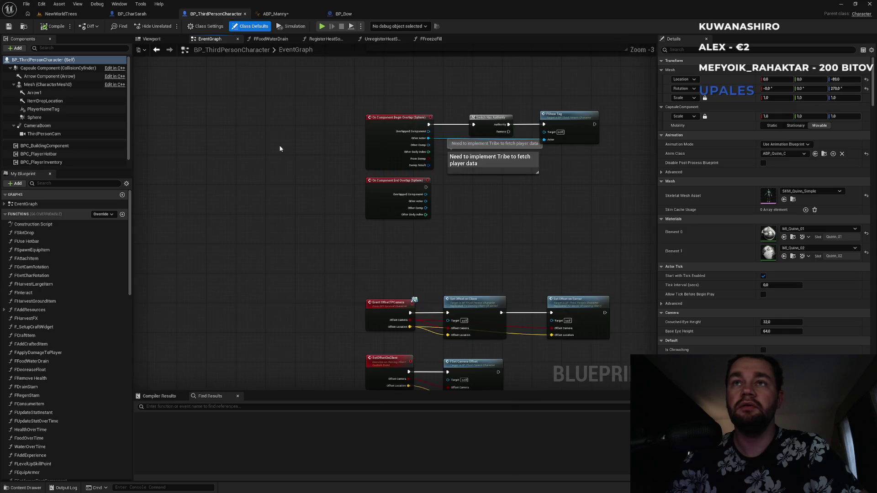
pyautogui.scroll(-4, 274, 164)
pyautogui.scroll(6, 251, 219)
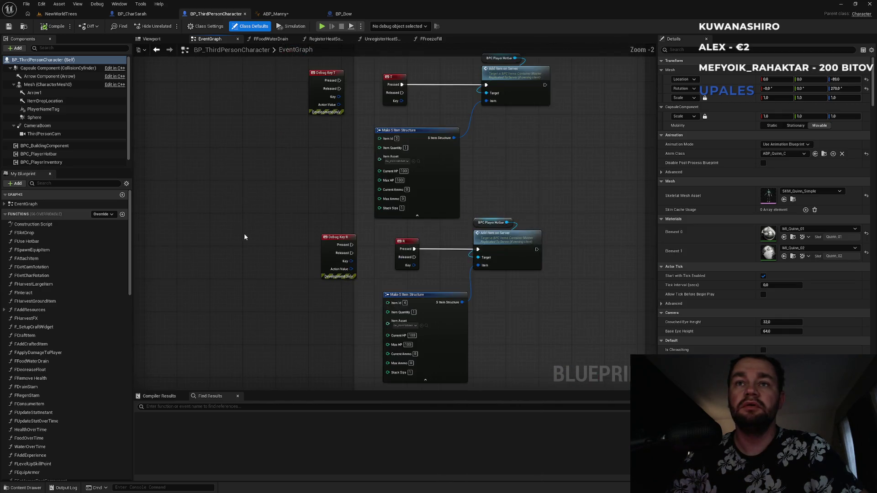
pyautogui.scroll(5, 236, 202)
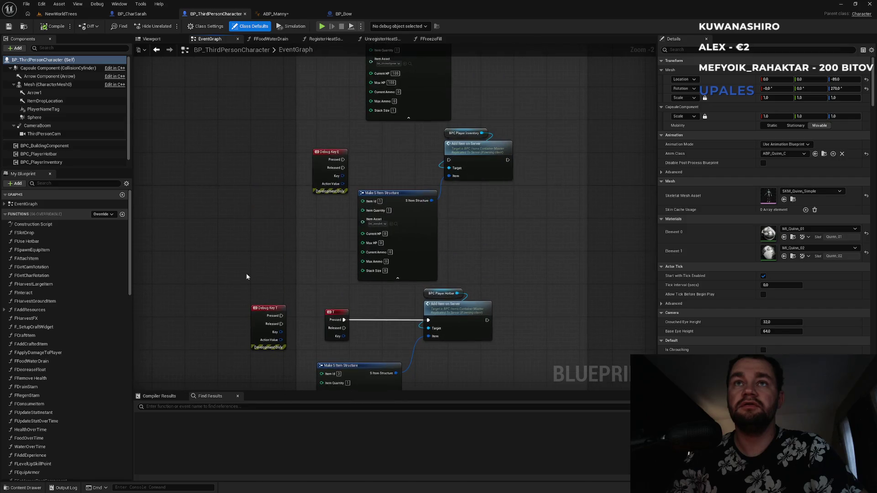
pyautogui.scroll(3, 234, 207)
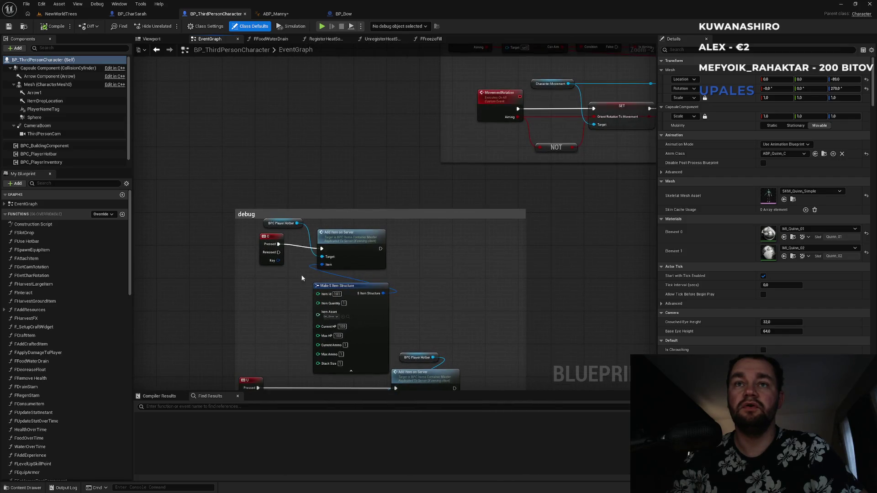
pyautogui.moveTo(421, 233); pyautogui.dragTo(314, 372)
pyautogui.keyDown('ctrl'); pyautogui.click(276, 225); pyautogui.keyUp('ctrl')
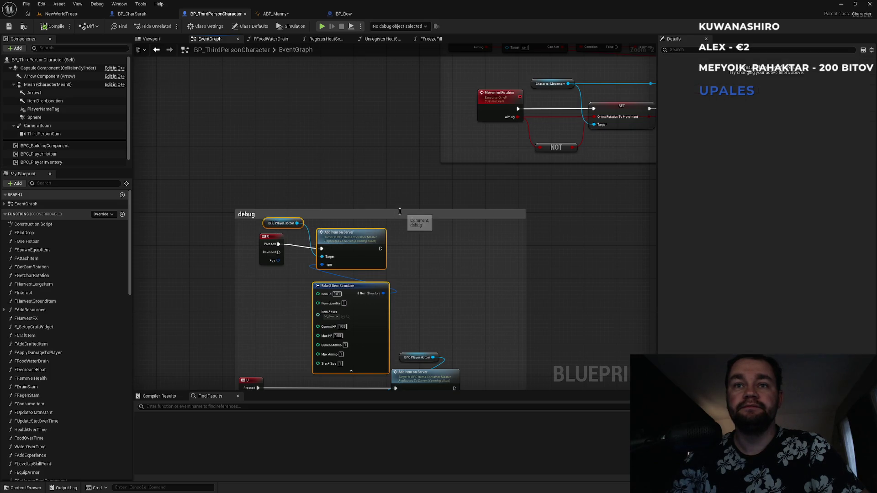
# Paste the hotbar nodes beside BeginPlay and run Add Item on Server after Set Walk Speed Normal.
pyautogui.scroll(-1, 386, 270)
pyautogui.moveTo(290, 272)
pyautogui.mouseDown()
pyautogui.moveTo(402, 211)
pyautogui.moveTo(471, 192)
pyautogui.moveTo(498, 135)
pyautogui.mouseUp()
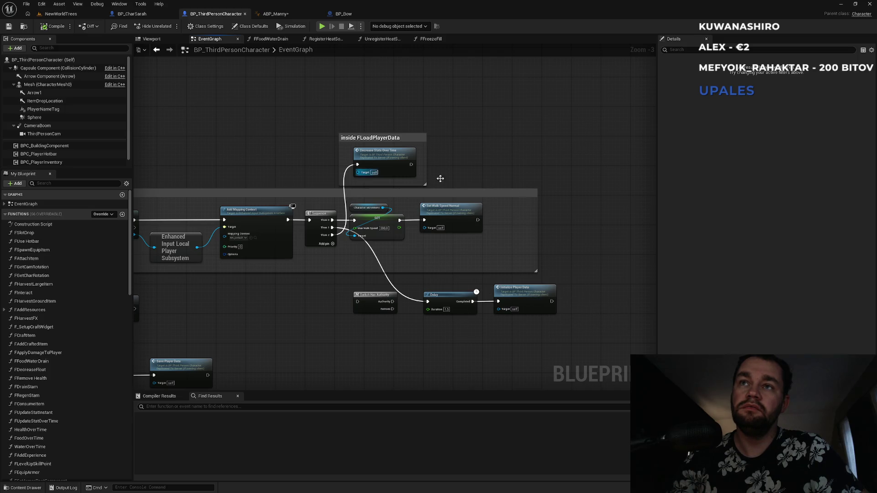
pyautogui.moveTo(519, 173); pyautogui.dragTo(446, 149)
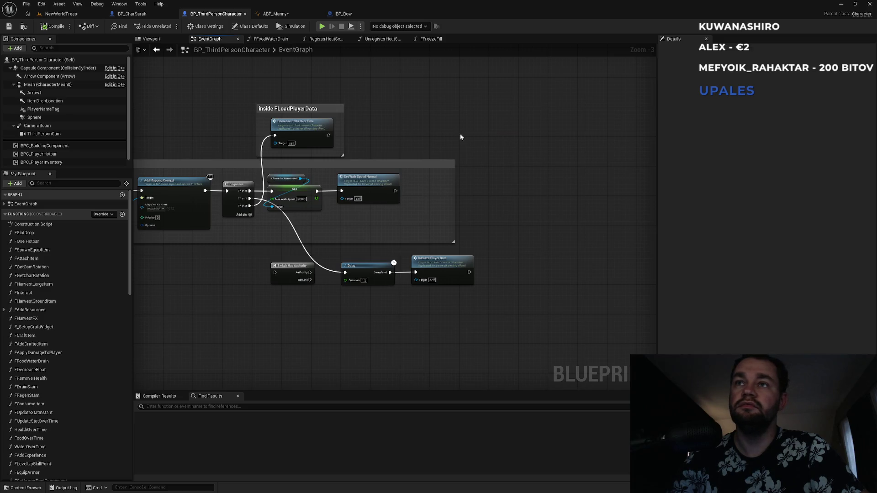
pyautogui.hotkey('ctrl', 'v')
pyautogui.moveTo(540, 150); pyautogui.dragTo(396, 191)
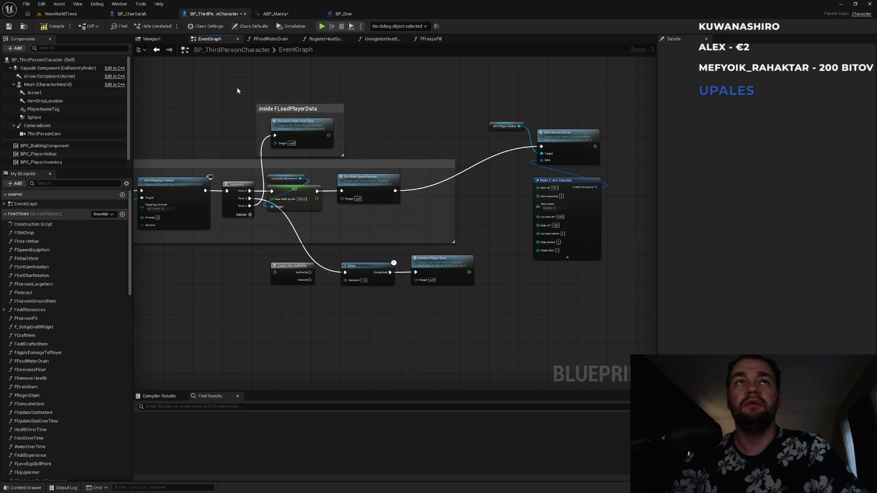
# Briefly play-test the NewWorldTrees level, then switch to the BP_Bow event graph.
pyautogui.click(61, 14)
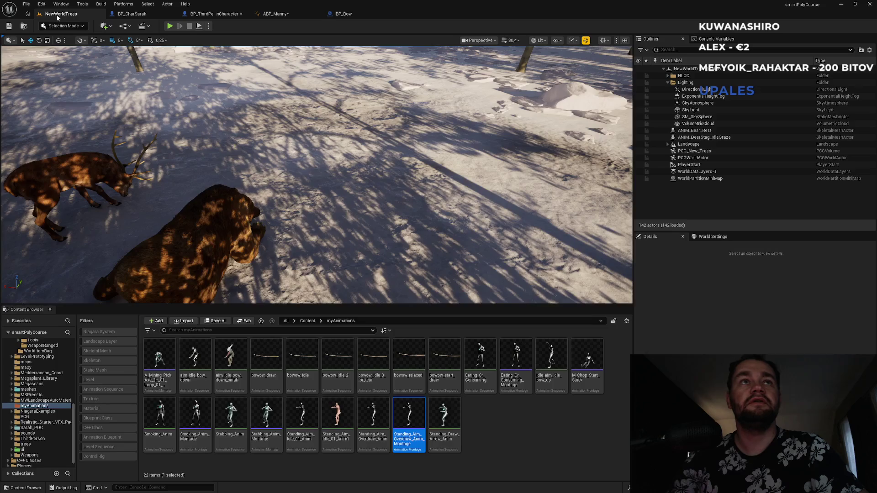
pyautogui.click(170, 26)
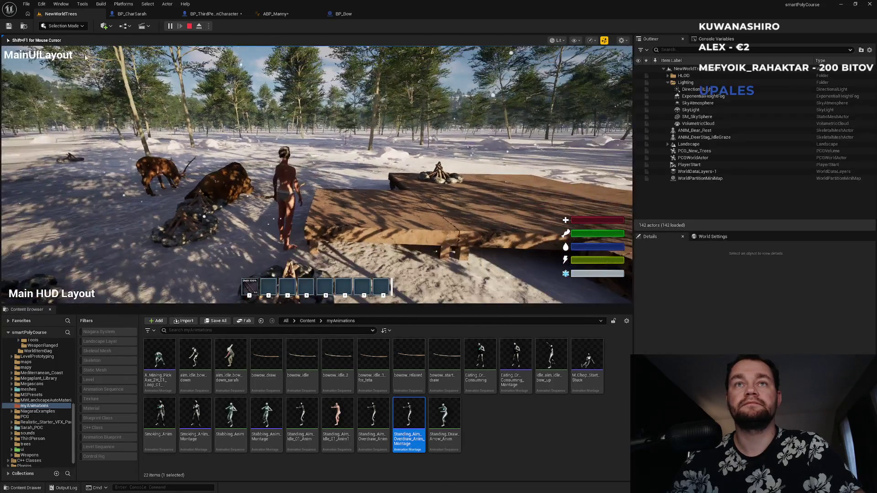
pyautogui.press('Escape')
pyautogui.click(343, 14)
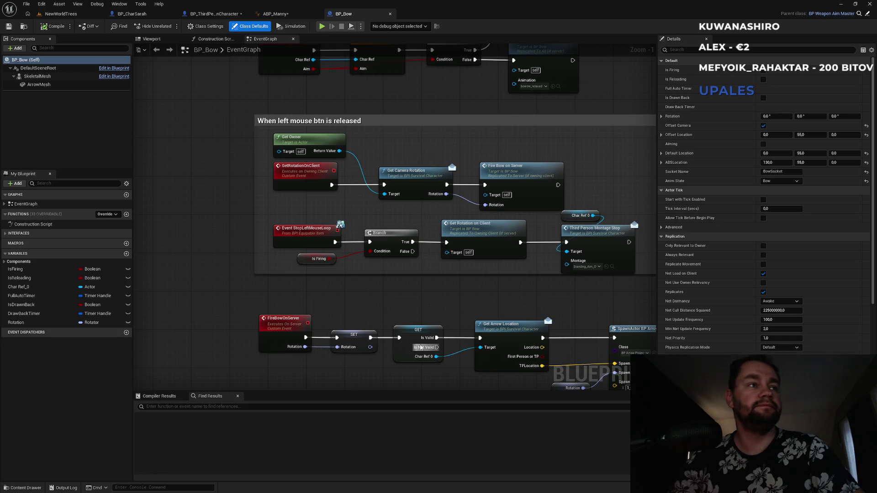
# Switch from BP_ThirdPersonCharacter to the ABP_Manny animation blueprint's AnimGraph.
pyautogui.click(224, 14)
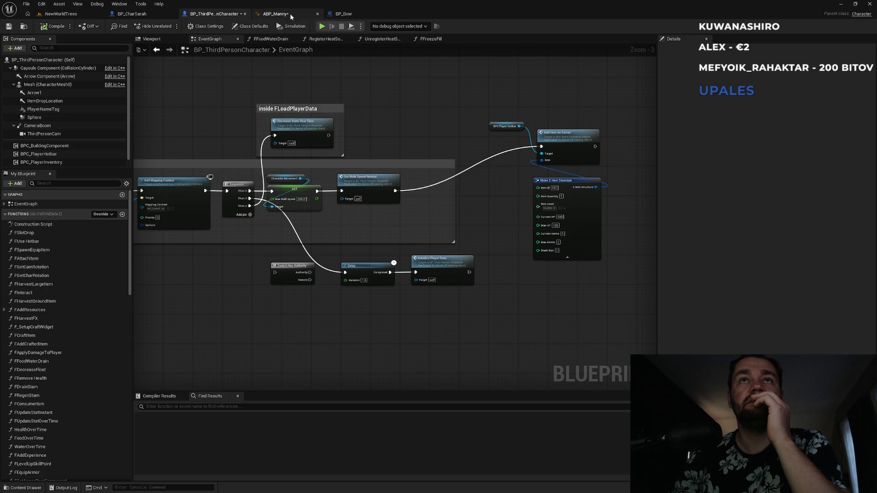
pyautogui.click(283, 14)
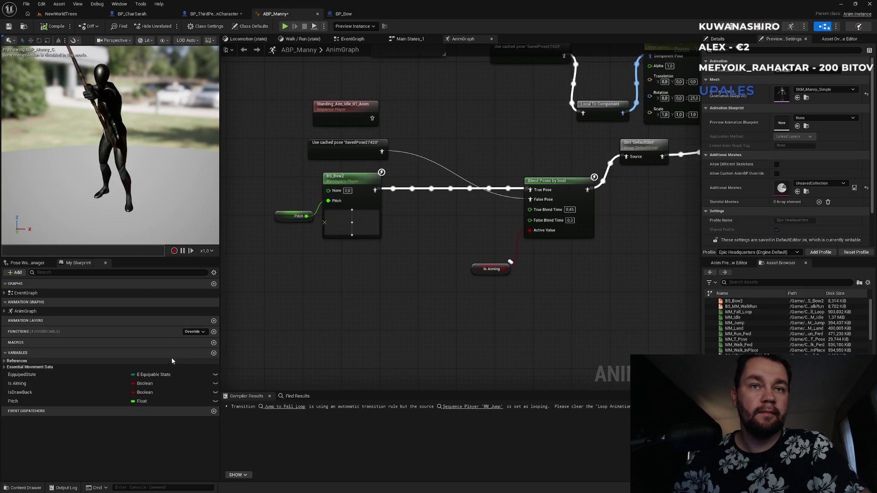
# Create the DrawAlpha variable, change its type to Float, and nudge the BS_Bow2 node down.
pyautogui.click(213, 354)
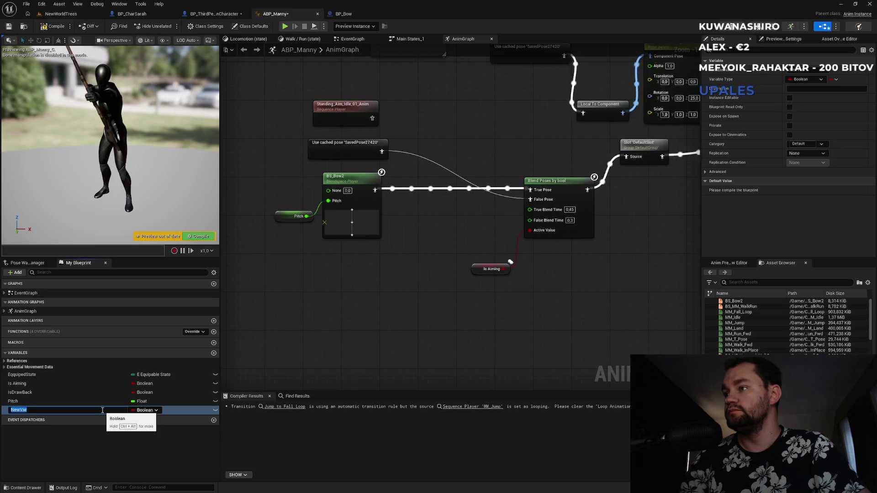
pyautogui.write('DrawAlpha')
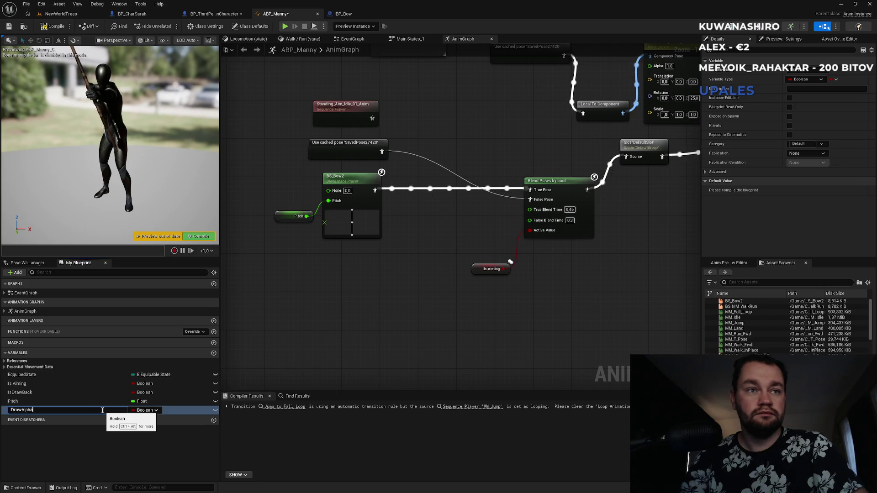
pyautogui.press('Return')
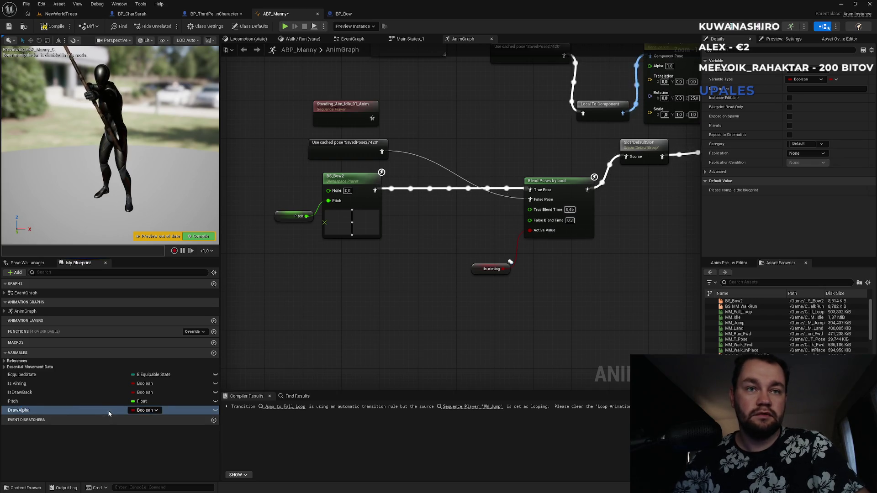
pyautogui.click(145, 411)
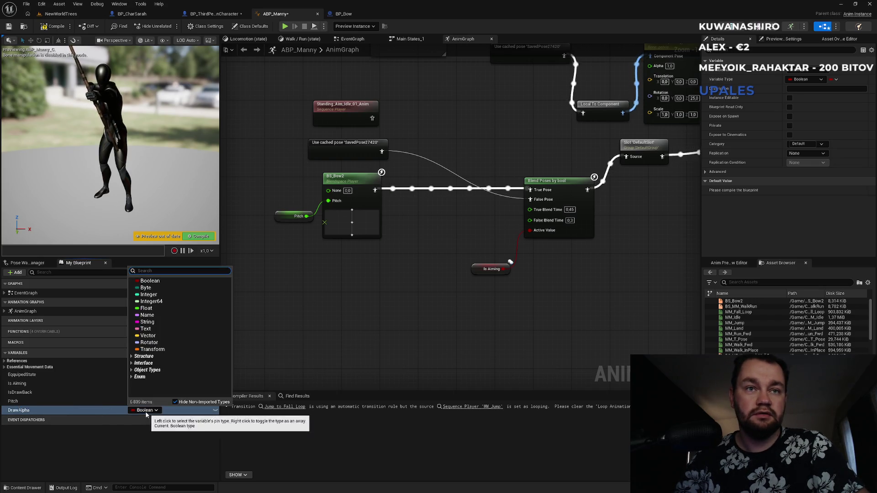
pyautogui.click(146, 308)
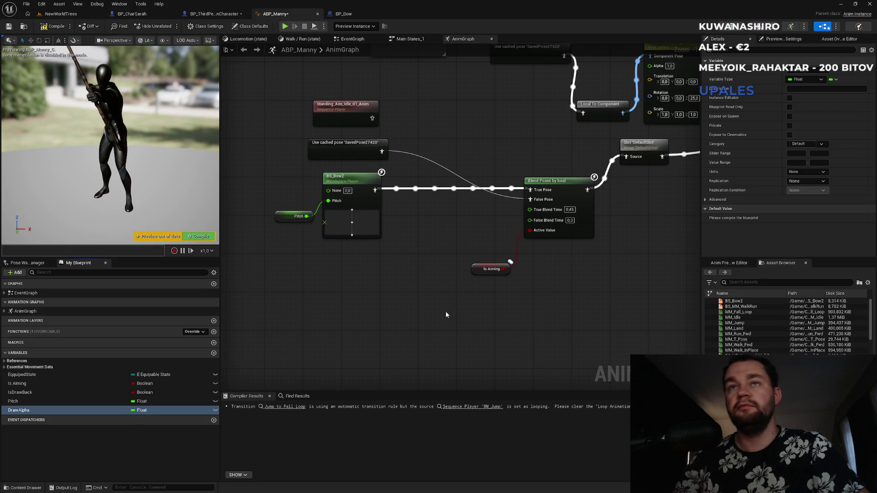
pyautogui.moveTo(342, 222)
pyautogui.mouseDown()
pyautogui.moveTo(343, 192)
pyautogui.moveTo(345, 231)
pyautogui.mouseUp()
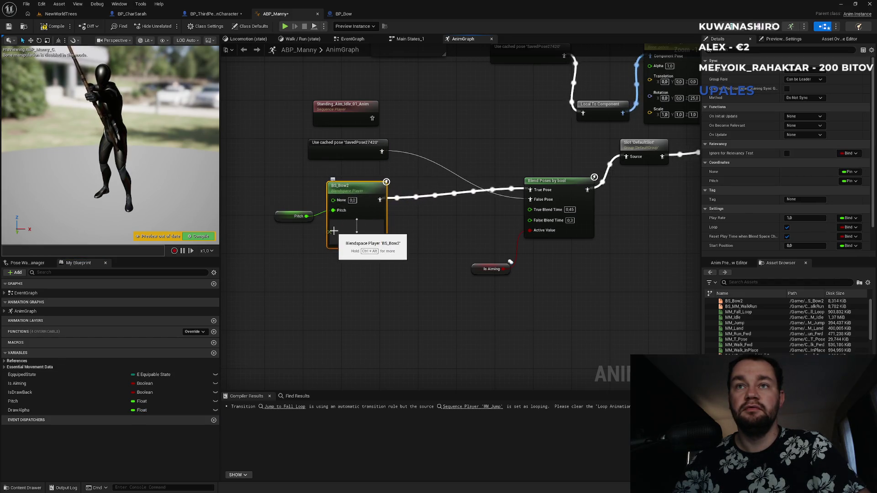
# Inspect the BS_Bow2 node's full description with Ctrl+Alt and check its action list.
pyautogui.hotkey('ctrl', 'alt')
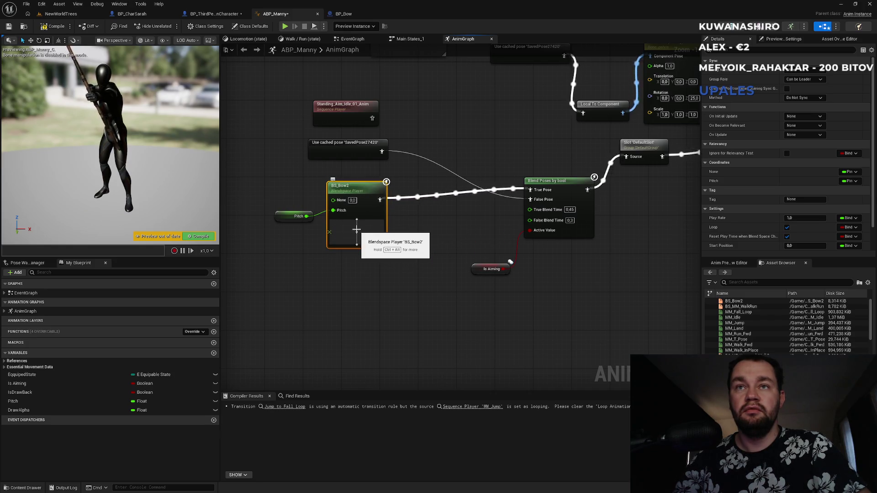
pyautogui.hotkey('ctrl', 'alt')
pyautogui.moveTo(357, 232); pyautogui.dragTo(357, 235)
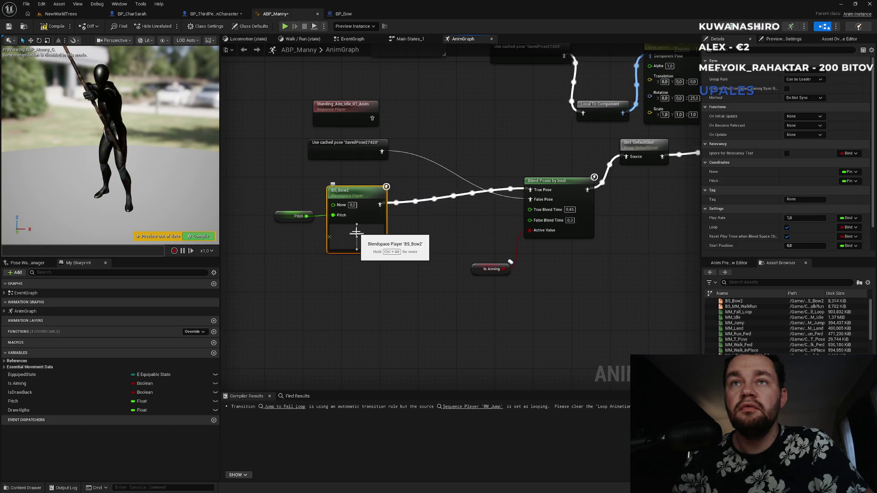
pyautogui.hotkey('ctrl', 'alt')
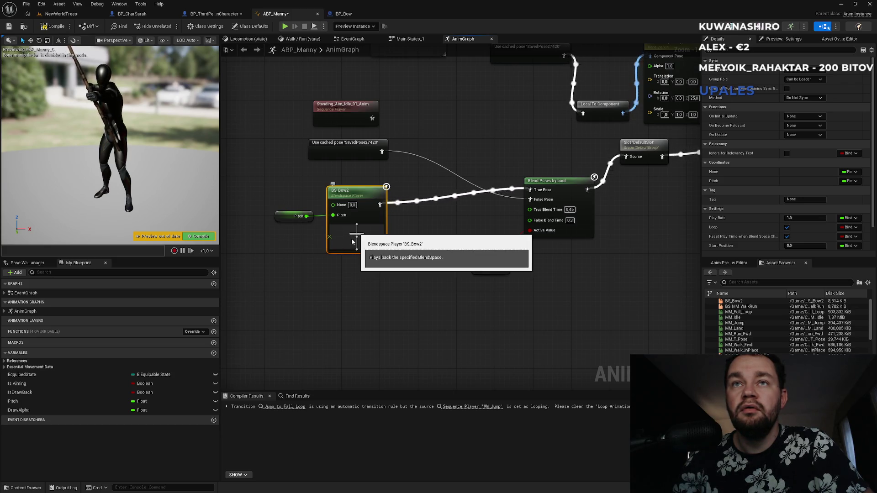
pyautogui.scroll(4, 352, 241)
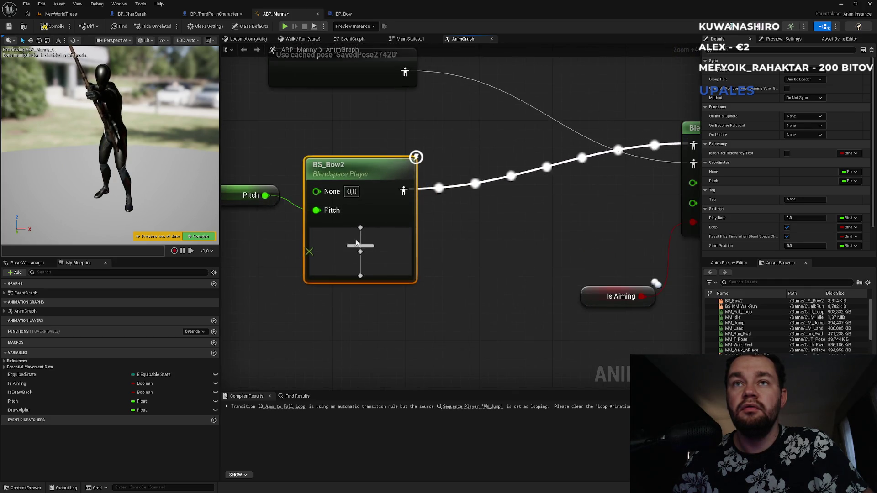
pyautogui.click(357, 227)
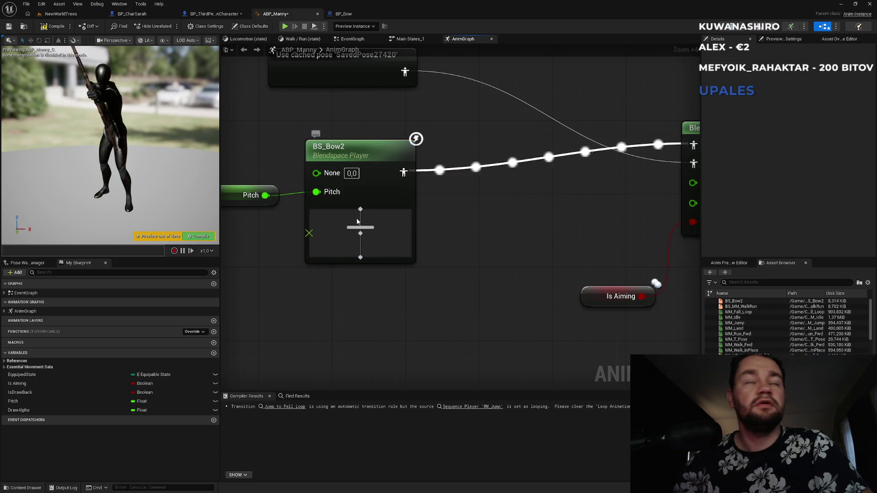
pyautogui.rightClick(346, 243)
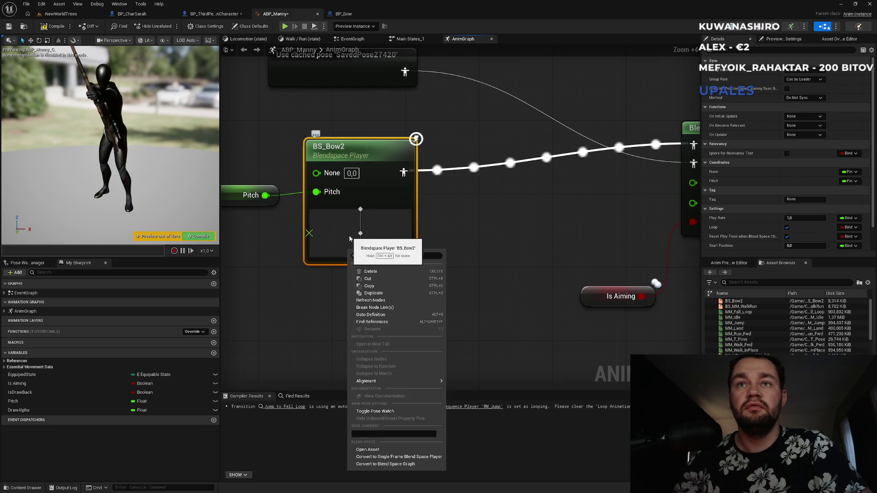
pyautogui.click(344, 243)
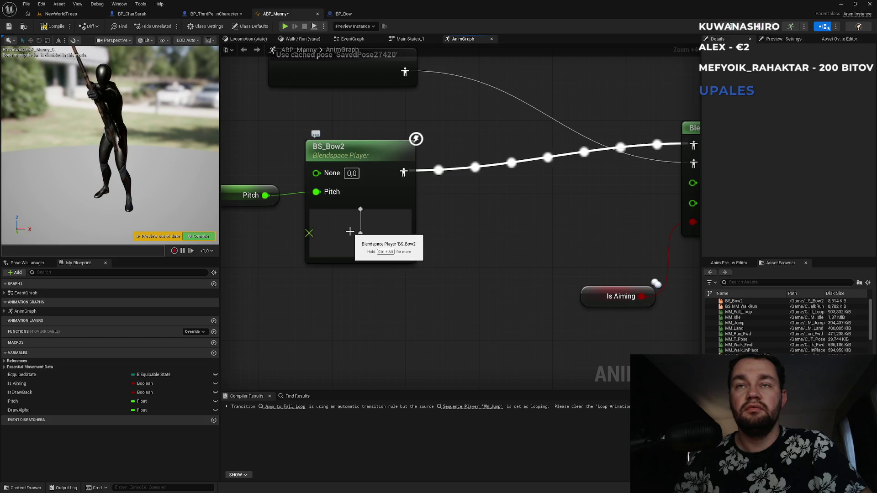
pyautogui.hotkey('ctrl', 'alt')
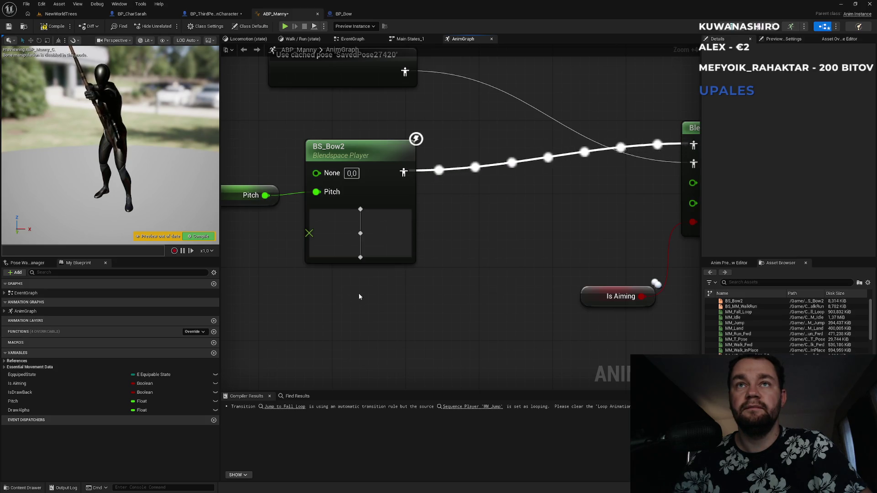
pyautogui.scroll(-4, 358, 293)
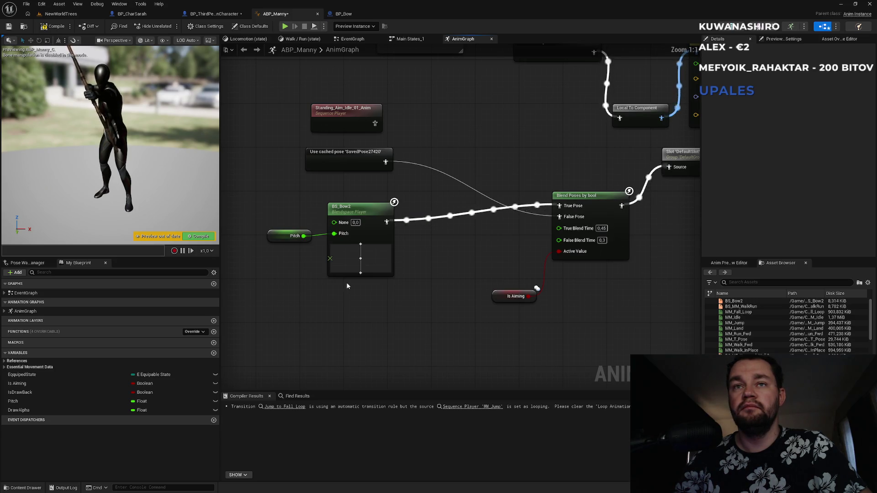
pyautogui.scroll(2, 347, 287)
pyautogui.scroll(-2, 347, 285)
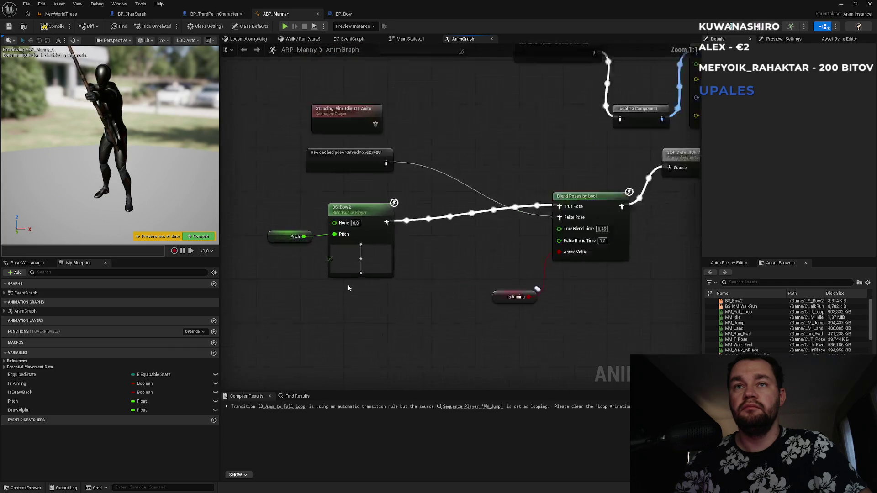
pyautogui.scroll(1, 347, 284)
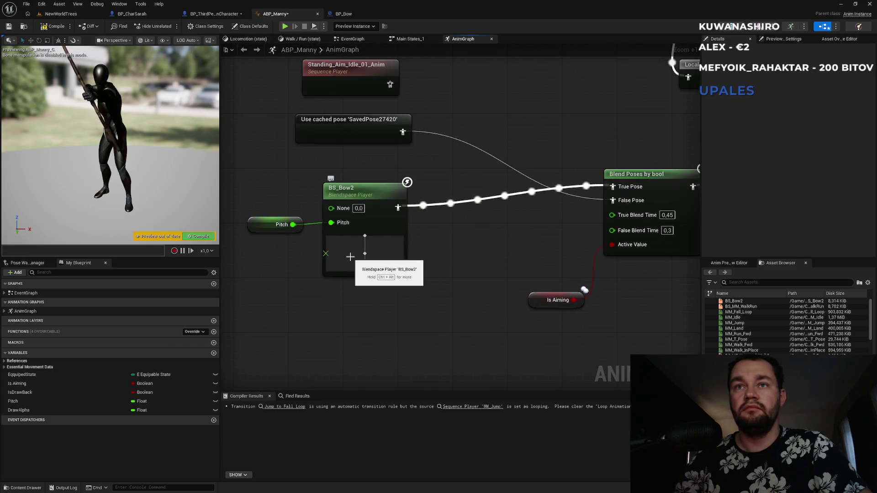
pyautogui.hotkey('ctrl', 'alt')
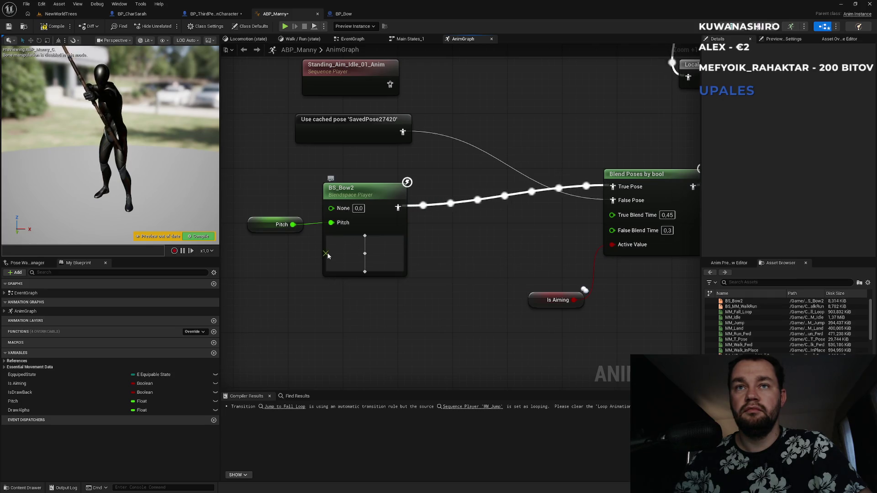
# Nudge BS_Bow2 slightly upward, box-select Pitch and BS_Bow2, then view the whole network.
pyautogui.click(329, 254)
pyautogui.moveTo(330, 254); pyautogui.dragTo(325, 247)
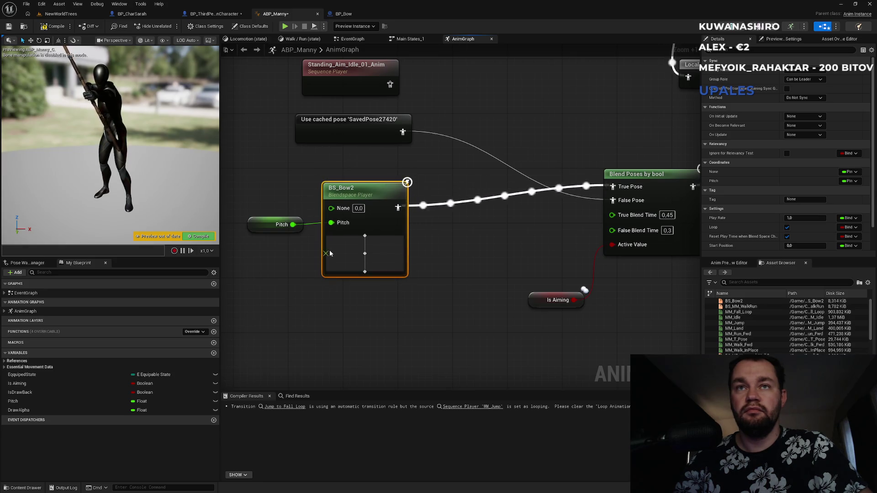
pyautogui.click(366, 303)
pyautogui.scroll(-2, 416, 315)
pyautogui.scroll(1, 421, 320)
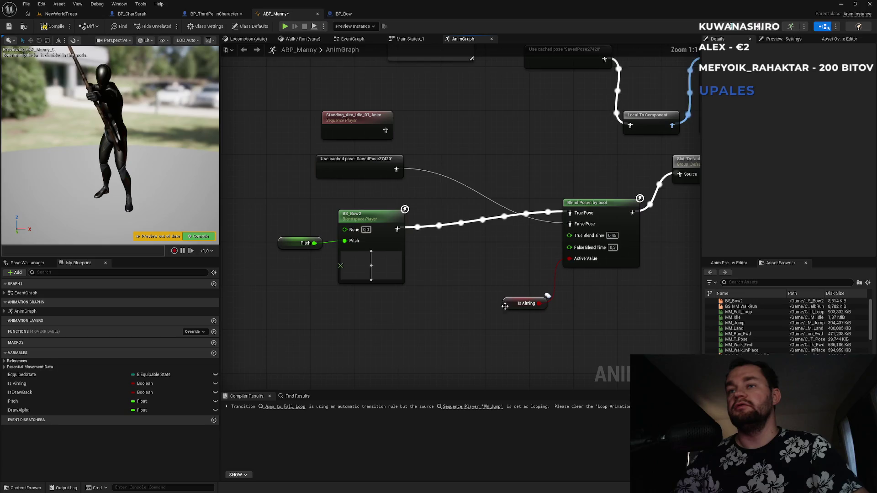
pyautogui.moveTo(272, 214); pyautogui.dragTo(380, 287)
pyautogui.click(407, 342)
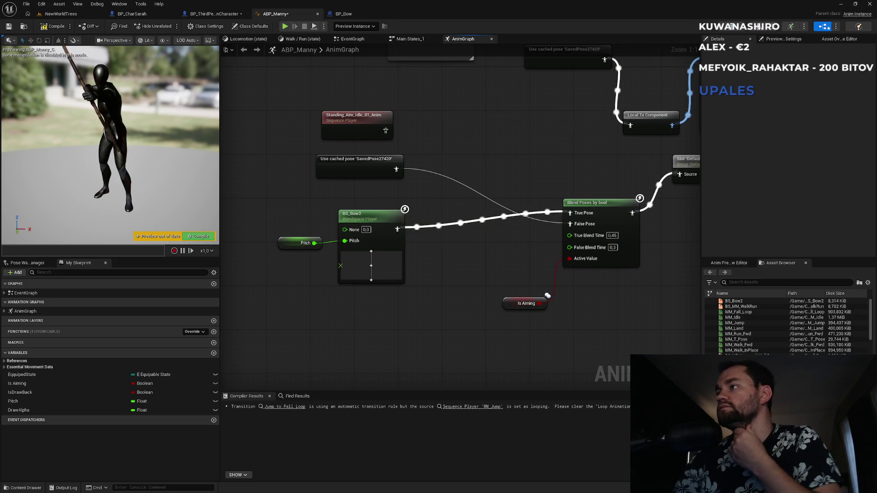
pyautogui.scroll(-4, 457, 233)
pyautogui.moveTo(498, 220)
pyautogui.mouseDown()
pyautogui.moveTo(298, 243)
pyautogui.moveTo(348, 287)
pyautogui.mouseUp()
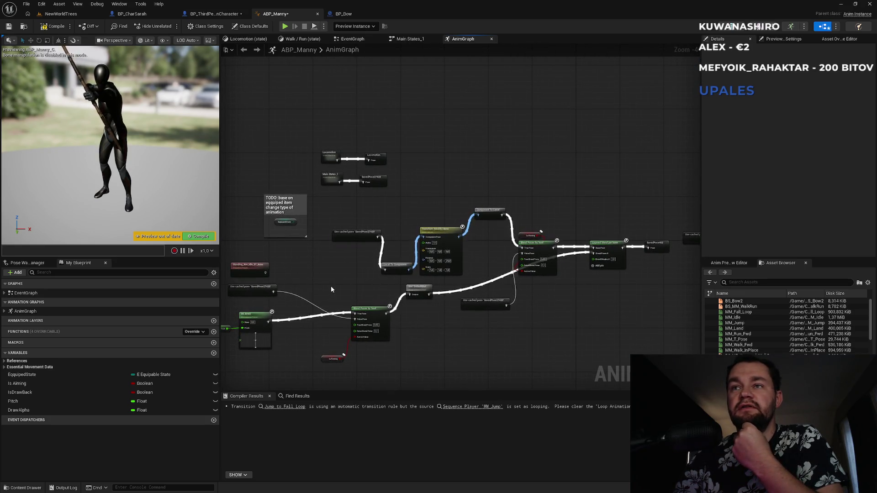
# Compile ABP_Manny from the 'Preview out of date' bar, then switch to BP_CharSarah.
pyautogui.moveTo(335, 291)
pyautogui.mouseDown()
pyautogui.moveTo(362, 241)
pyautogui.moveTo(353, 208)
pyautogui.mouseUp()
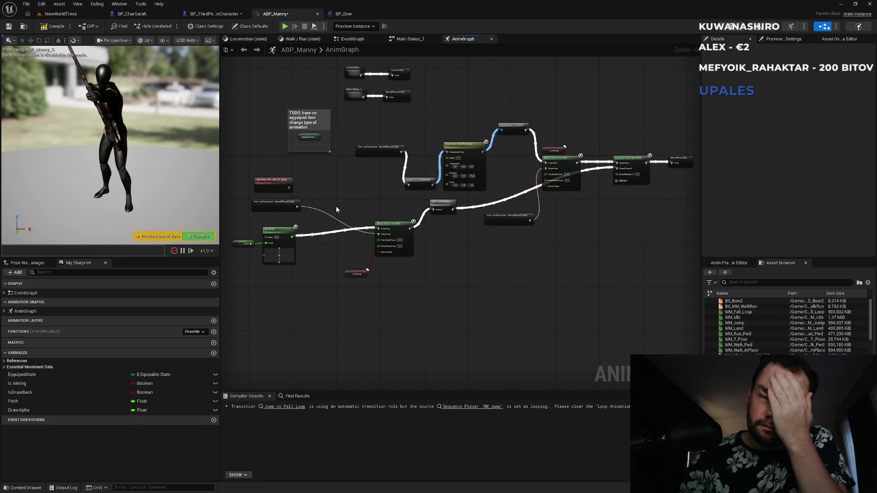
pyautogui.moveTo(364, 206); pyautogui.dragTo(298, 225)
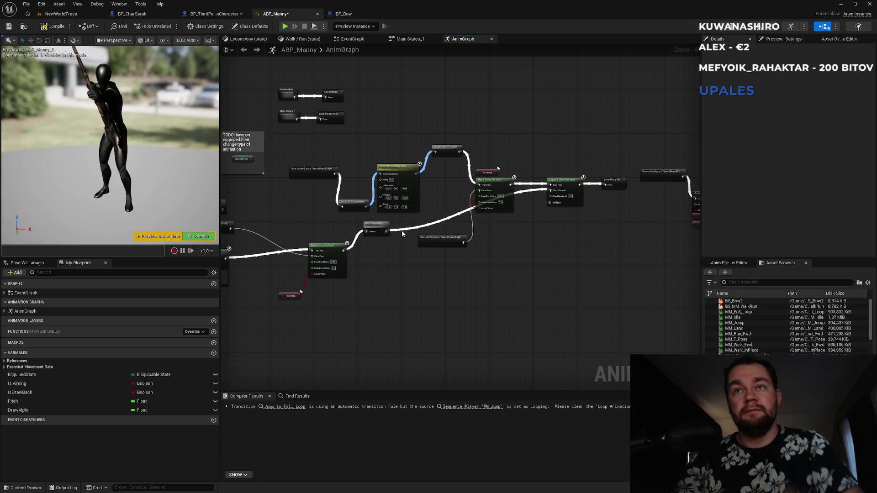
pyautogui.click(205, 236)
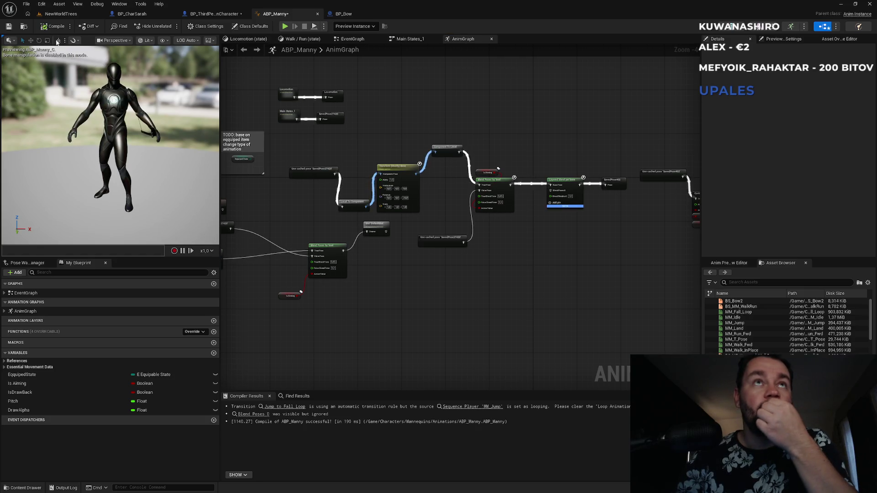
pyautogui.click(150, 18)
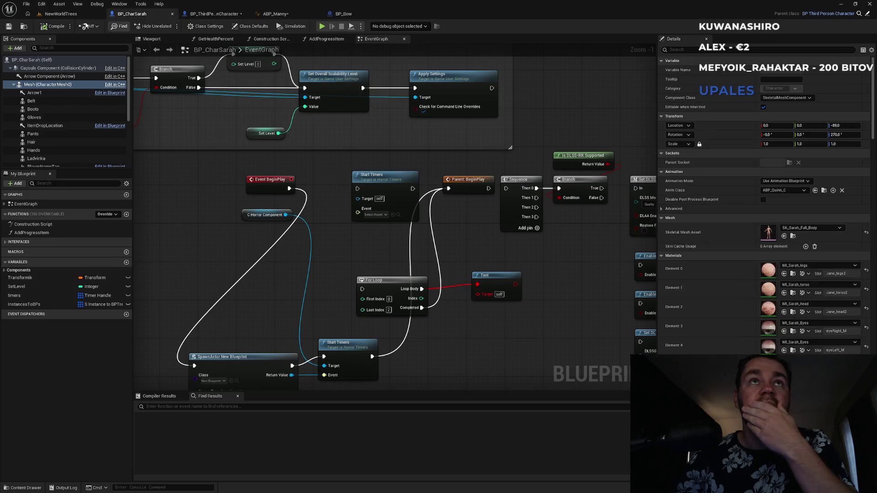
# Play-test NewWorldTrees by running the character with W, stop, and return to ABP_Manny.
pyautogui.click(169, 26)
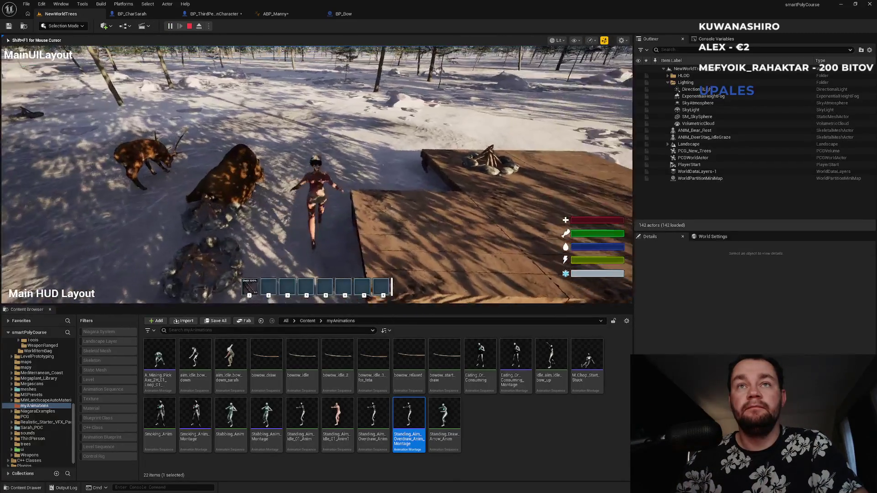
pyautogui.press('w')
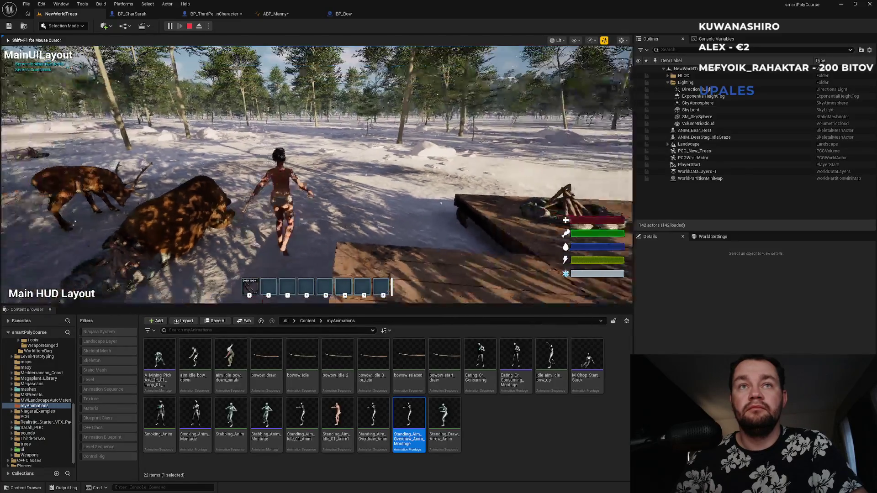
pyautogui.press('w')
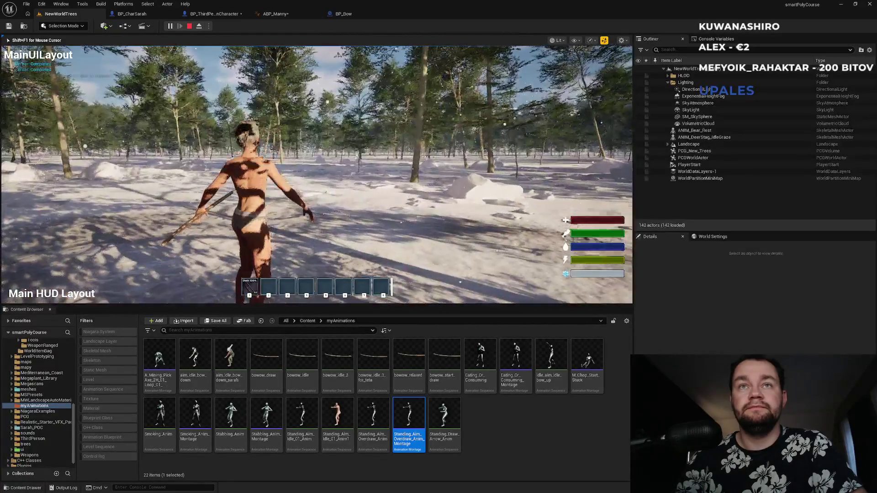
pyautogui.press('Escape')
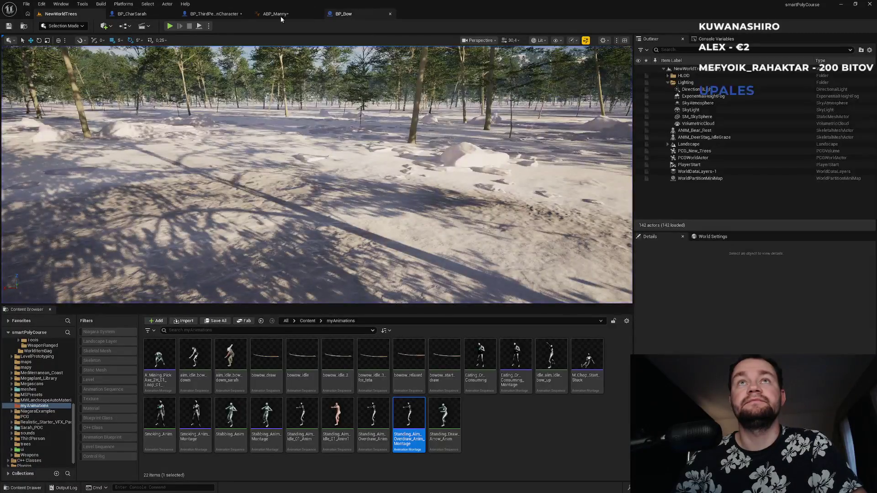
pyautogui.click(276, 15)
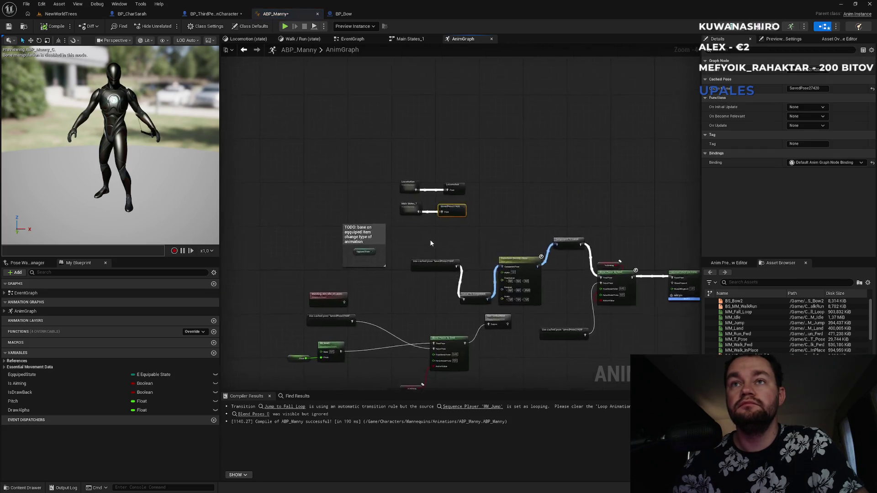
# Inspect the Main States_1 and Locomotion state machines, keeping Entry linked to Idle.
pyautogui.doubleClick(386, 213)
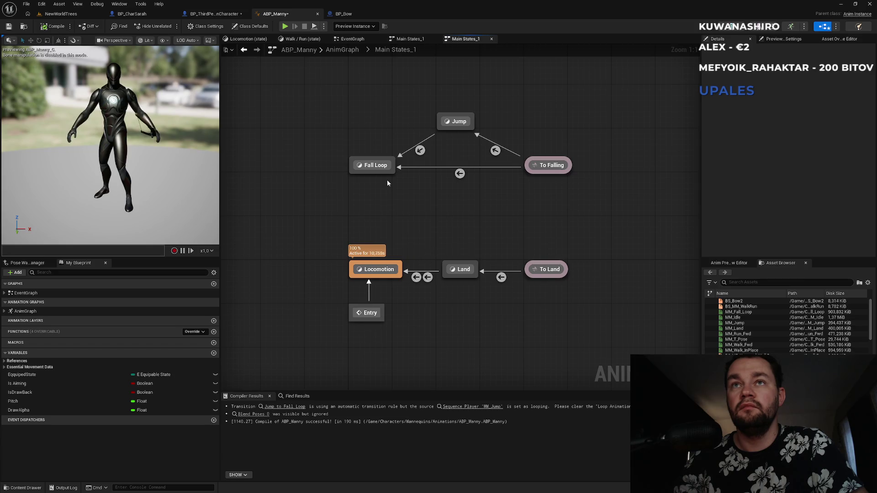
pyautogui.moveTo(366, 307)
pyautogui.mouseDown()
pyautogui.moveTo(368, 225)
pyautogui.moveTo(429, 245)
pyautogui.mouseUp()
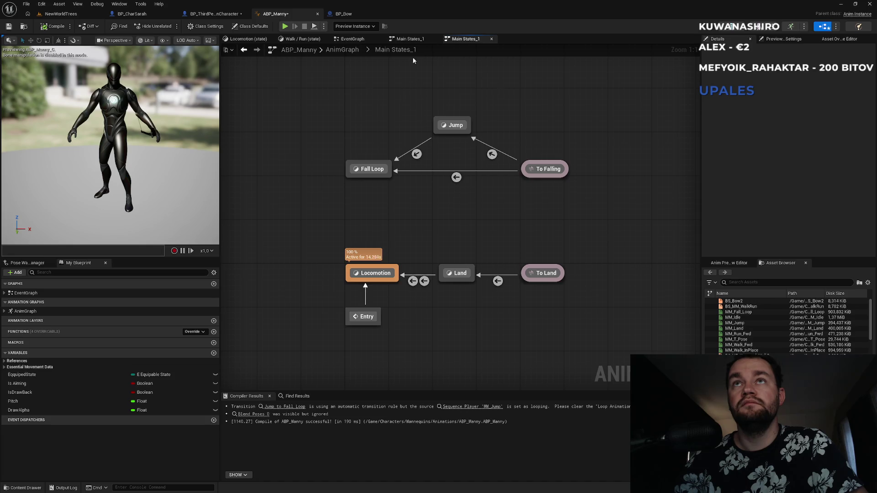
pyautogui.click(352, 49)
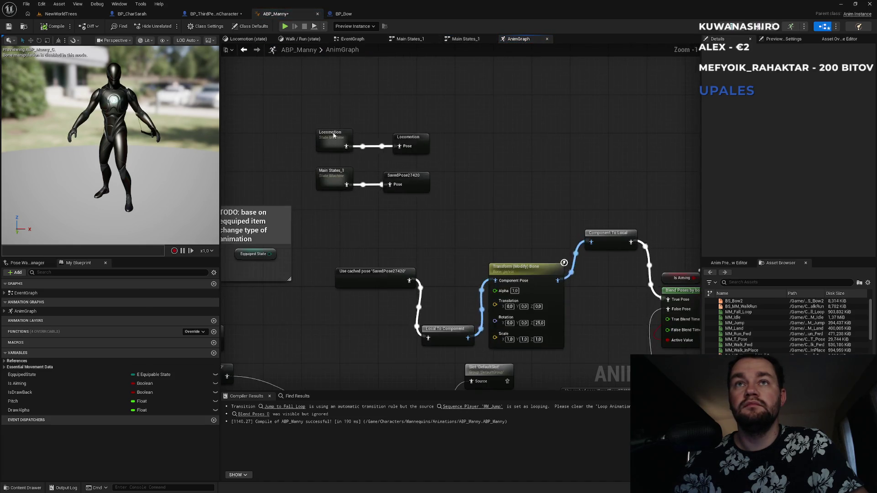
pyautogui.doubleClick(333, 134)
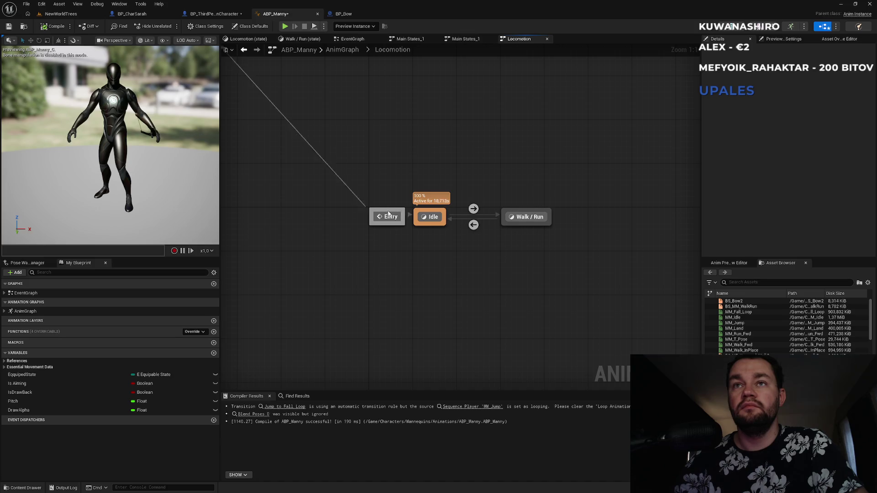
pyautogui.moveTo(332, 216); pyautogui.dragTo(331, 216)
pyautogui.click(367, 170)
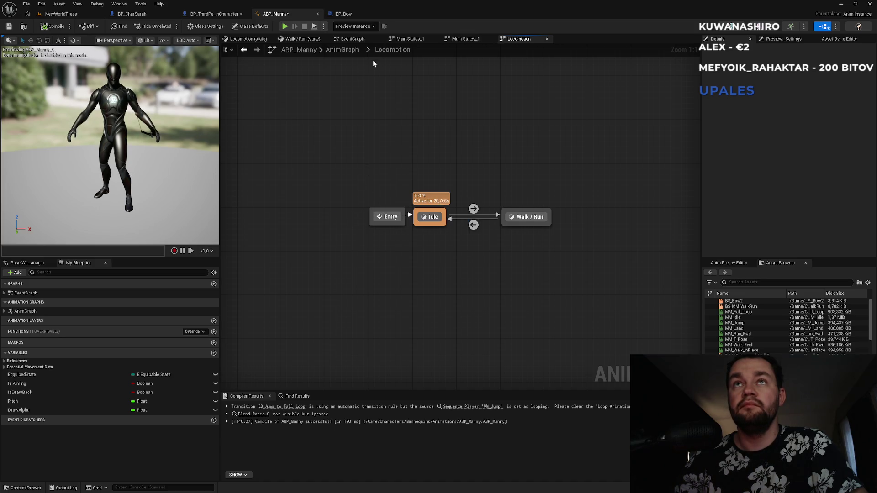
# Browse the EventGraph and Walk / Run state graph, then return to the top-level AnimGraph.
pyautogui.click(468, 41)
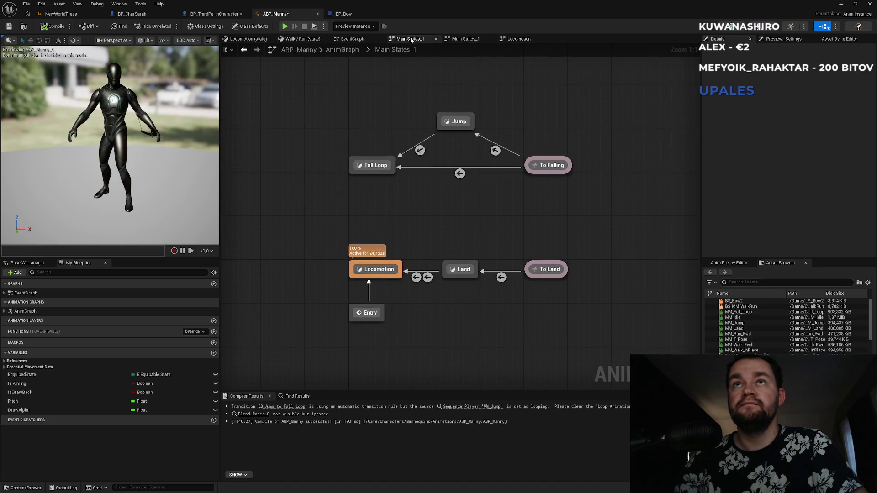
pyautogui.click(361, 39)
pyautogui.click(298, 36)
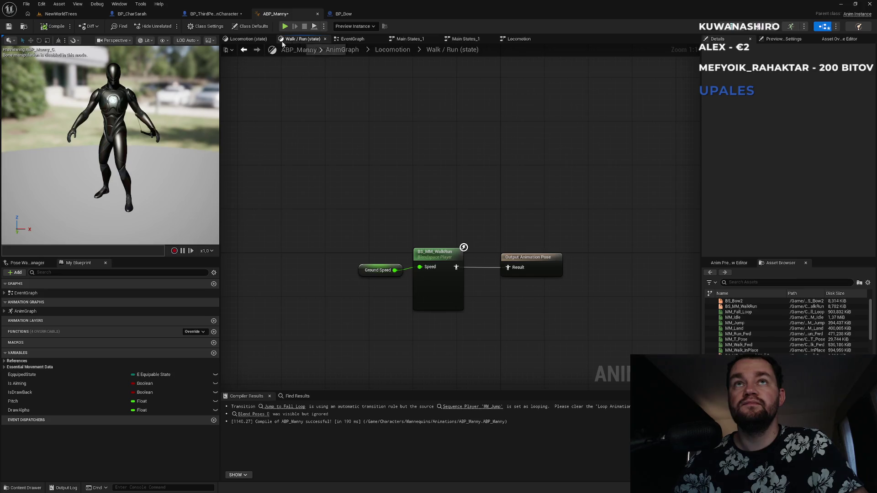
pyautogui.click(392, 50)
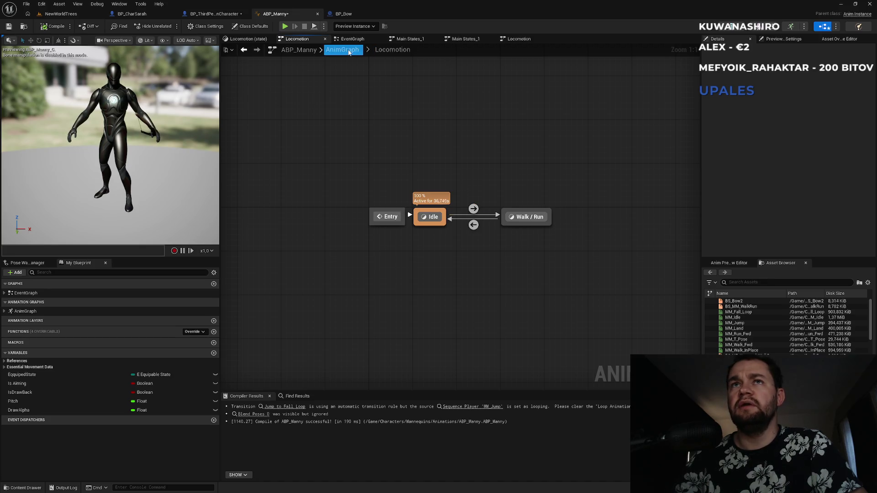
pyautogui.click(349, 52)
pyautogui.scroll(2, 367, 96)
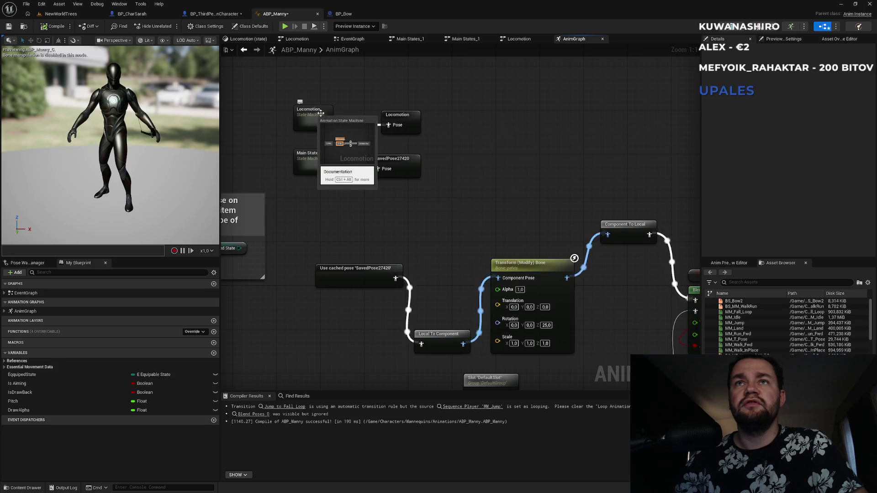
# Add a 'Use cached pose Locomotion' node near the Blend Poses by bool nodes.
pyautogui.click(406, 116)
pyautogui.moveTo(595, 361)
pyautogui.mouseDown()
pyautogui.moveTo(541, 218)
pyautogui.moveTo(491, 212)
pyautogui.moveTo(483, 225)
pyautogui.moveTo(500, 283)
pyautogui.mouseUp()
pyautogui.scroll(-2, 499, 283)
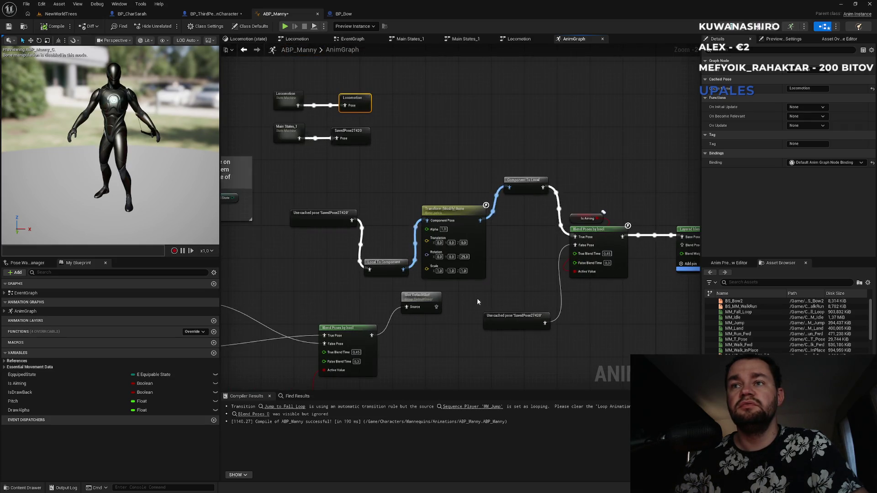
pyautogui.rightClick(470, 364)
pyautogui.write('use')
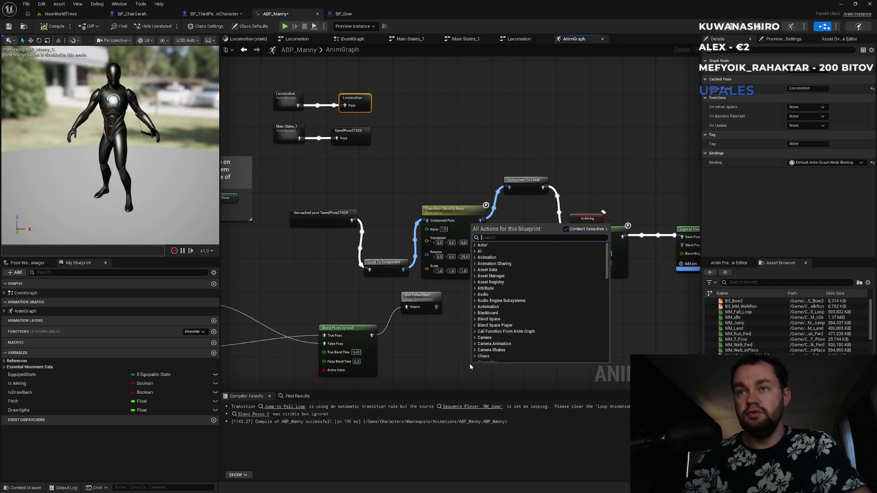
pyautogui.write(' cach')
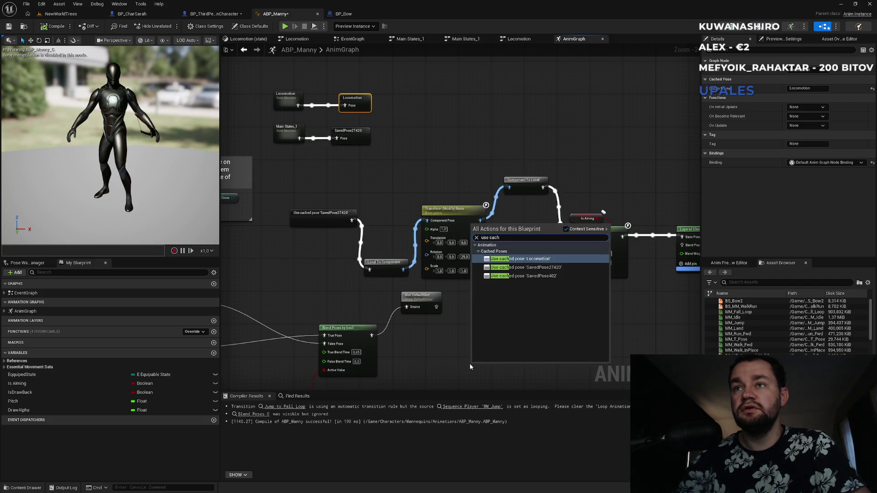
pyautogui.press('Down')
pyautogui.press('Return')
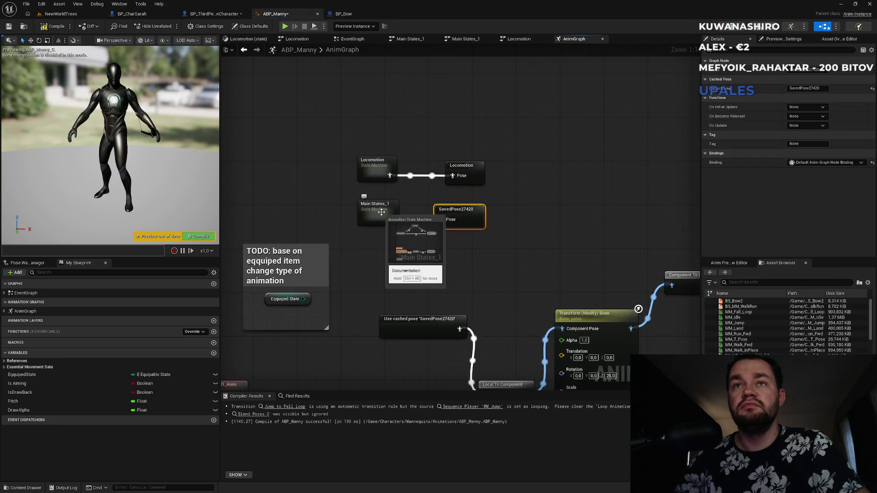
# Wire cached Locomotion into Is Aiming's False Pose, compile ABP_Manny, and switch to NewWorldTrees.
pyautogui.doubleClick(382, 212)
pyautogui.moveTo(332, 226)
pyautogui.mouseDown()
pyautogui.moveTo(409, 287)
pyautogui.moveTo(613, 358)
pyautogui.moveTo(579, 343)
pyautogui.mouseUp()
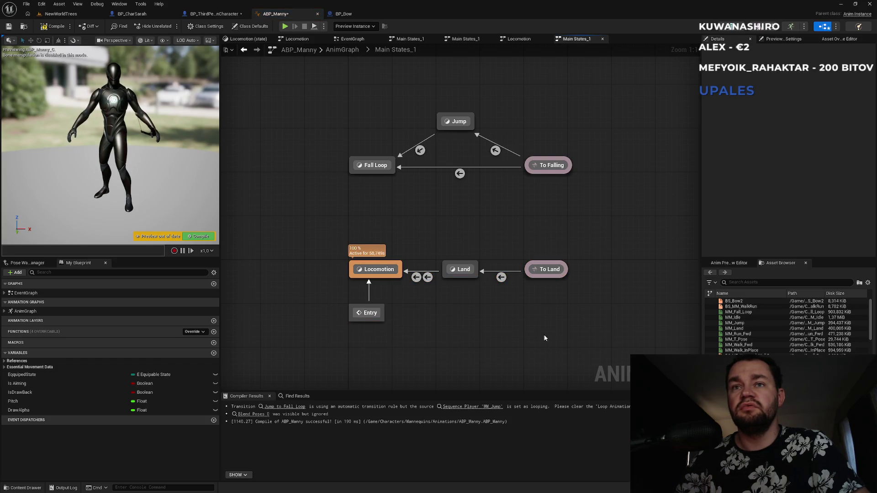
pyautogui.click(349, 51)
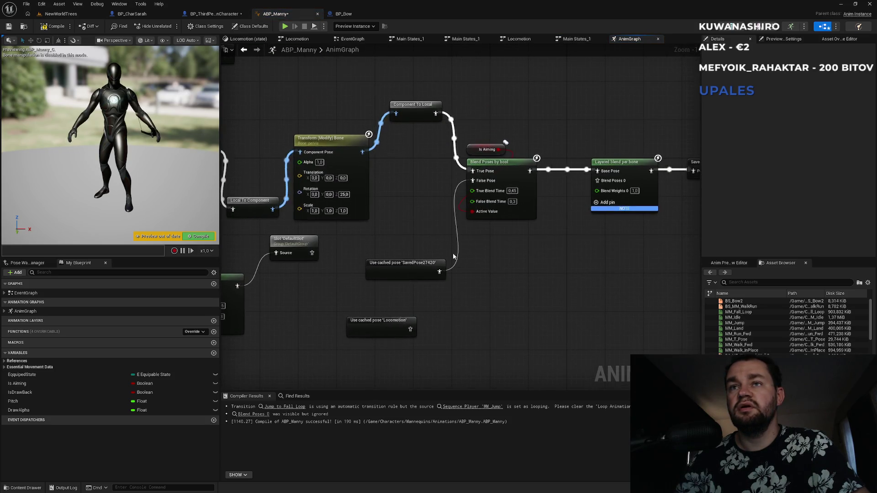
pyautogui.moveTo(439, 272)
pyautogui.mouseDown()
pyautogui.moveTo(451, 233)
pyautogui.moveTo(410, 329)
pyautogui.mouseUp()
pyautogui.click(202, 238)
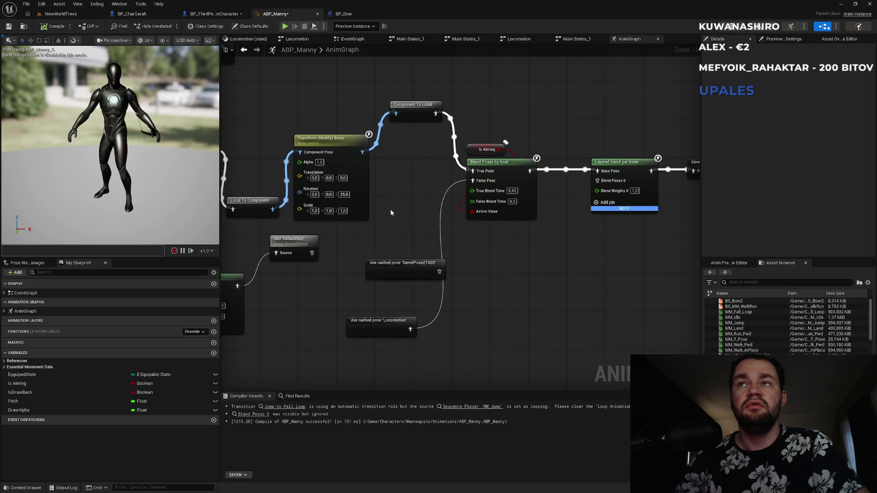
pyautogui.moveTo(391, 213); pyautogui.dragTo(443, 238)
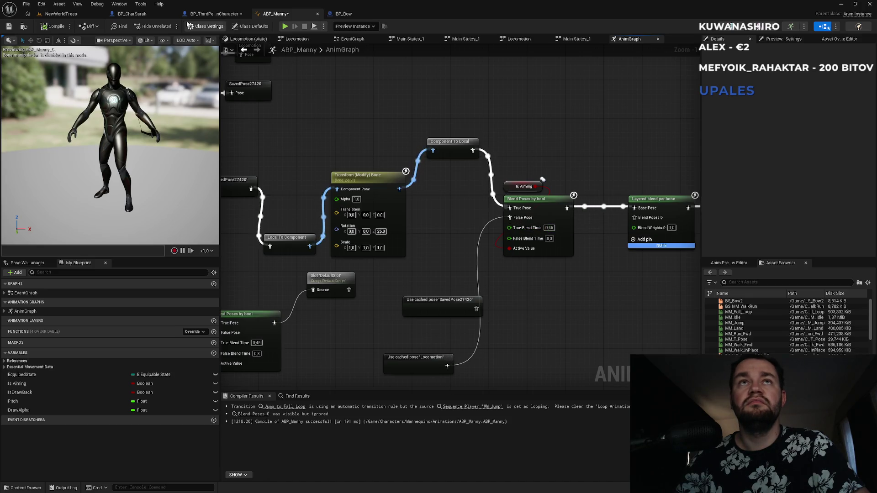
pyautogui.click(78, 15)
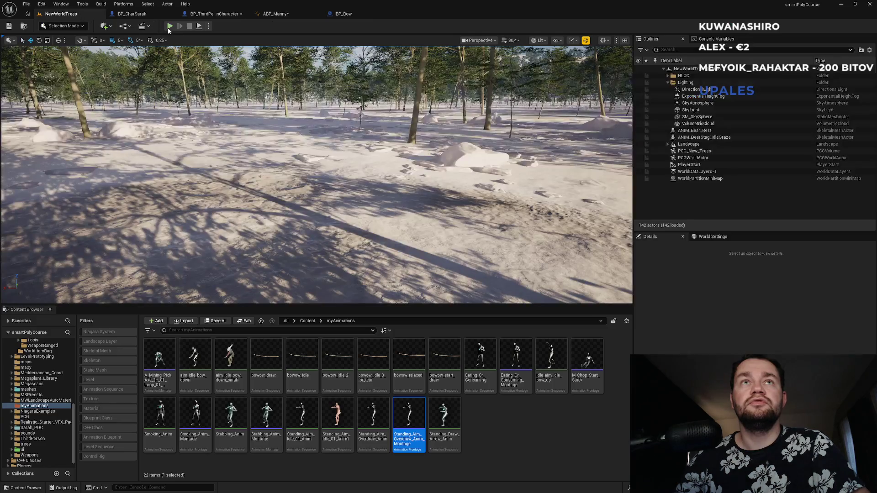
# Play-test the character running forward in the level, then return to ABP_Manny's AnimGraph.
pyautogui.hotkey('alt', 'p')
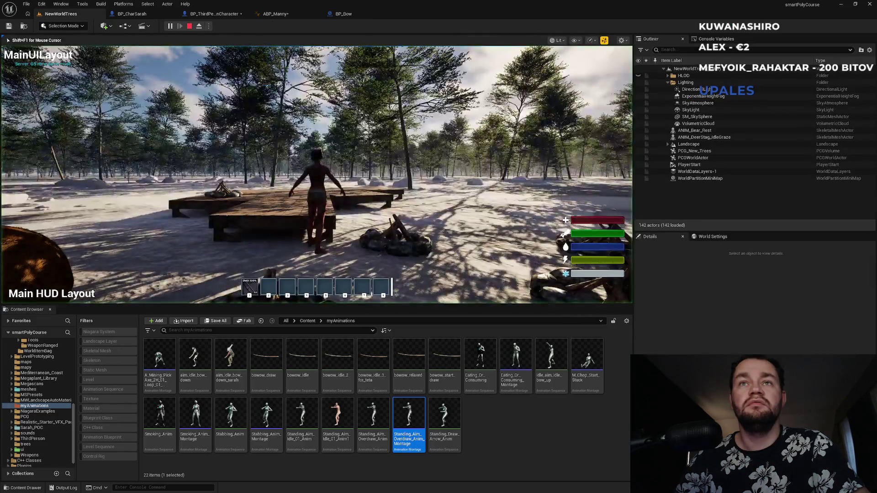
pyautogui.press('w')
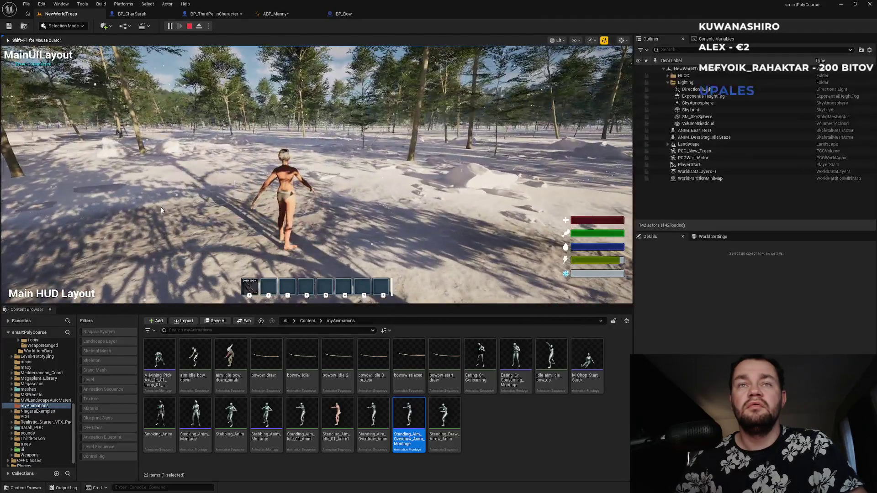
pyautogui.press('Escape')
pyautogui.click(360, 13)
pyautogui.click(276, 14)
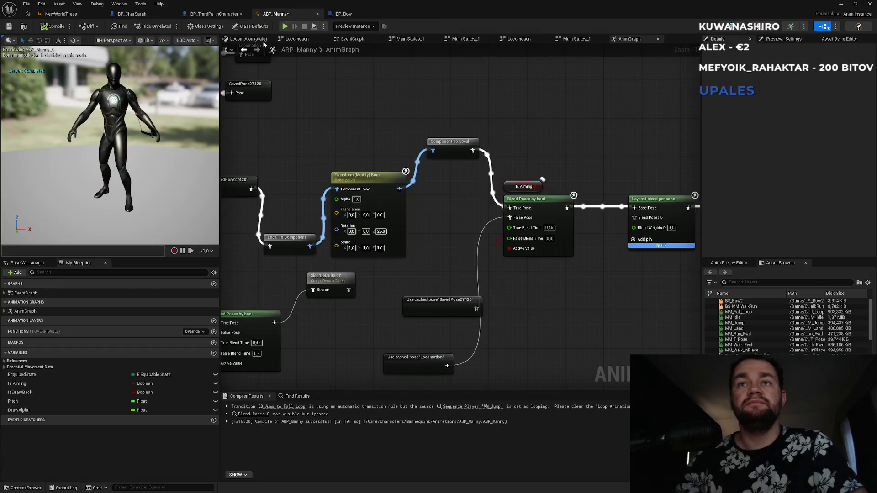
pyautogui.moveTo(395, 303)
pyautogui.mouseDown()
pyautogui.moveTo(481, 359)
pyautogui.moveTo(534, 366)
pyautogui.mouseUp()
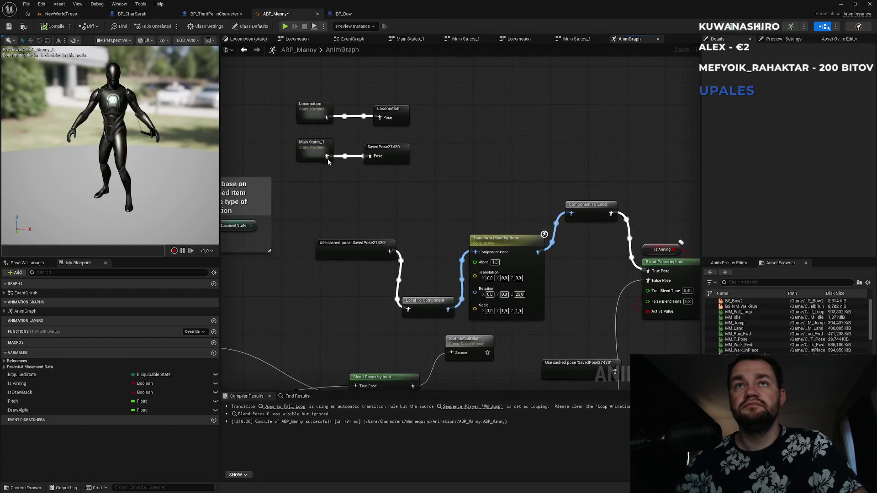
pyautogui.moveTo(444, 209)
pyautogui.mouseDown()
pyautogui.moveTo(457, 191)
pyautogui.moveTo(339, 110)
pyautogui.moveTo(440, 117)
pyautogui.moveTo(568, 95)
pyautogui.mouseUp()
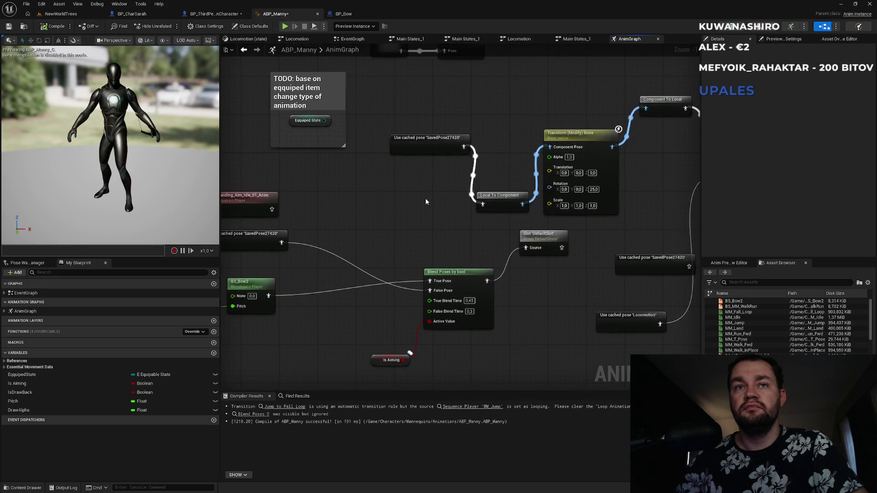
pyautogui.moveTo(334, 271); pyautogui.dragTo(476, 265)
pyautogui.doubleClick(393, 233)
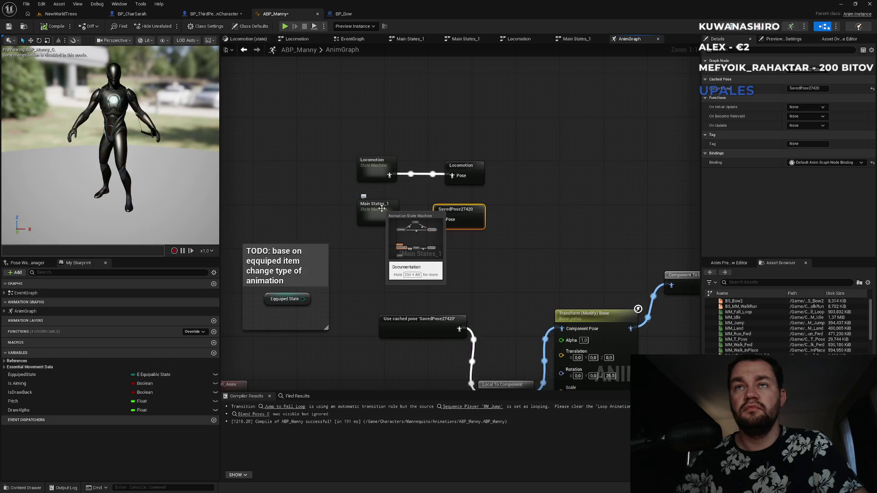
pyautogui.doubleClick(390, 178)
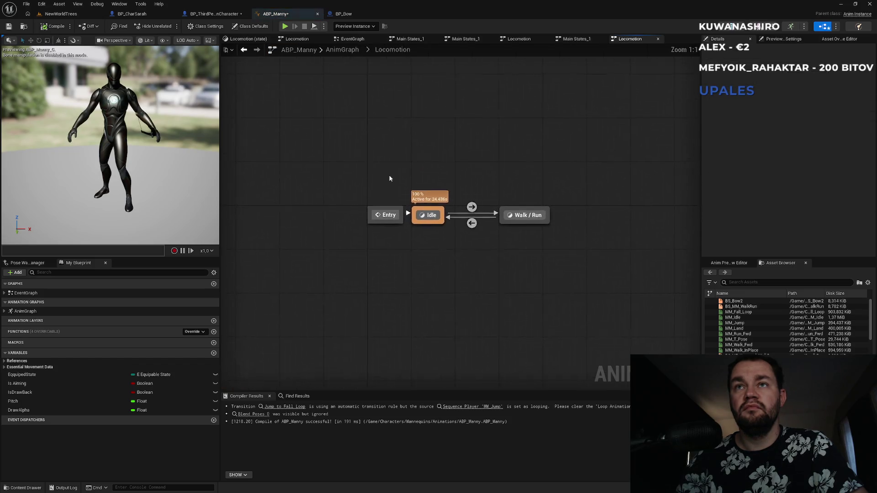
pyautogui.doubleClick(429, 215)
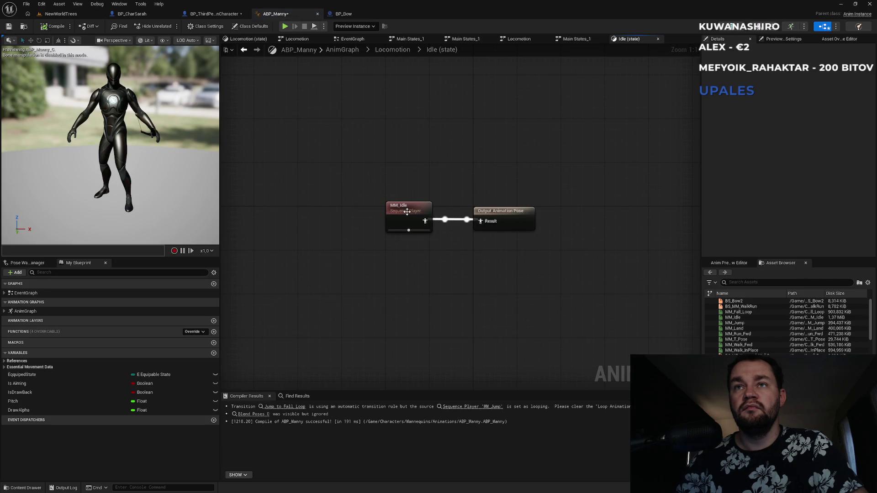
pyautogui.click(407, 211)
pyautogui.doubleClick(407, 211)
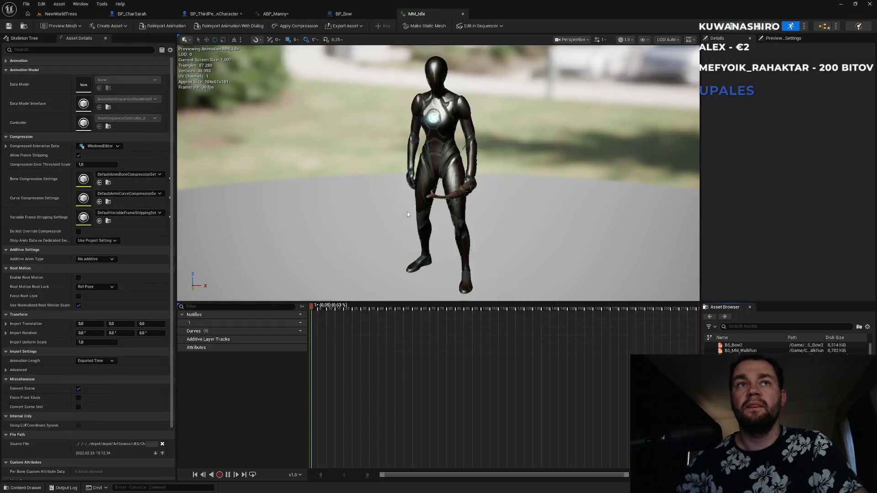
pyautogui.middleClick(420, 17)
pyautogui.click(283, 15)
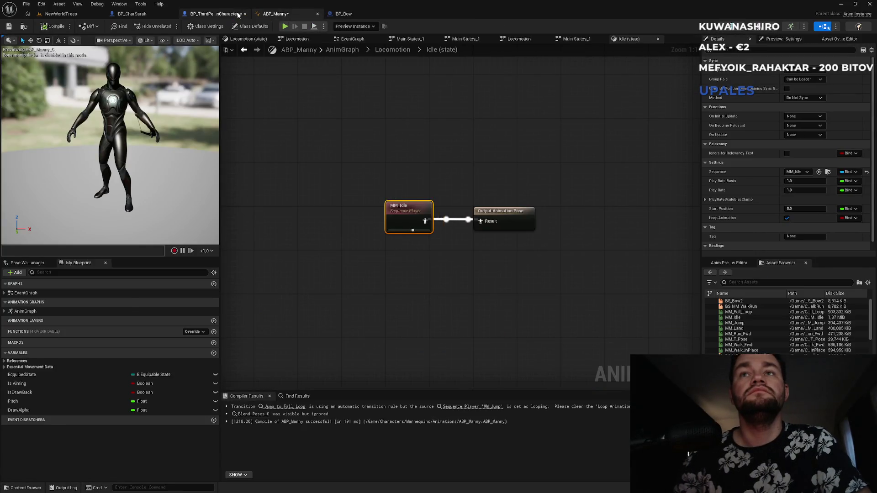
pyautogui.click(390, 49)
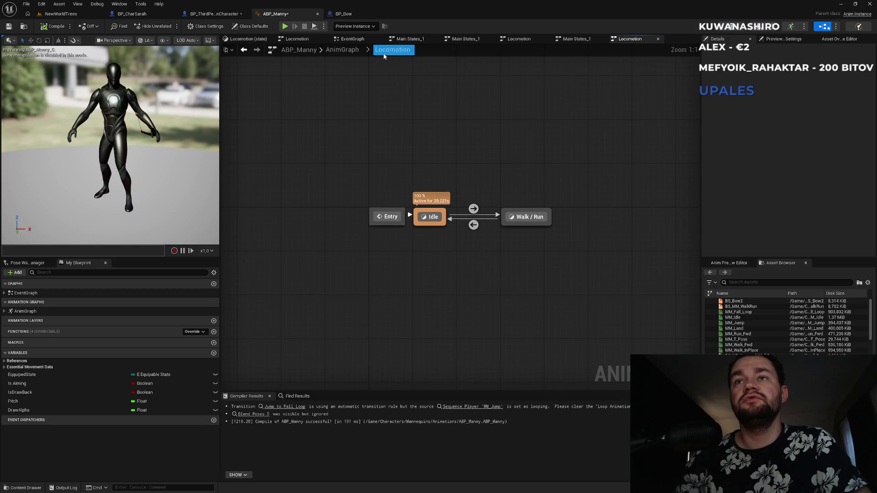
pyautogui.doubleClick(529, 215)
pyautogui.click(442, 193)
pyautogui.doubleClick(442, 193)
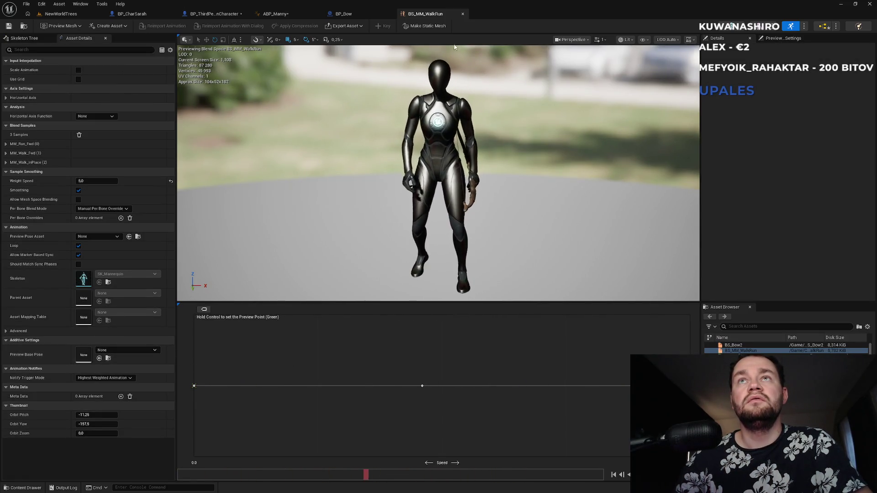
pyautogui.click(463, 14)
pyautogui.click(287, 14)
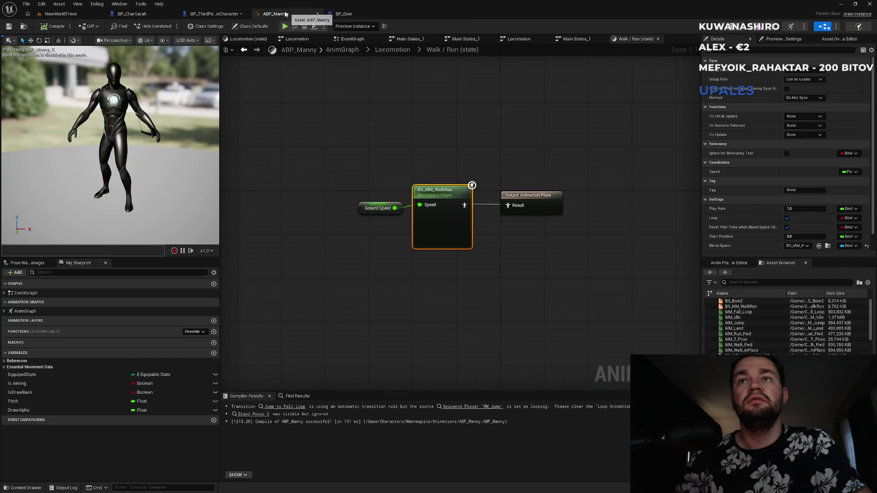
pyautogui.click(403, 50)
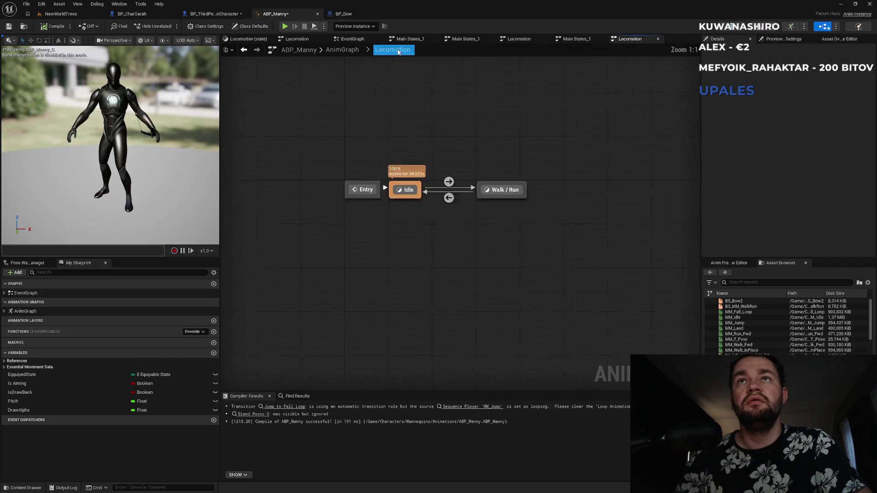
pyautogui.click(344, 51)
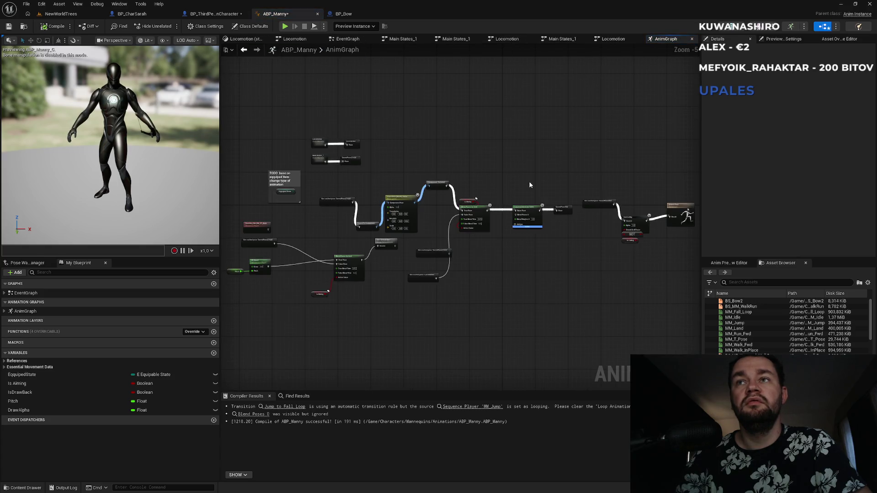
pyautogui.scroll(3, 529, 182)
pyautogui.moveTo(332, 153); pyautogui.dragTo(333, 153)
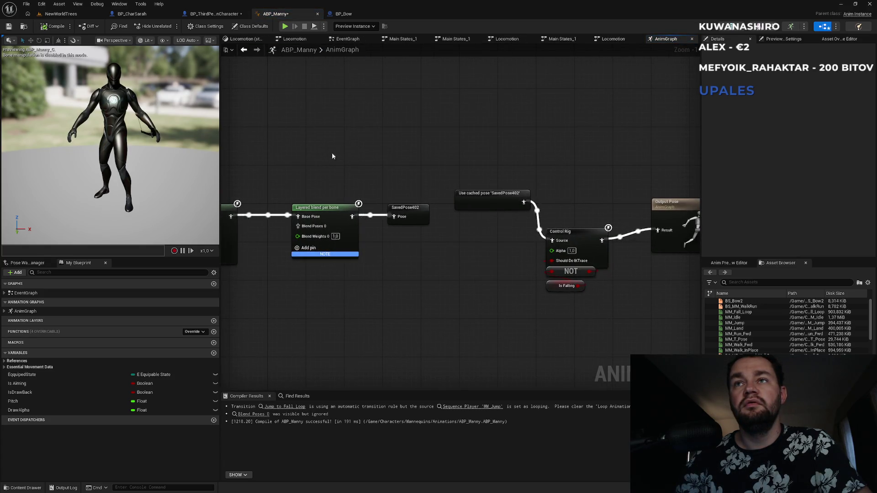
pyautogui.doubleClick(498, 199)
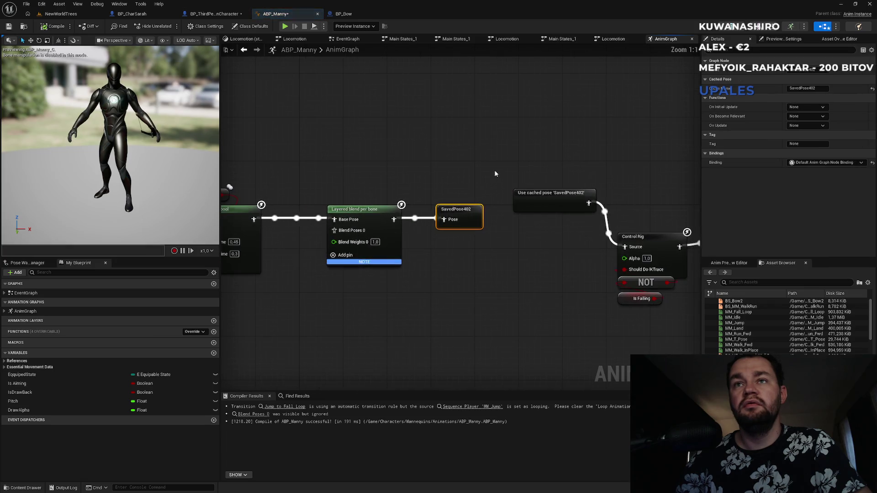
pyautogui.moveTo(492, 165)
pyautogui.mouseDown()
pyautogui.moveTo(314, 164)
pyautogui.moveTo(464, 172)
pyautogui.mouseUp()
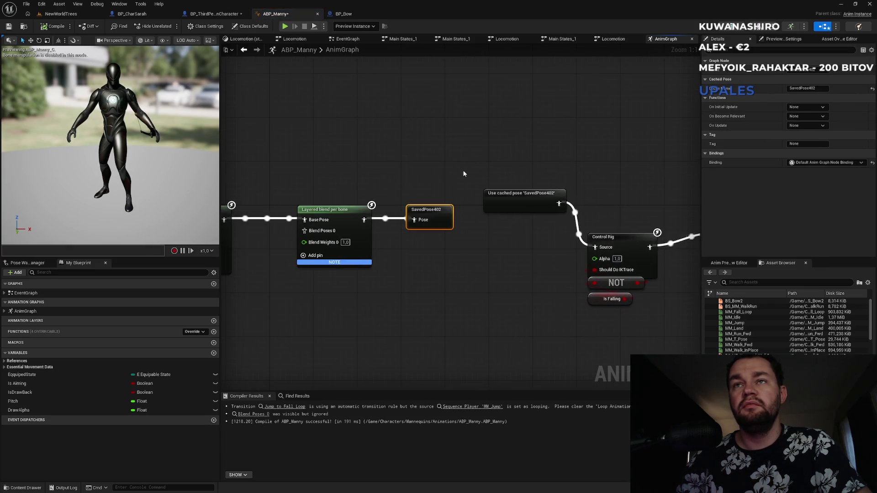
pyautogui.moveTo(361, 190); pyautogui.dragTo(545, 157)
pyautogui.click(539, 204)
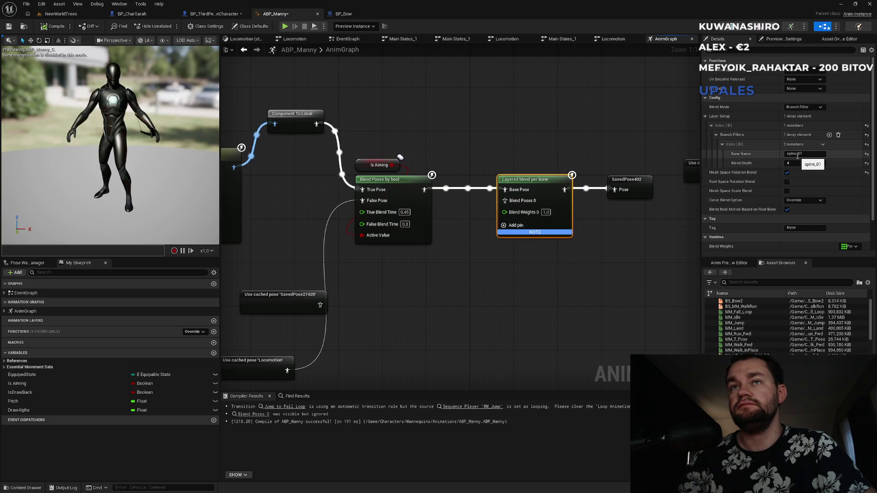
pyautogui.moveTo(419, 136)
pyautogui.mouseDown()
pyautogui.moveTo(581, 135)
pyautogui.moveTo(238, 146)
pyautogui.mouseUp()
pyautogui.moveTo(347, 171)
pyautogui.mouseDown()
pyautogui.moveTo(501, 149)
pyautogui.moveTo(349, 136)
pyautogui.mouseUp()
pyautogui.scroll(-1, 419, 254)
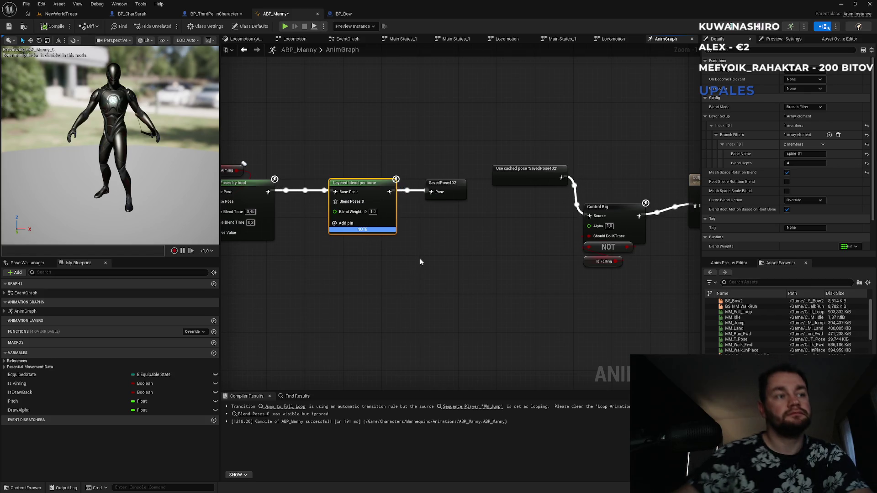
pyautogui.scroll(-1, 434, 255)
pyautogui.moveTo(434, 254); pyautogui.dragTo(390, 240)
pyautogui.moveTo(342, 286); pyautogui.dragTo(544, 281)
pyautogui.moveTo(440, 289); pyautogui.dragTo(438, 286)
pyautogui.scroll(2, 438, 285)
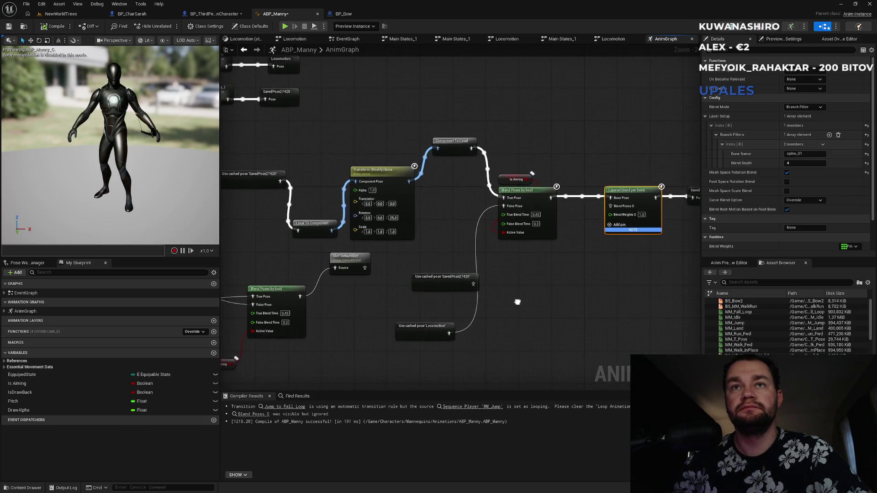
pyautogui.scroll(-2, 452, 299)
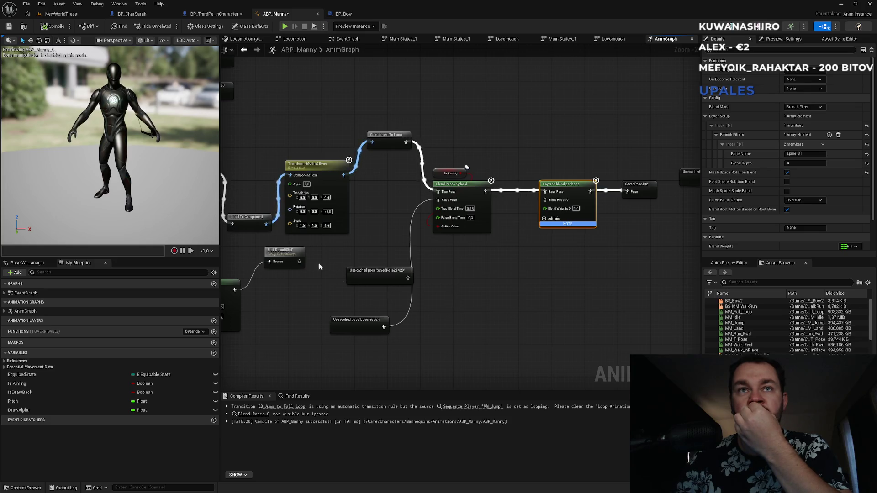
# Paste a Locomotion cached-pose copy and wire it into Local To Component.
pyautogui.moveTo(325, 265); pyautogui.dragTo(464, 284)
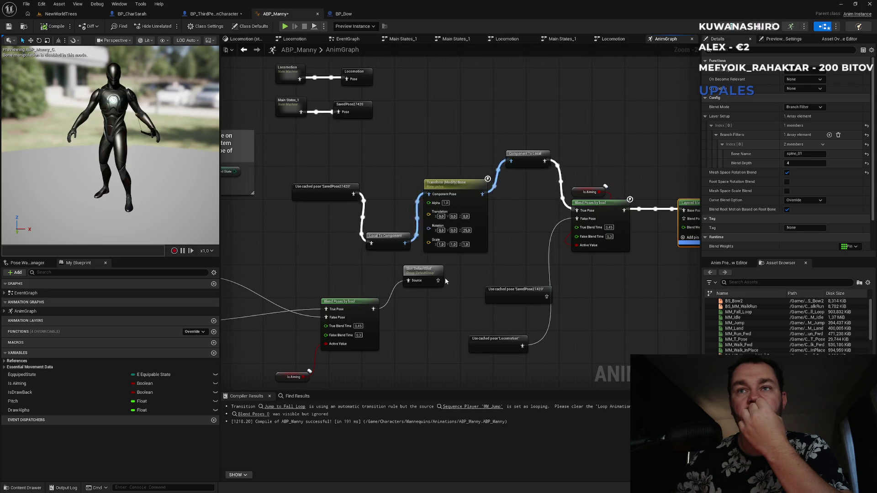
pyautogui.moveTo(501, 269); pyautogui.dragTo(419, 300)
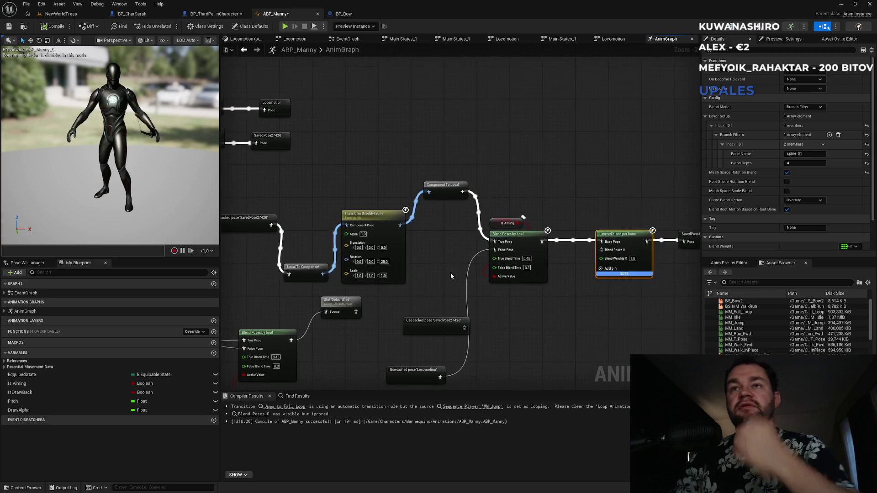
pyautogui.moveTo(372, 208); pyautogui.dragTo(470, 212)
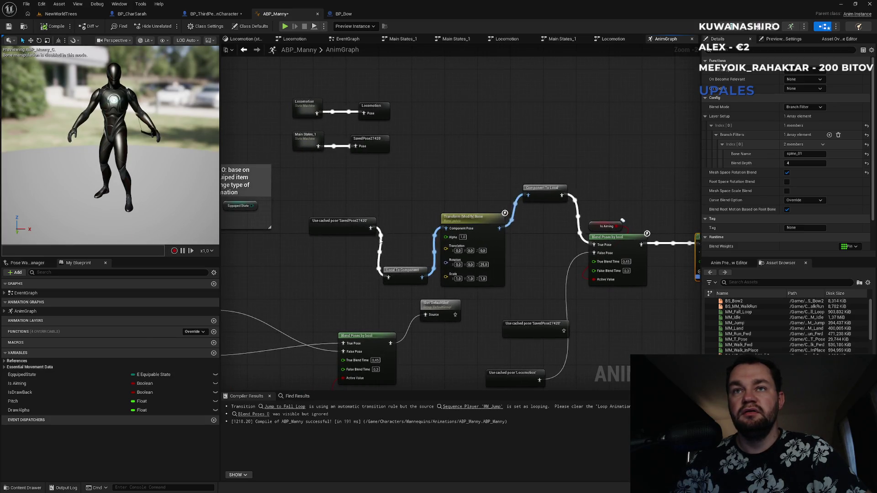
pyautogui.moveTo(349, 221); pyautogui.dragTo(316, 208)
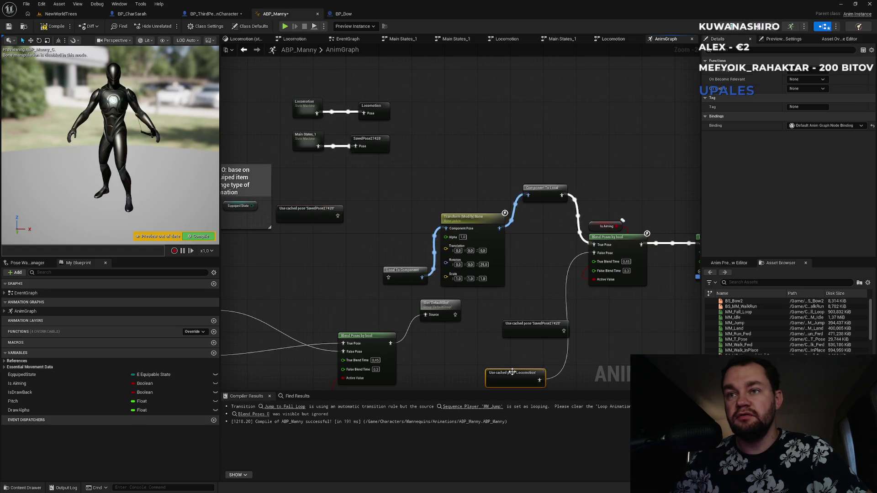
pyautogui.hotkey('ctrl', 'v')
pyautogui.moveTo(351, 249); pyautogui.dragTo(389, 279)
pyautogui.moveTo(407, 230); pyautogui.dragTo(270, 240)
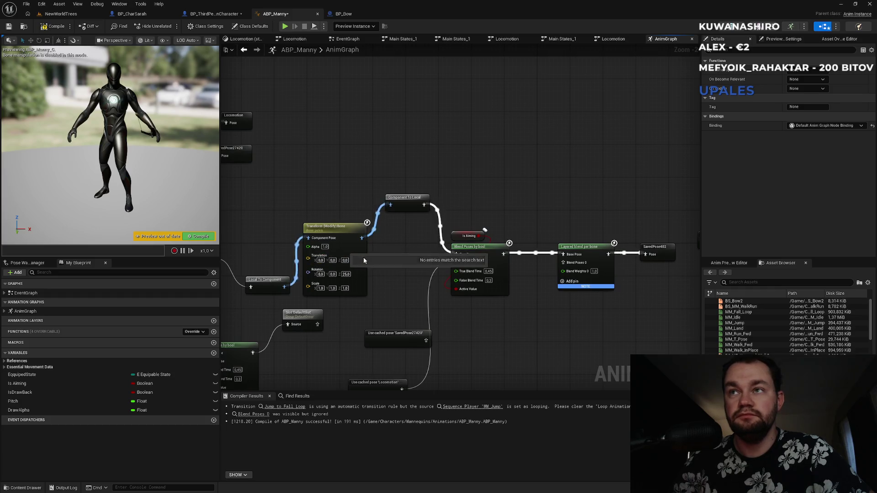
# Feed cached Locomotion into Layered blend's Blend Poses 0 and a second copy into False Pose.
pyautogui.click(494, 248)
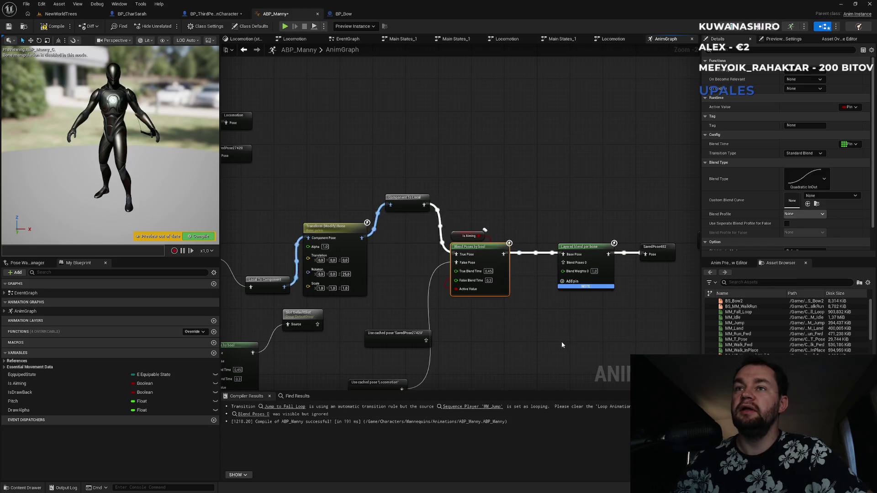
pyautogui.moveTo(485, 350); pyautogui.dragTo(513, 313)
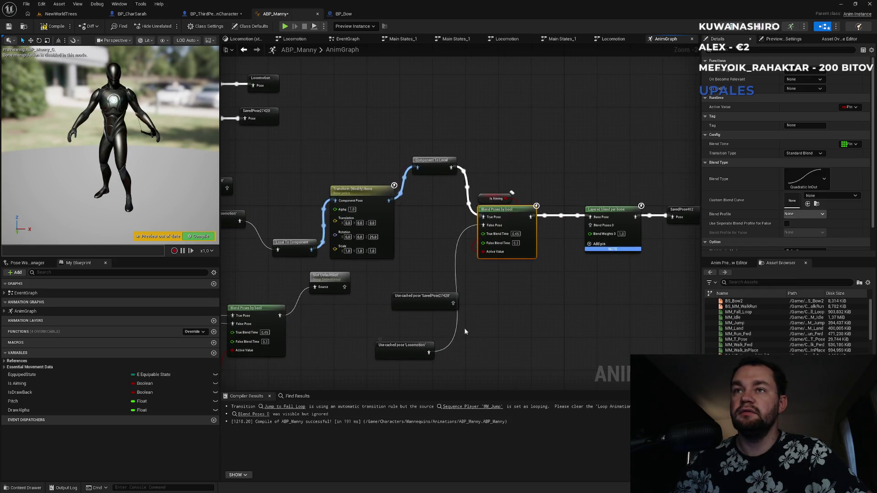
pyautogui.moveTo(429, 352)
pyautogui.mouseDown()
pyautogui.moveTo(582, 250)
pyautogui.moveTo(589, 225)
pyautogui.mouseUp()
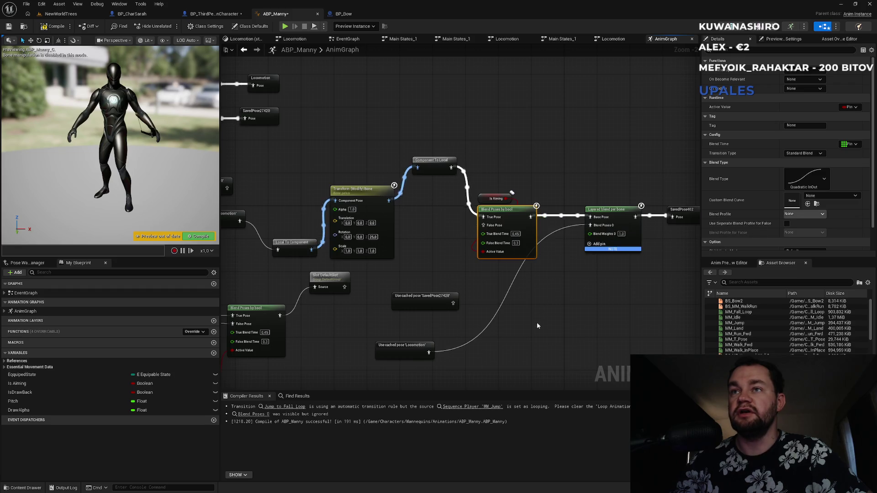
pyautogui.hotkey('ctrl', 'v')
pyautogui.moveTo(466, 278); pyautogui.dragTo(491, 226)
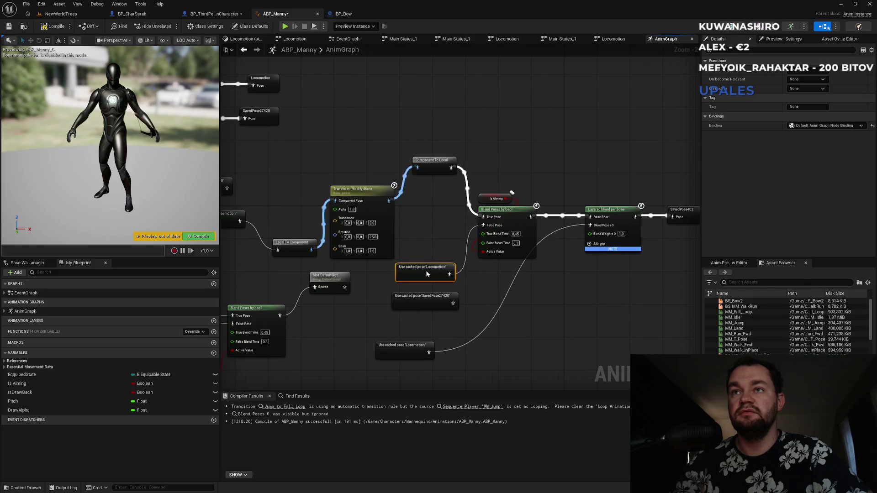
pyautogui.click(438, 237)
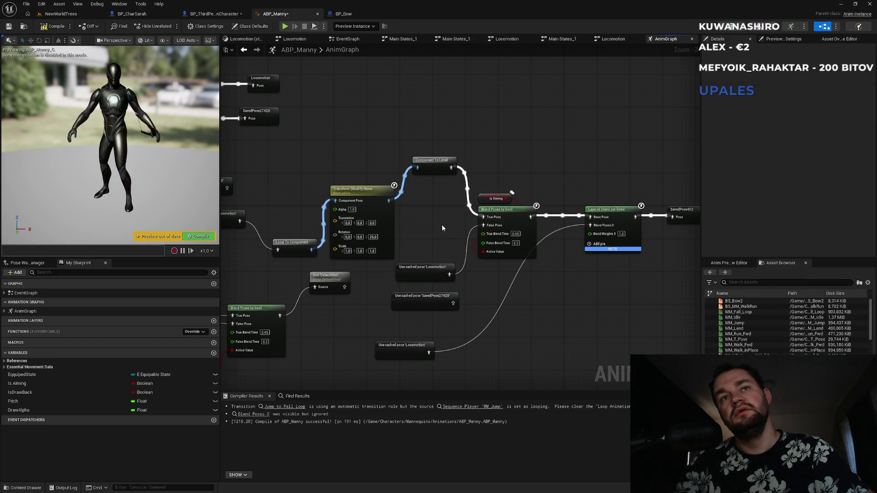
pyautogui.moveTo(442, 226); pyautogui.dragTo(556, 229)
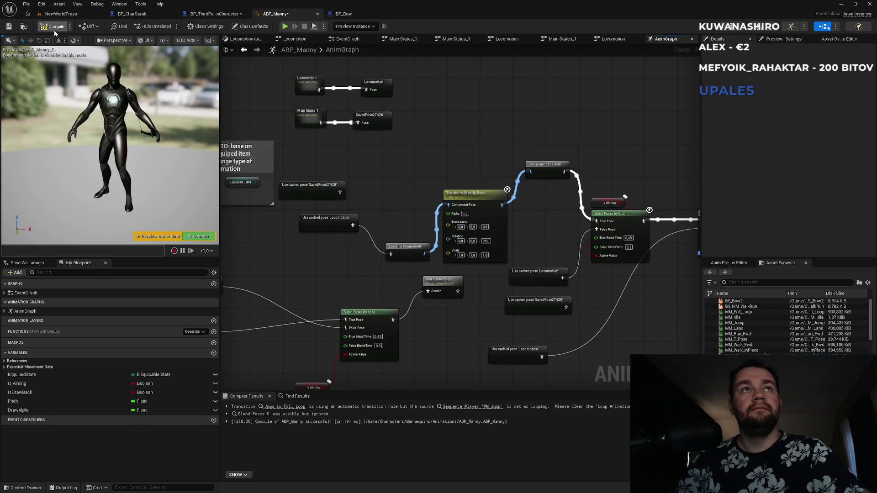
# Play NewWorldTrees, running the character through the snowy forest, then return to ABP_Manny.
pyautogui.click(61, 14)
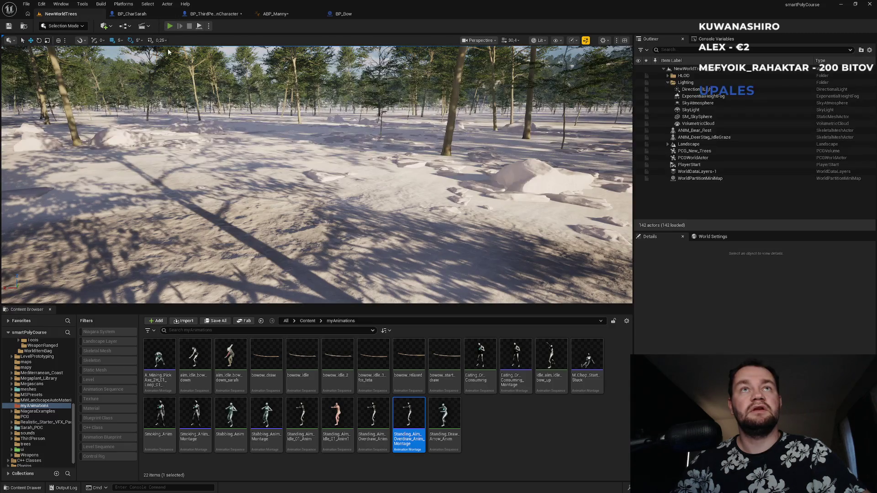
pyautogui.hotkey('alt', 'p')
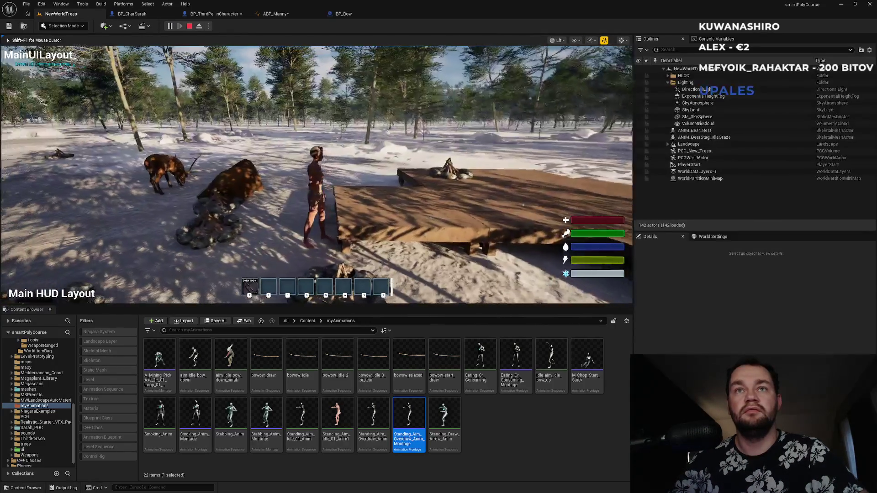
pyautogui.press('w')
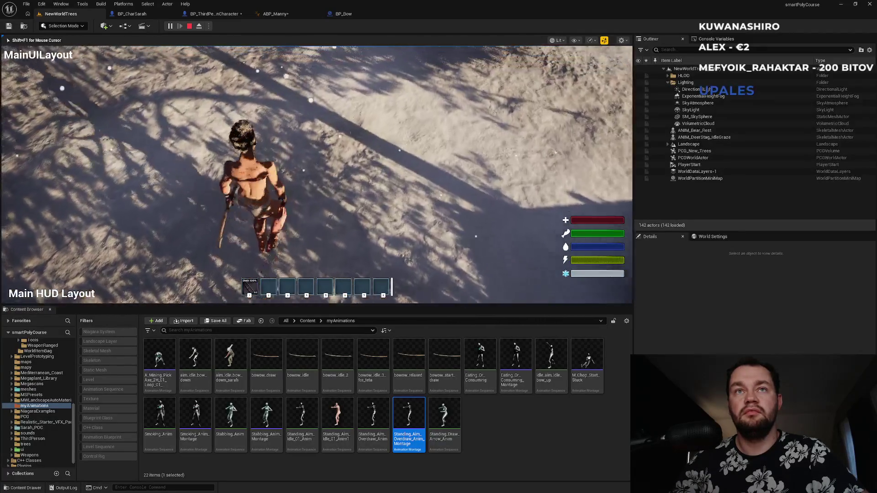
pyautogui.press('w')
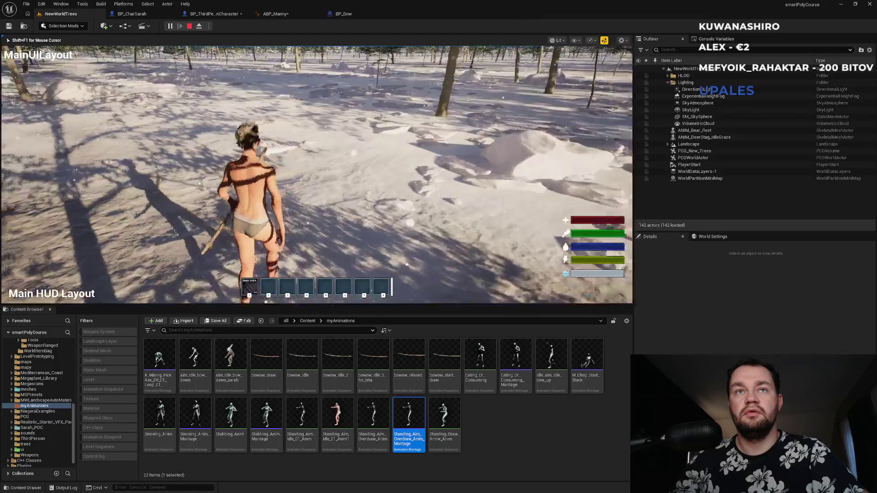
pyautogui.press('w')
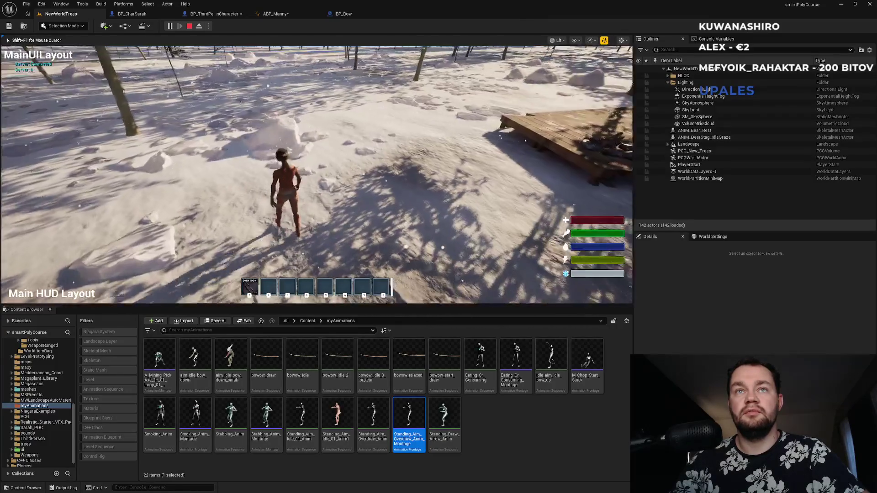
pyautogui.press('w')
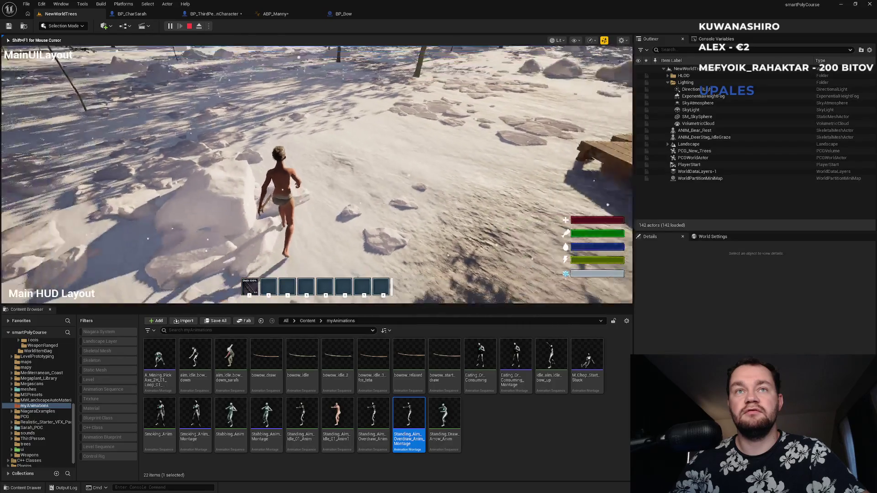
pyautogui.press('w')
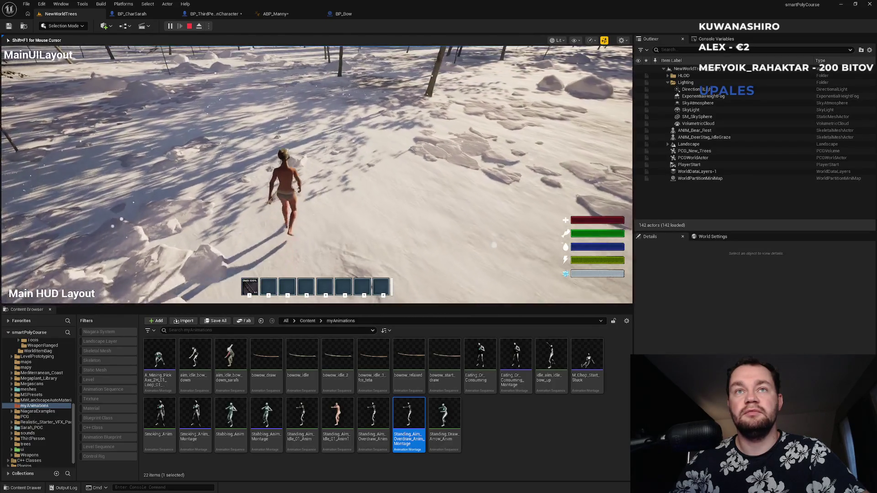
pyautogui.press('w')
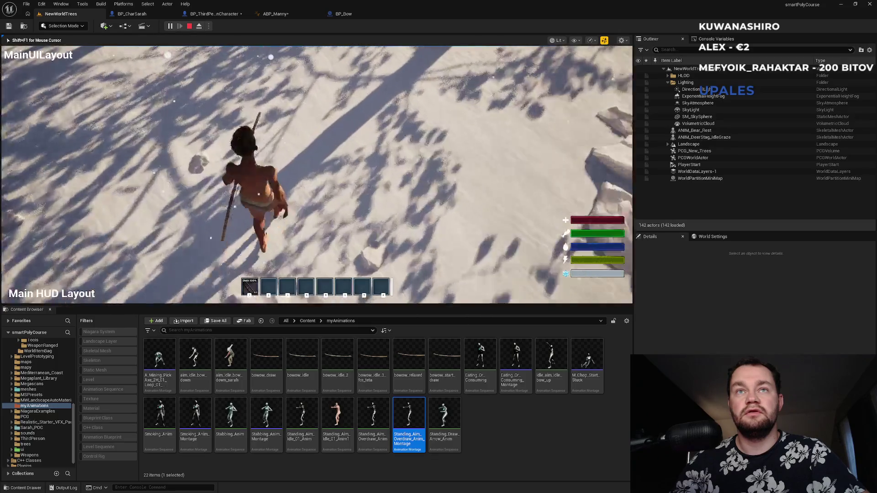
pyautogui.press('w')
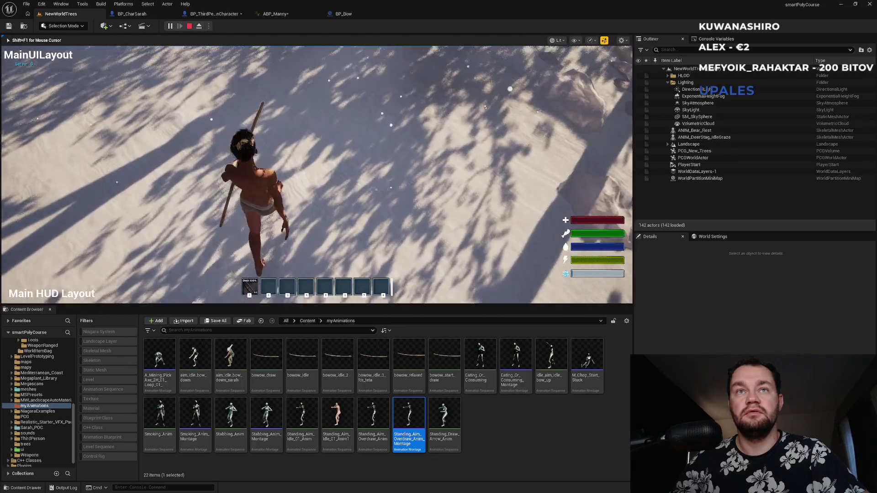
pyautogui.press('w')
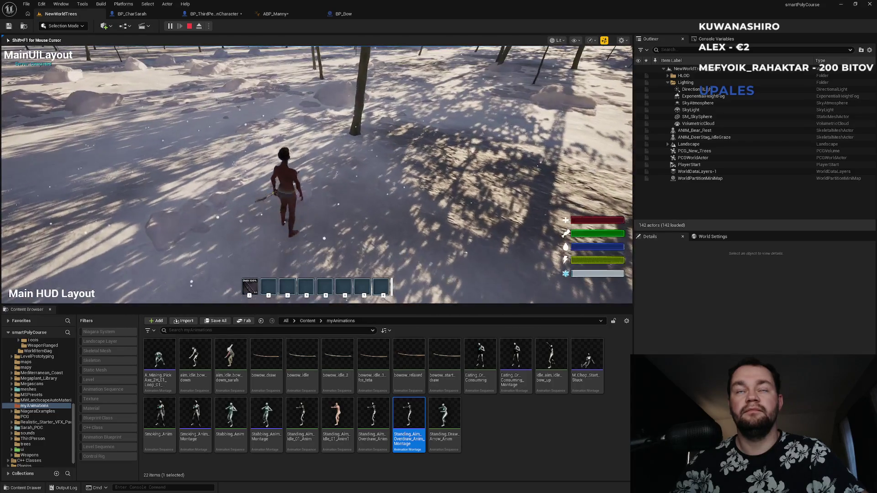
pyautogui.press('Escape')
pyautogui.click(306, 15)
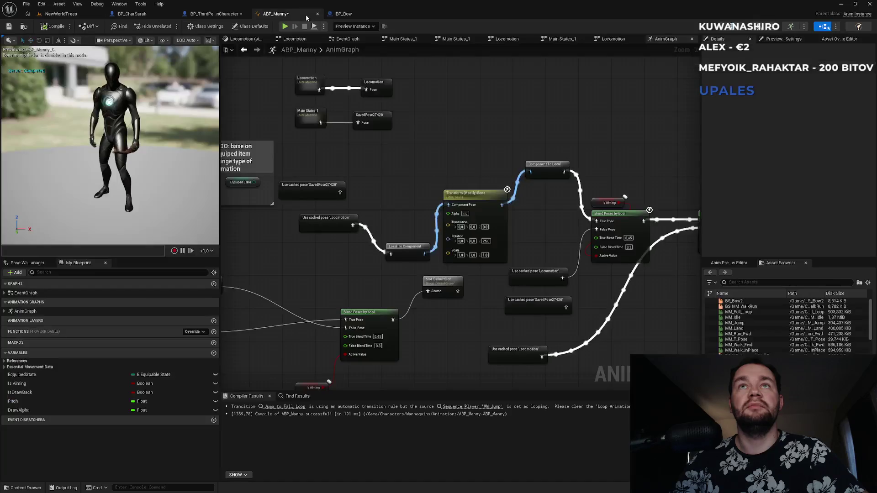
# Raise the Locomotion, Local To Component and Transform (Modify) Bone nodes about 80 px.
pyautogui.moveTo(322, 195)
pyautogui.mouseDown()
pyautogui.moveTo(338, 191)
pyautogui.moveTo(320, 173)
pyautogui.moveTo(257, 177)
pyautogui.mouseUp()
pyautogui.click(418, 139)
pyautogui.moveTo(418, 140)
pyautogui.mouseDown()
pyautogui.moveTo(378, 162)
pyautogui.moveTo(395, 165)
pyautogui.moveTo(266, 160)
pyautogui.moveTo(291, 157)
pyautogui.mouseUp()
pyautogui.moveTo(396, 161); pyautogui.dragTo(364, 150)
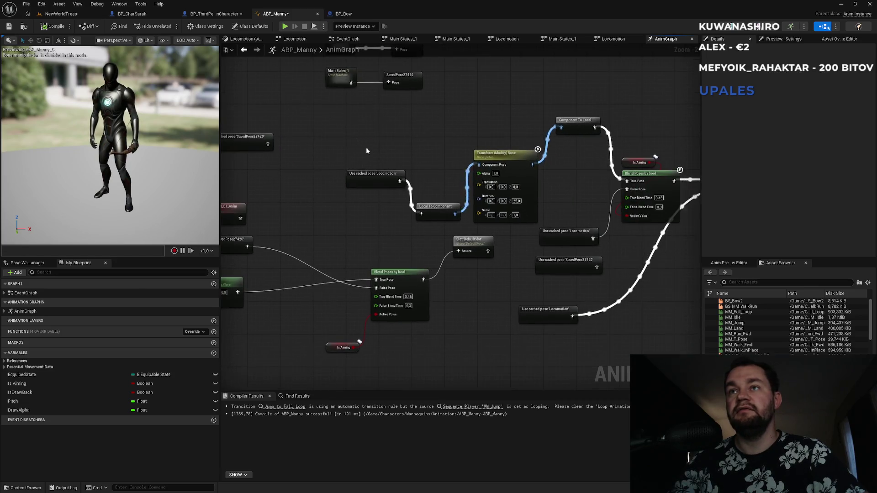
pyautogui.moveTo(503, 206); pyautogui.dragTo(505, 207)
pyautogui.moveTo(512, 156); pyautogui.dragTo(516, 119)
pyautogui.click(529, 92)
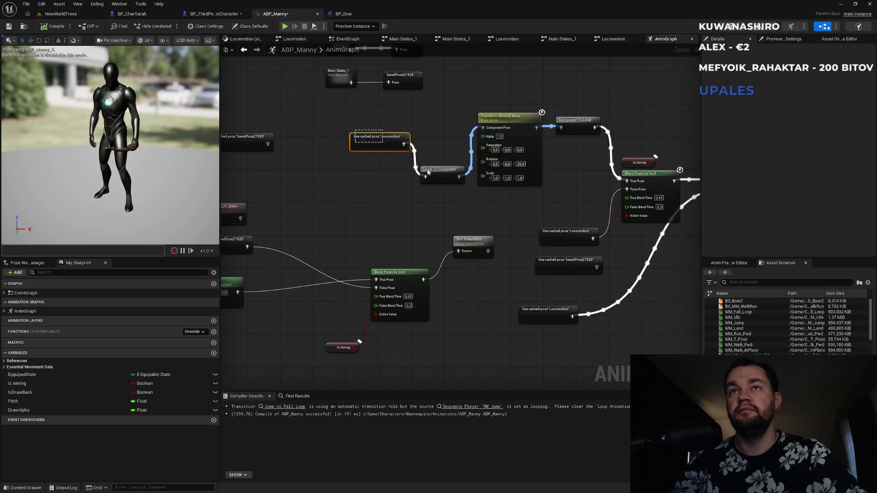
# Nudge the Locomotion cached pose and Local To Component up-left into alignment.
pyautogui.moveTo(428, 171); pyautogui.dragTo(421, 167)
pyautogui.click(372, 133)
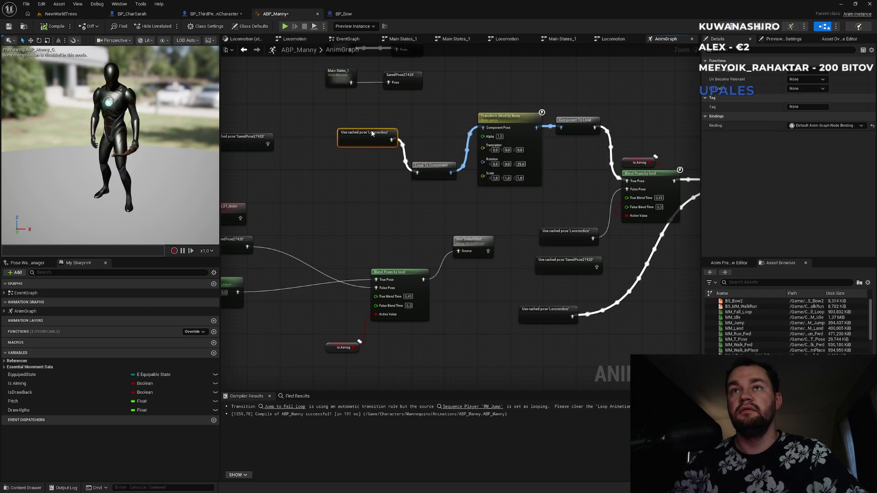
pyautogui.moveTo(411, 216)
pyautogui.mouseDown()
pyautogui.moveTo(441, 168)
pyautogui.moveTo(266, 172)
pyautogui.moveTo(404, 222)
pyautogui.mouseUp()
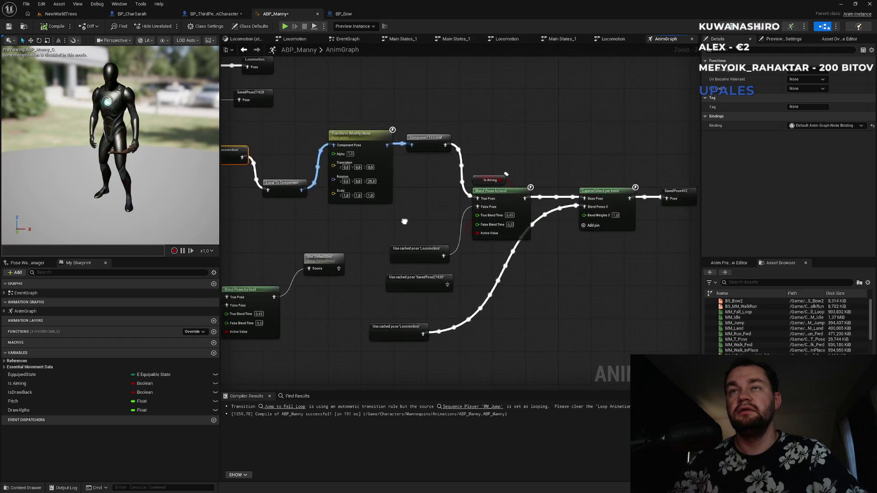
pyautogui.moveTo(433, 252); pyautogui.dragTo(436, 243)
pyautogui.click(439, 211)
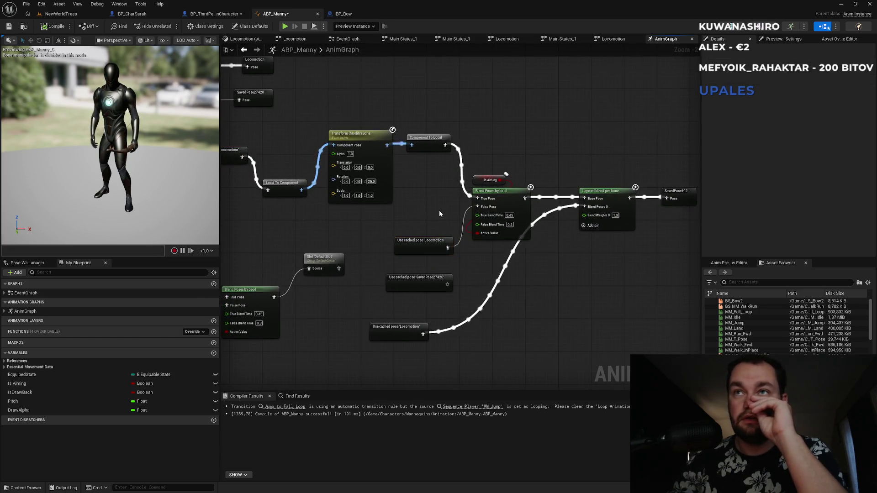
# Move the other Locomotion cached pose beside Layered blend per bone.
pyautogui.moveTo(440, 210); pyautogui.dragTo(382, 288)
pyautogui.moveTo(359, 315)
pyautogui.mouseDown()
pyautogui.moveTo(492, 256)
pyautogui.moveTo(489, 244)
pyautogui.mouseUp()
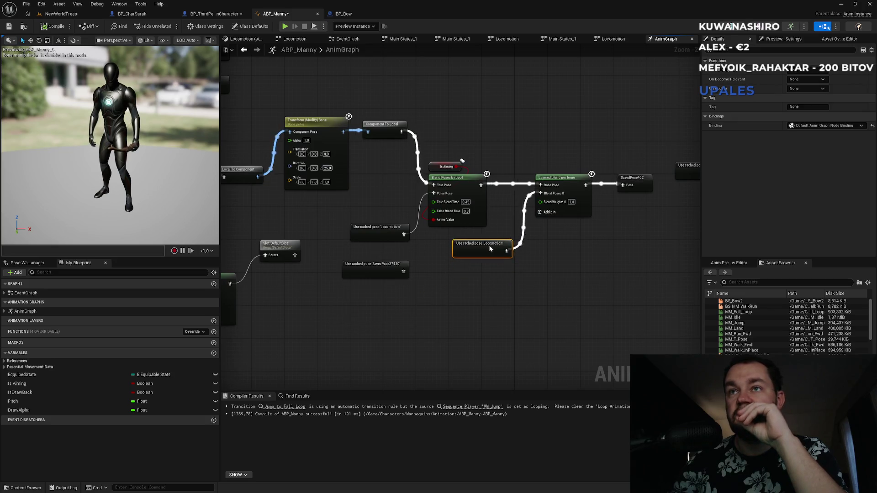
pyautogui.click(379, 307)
pyautogui.moveTo(346, 311); pyautogui.dragTo(505, 341)
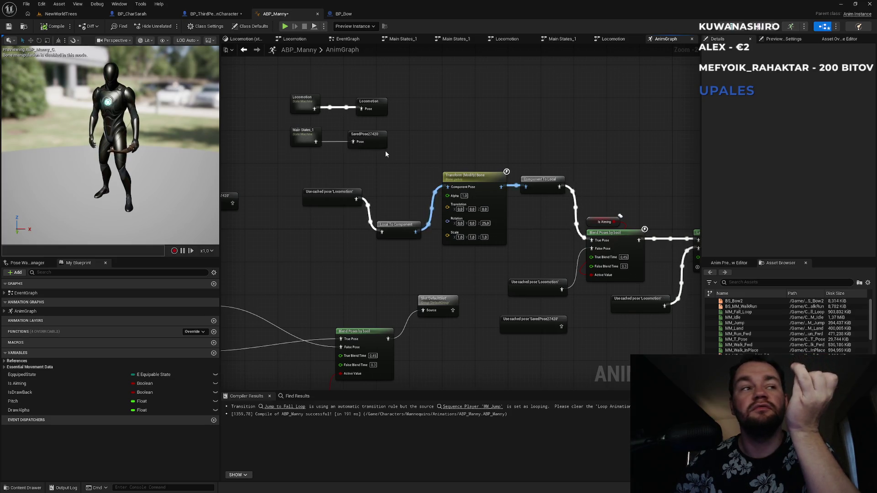
pyautogui.click(72, 14)
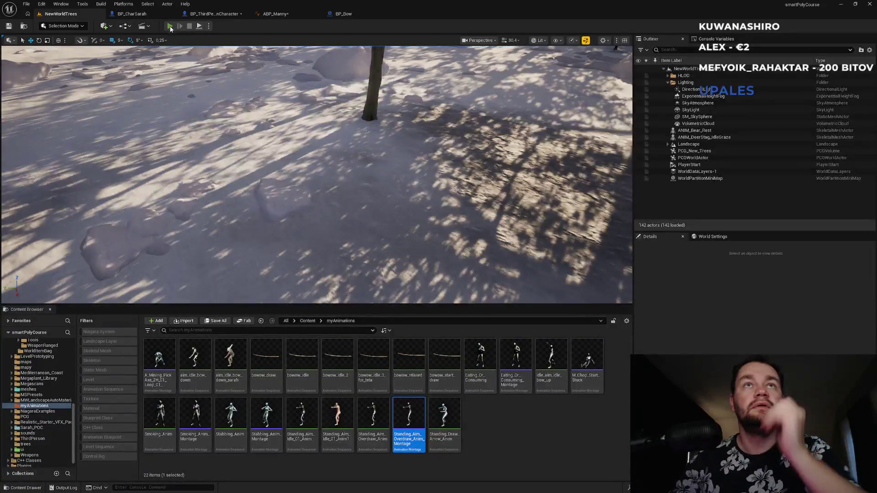
pyautogui.hotkey('alt', 'p')
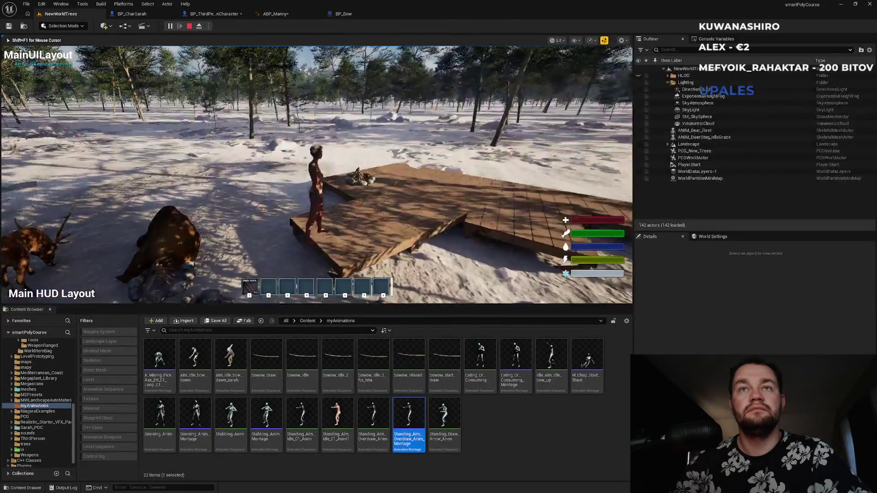
pyautogui.press('w')
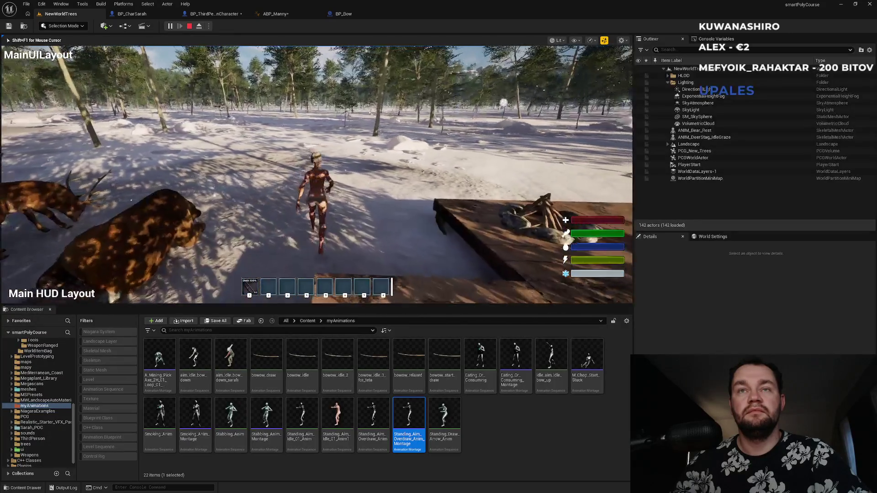
pyautogui.hotkey('shift', 'w')
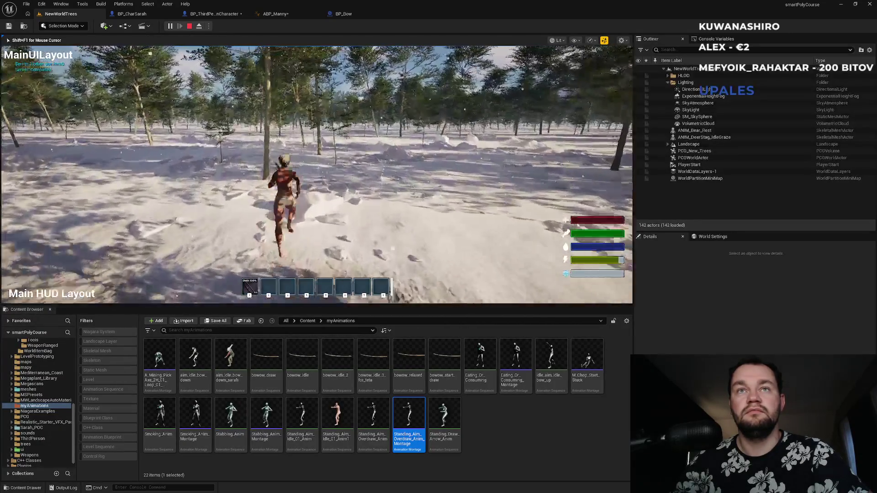
pyautogui.press('w')
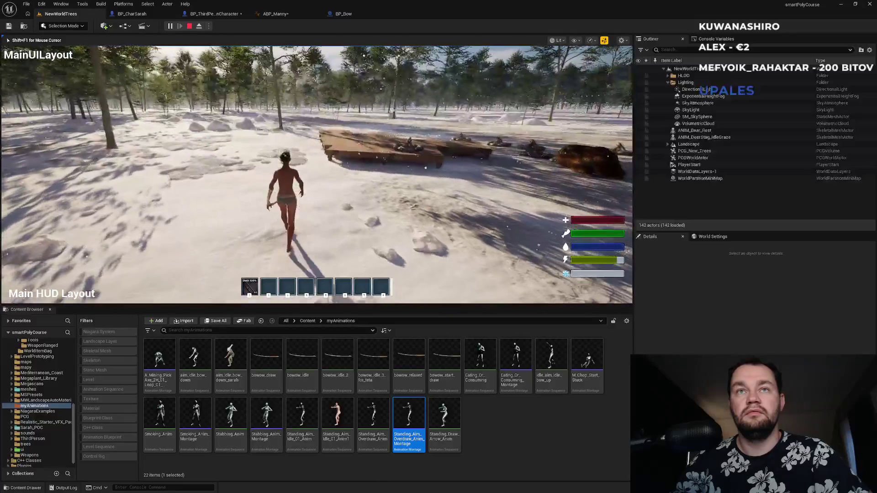
pyautogui.press('w')
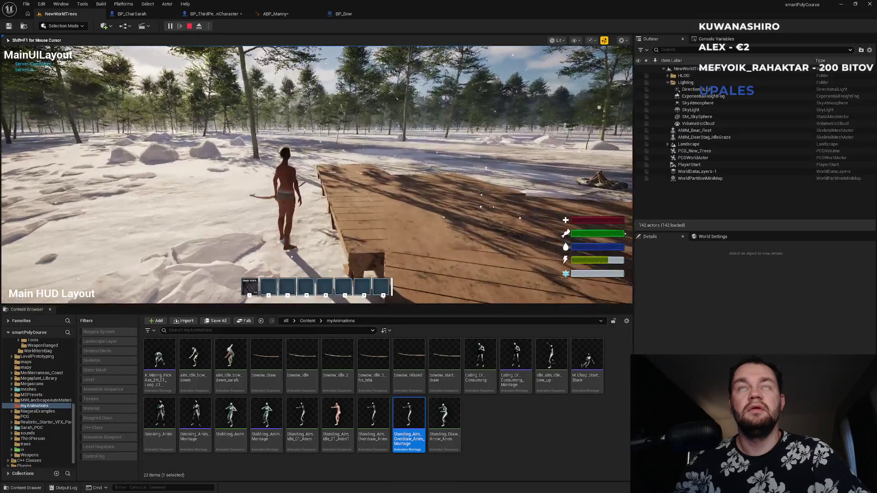
pyautogui.press('Escape')
pyautogui.click(276, 14)
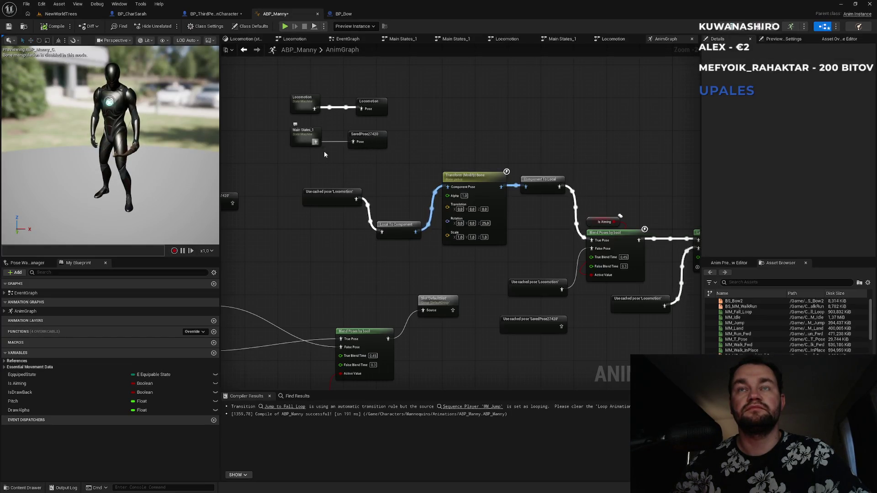
# Disconnect the cached Locomotion pose from Layered blend per bone.
pyautogui.click(369, 141)
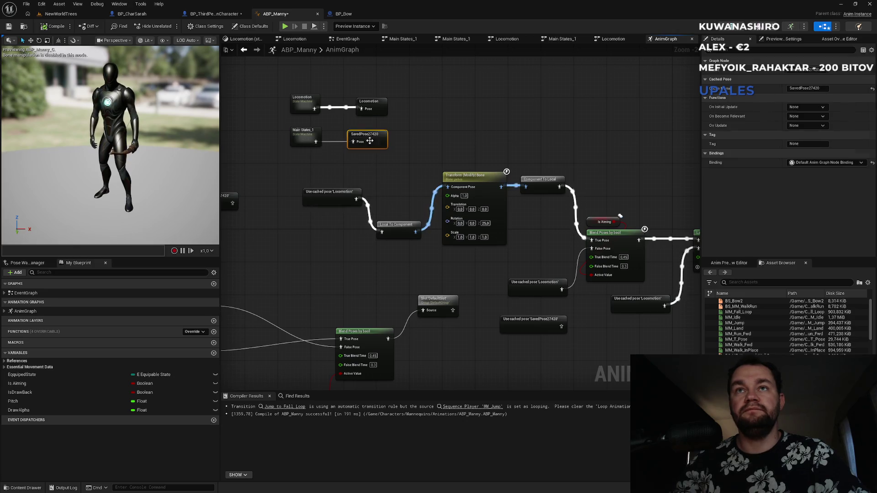
pyautogui.moveTo(515, 267); pyautogui.dragTo(492, 266)
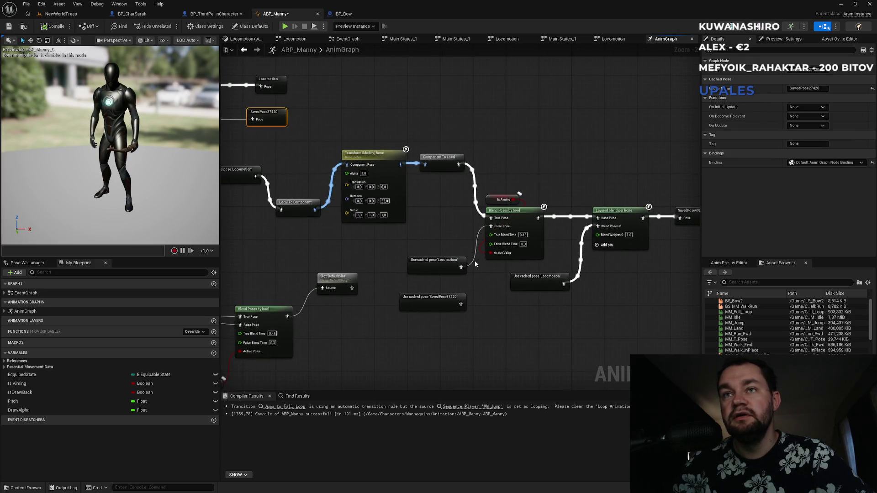
pyautogui.moveTo(460, 305); pyautogui.dragTo(491, 226)
# Duplicate the SavedPose27420 cached pose beside Local To Component, then go to NewWorldTrees.
pyautogui.click(449, 298)
pyautogui.hotkey('ctrl', 'c')
pyautogui.hotkey('ctrl', 'v')
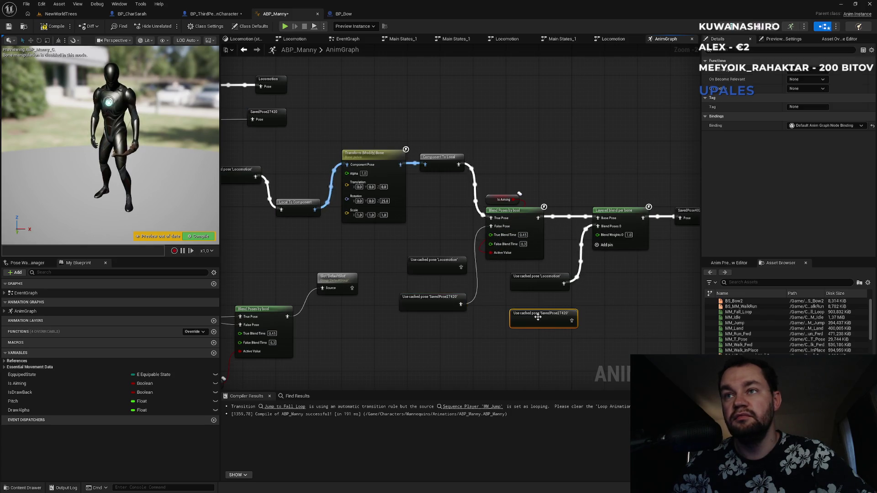
pyautogui.click(575, 298)
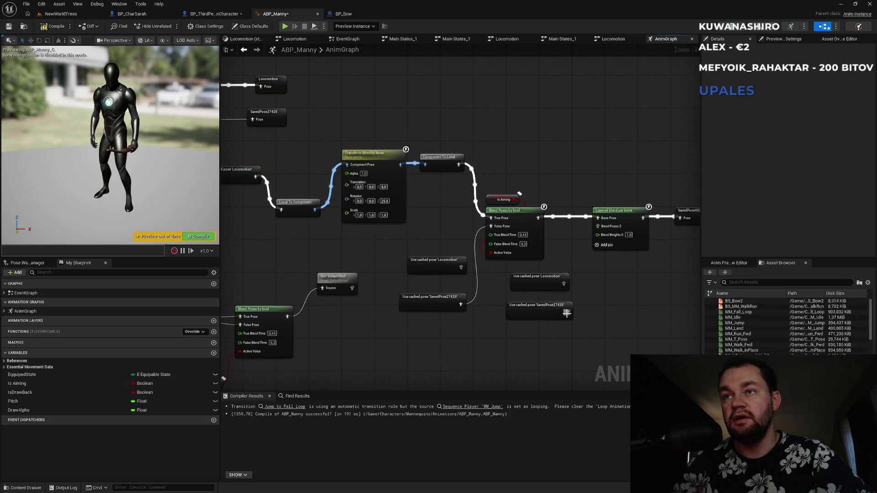
pyautogui.moveTo(421, 243); pyautogui.dragTo(553, 274)
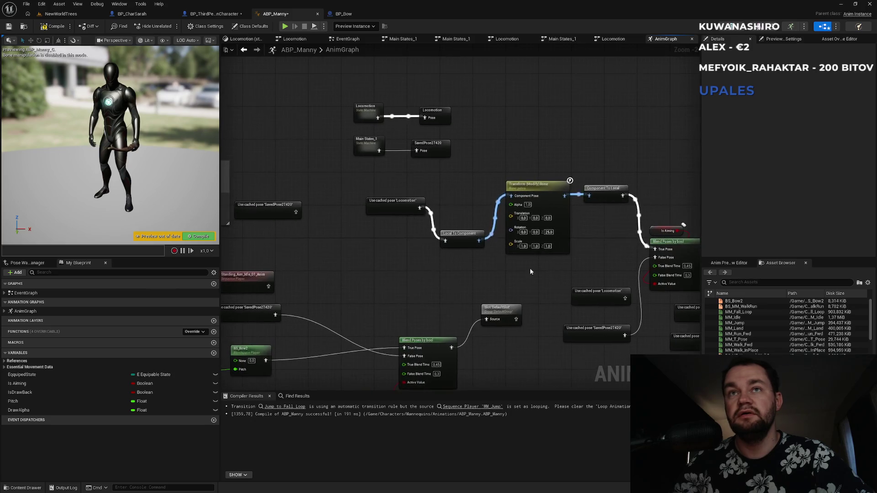
pyautogui.moveTo(267, 214); pyautogui.dragTo(368, 237)
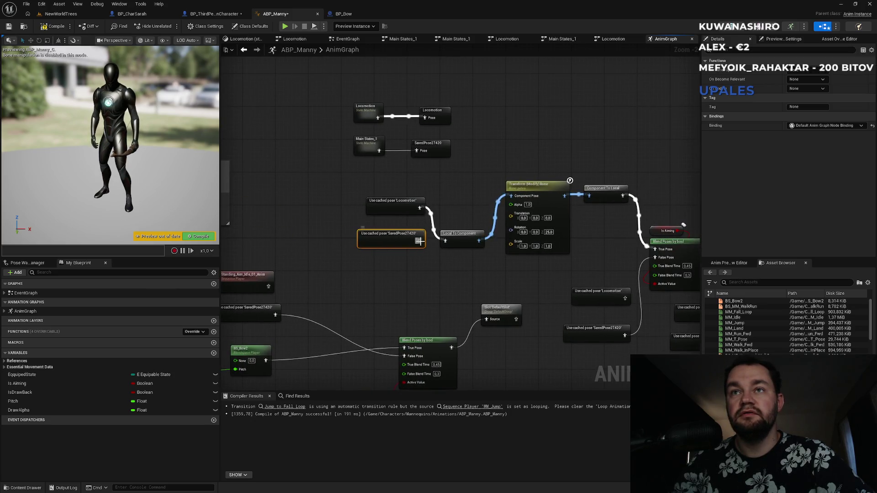
pyautogui.click(80, 15)
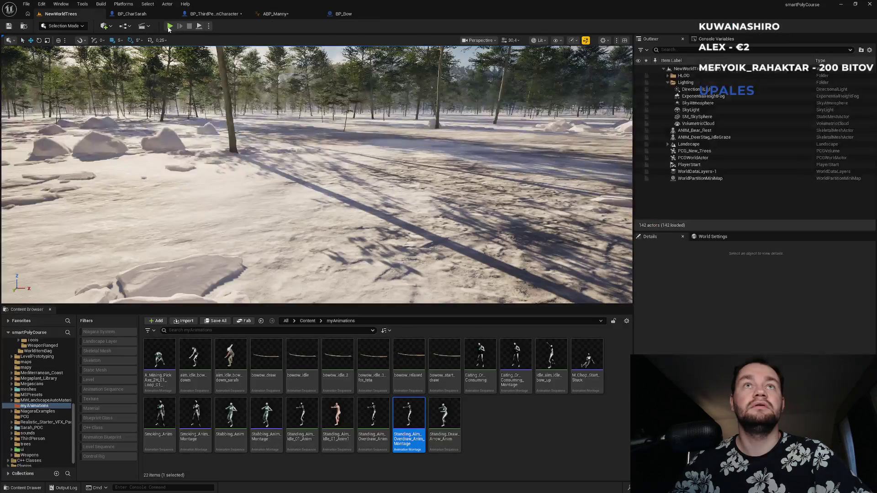
# Play NewWorldTrees, running the character past the wooden platform and jumping.
pyautogui.hotkey('alt', 'p')
pyautogui.press('w')
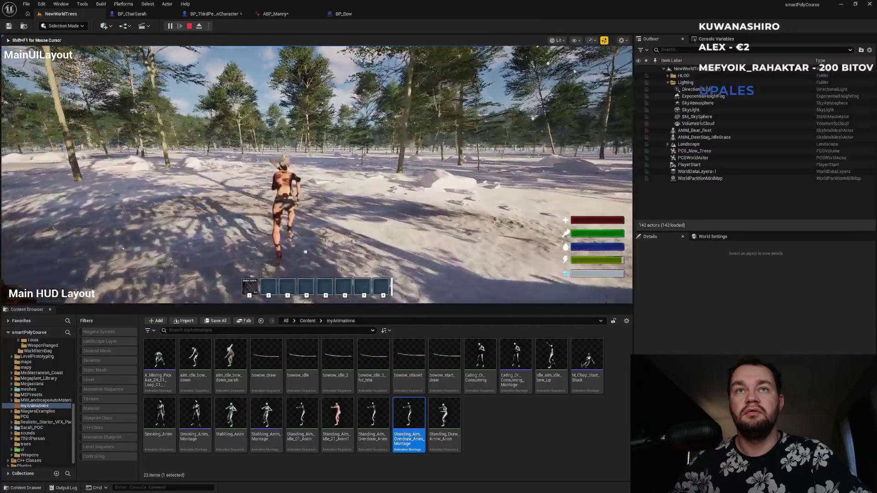
pyautogui.press('w')
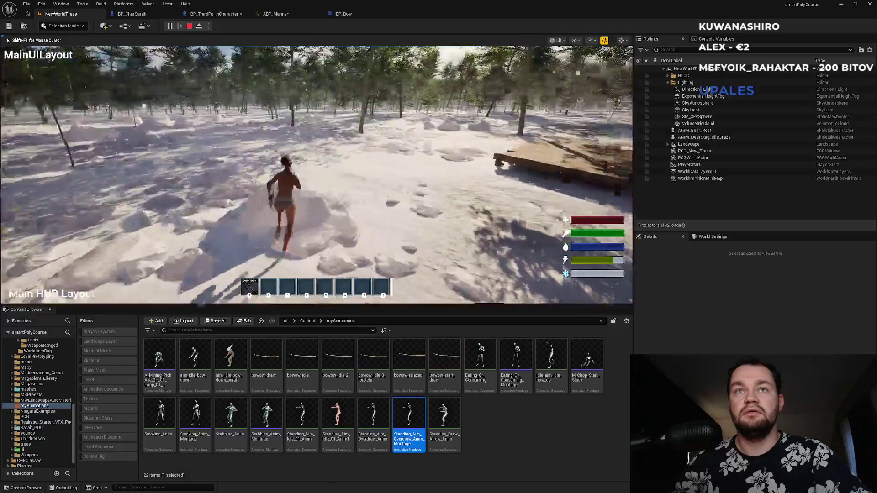
pyautogui.press('w')
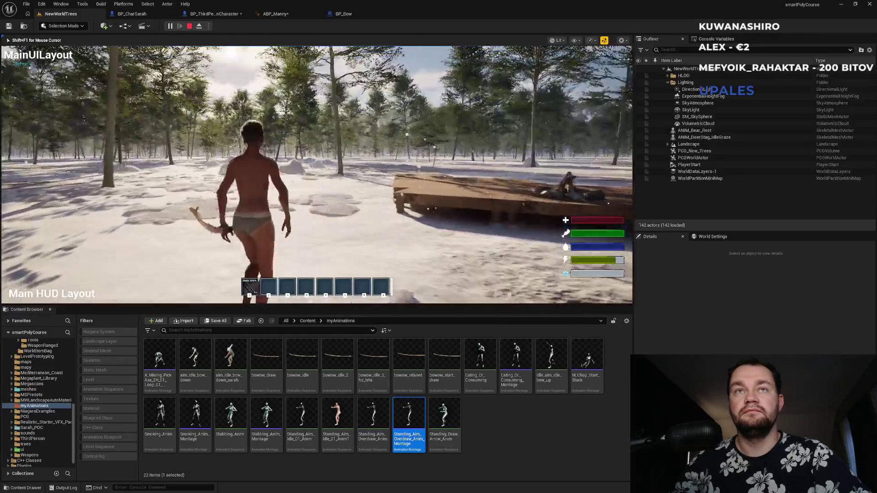
pyautogui.press('w')
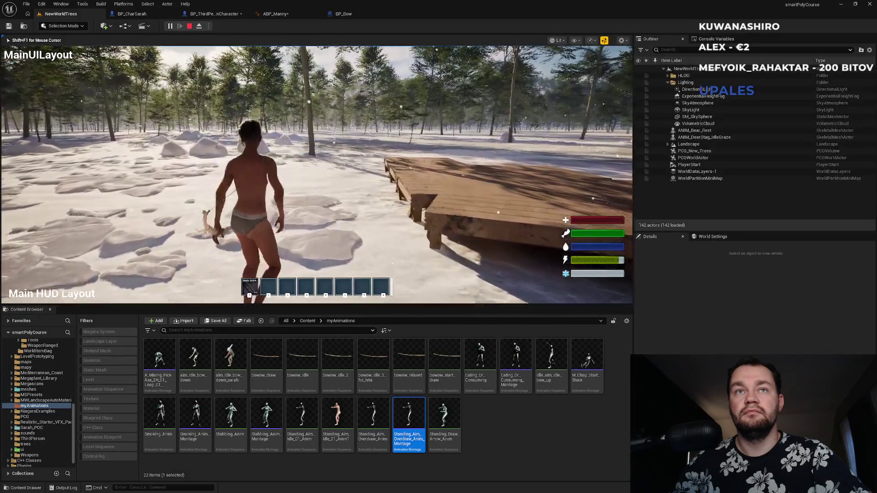
pyautogui.press('w')
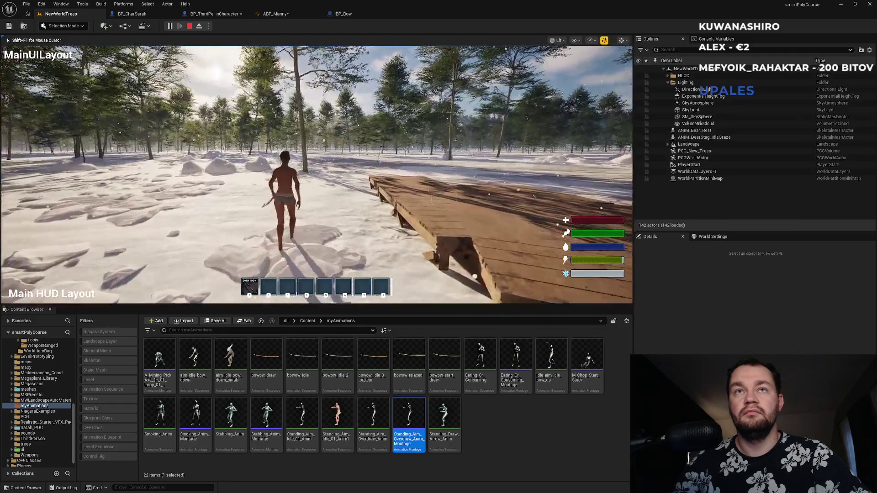
pyautogui.press('w')
pyautogui.press('space')
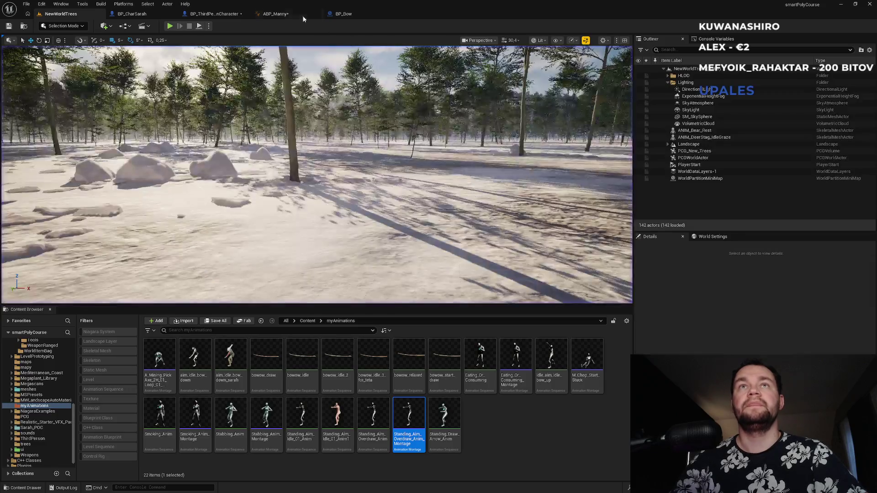
# Back in ABP_Manny, delete the leftover Locomotion cached-pose nodes.
pyautogui.hotkey('shift', 'F1')
pyautogui.click(302, 17)
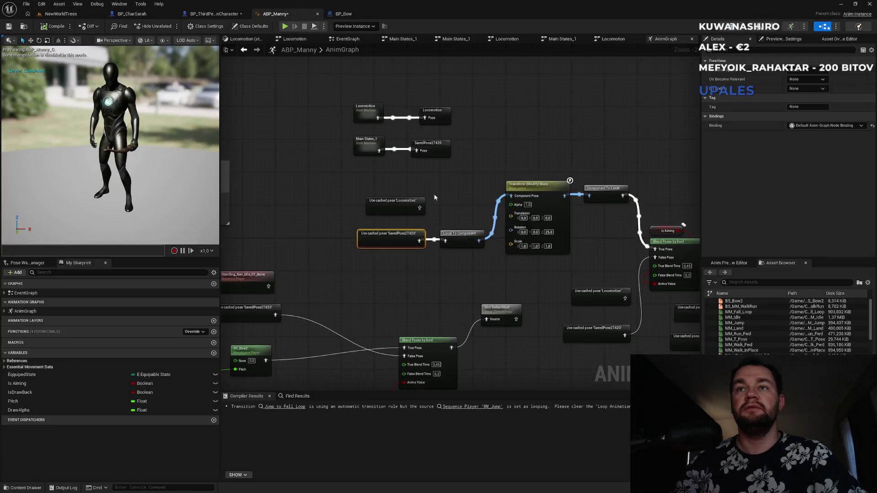
pyautogui.moveTo(430, 192); pyautogui.dragTo(395, 179)
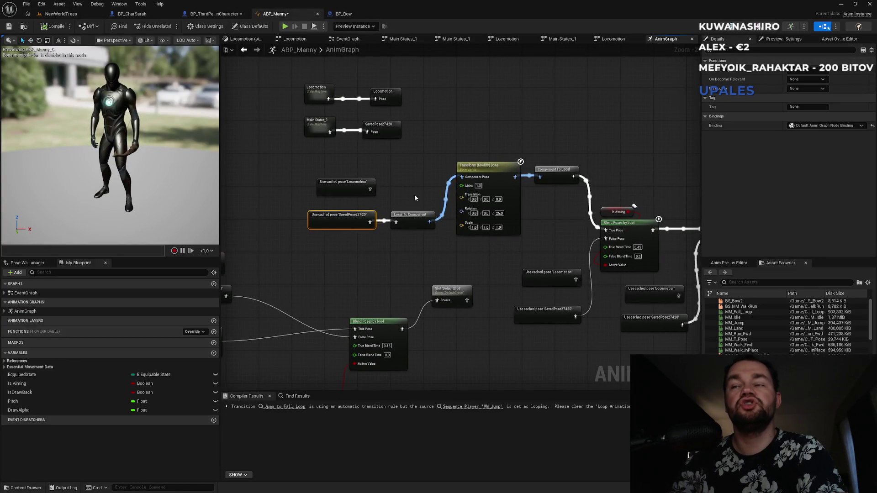
pyautogui.moveTo(382, 235); pyautogui.dragTo(405, 261)
pyautogui.moveTo(465, 315); pyautogui.dragTo(396, 258)
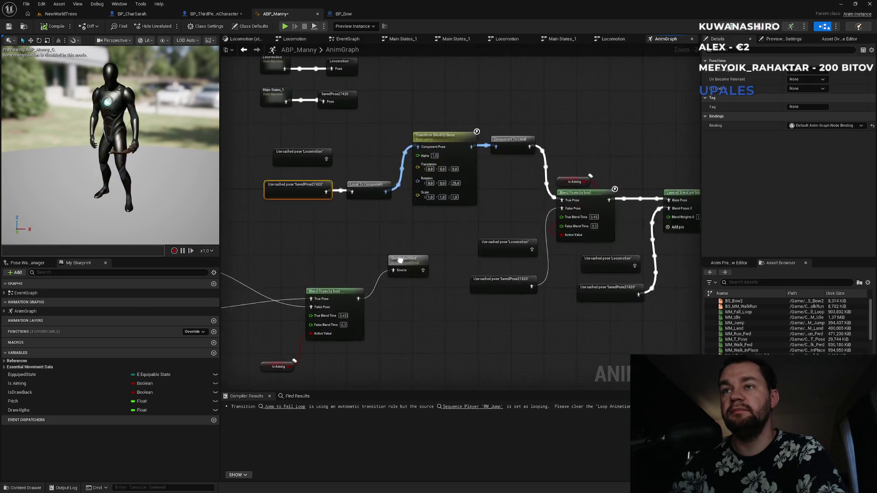
pyautogui.moveTo(473, 244); pyautogui.dragTo(515, 260)
pyautogui.press('Delete')
pyautogui.moveTo(626, 247); pyautogui.dragTo(608, 265)
pyautogui.press('Delete')
# Delete the Locomotion state machine, its saved pose, and SavedPose402 with its cached pose.
pyautogui.moveTo(341, 146)
pyautogui.mouseDown()
pyautogui.moveTo(292, 156)
pyautogui.moveTo(324, 216)
pyautogui.mouseUp()
pyautogui.press('Delete')
pyautogui.moveTo(413, 105); pyautogui.dragTo(284, 137)
pyautogui.press('Delete')
pyautogui.moveTo(445, 140); pyautogui.dragTo(168, 117)
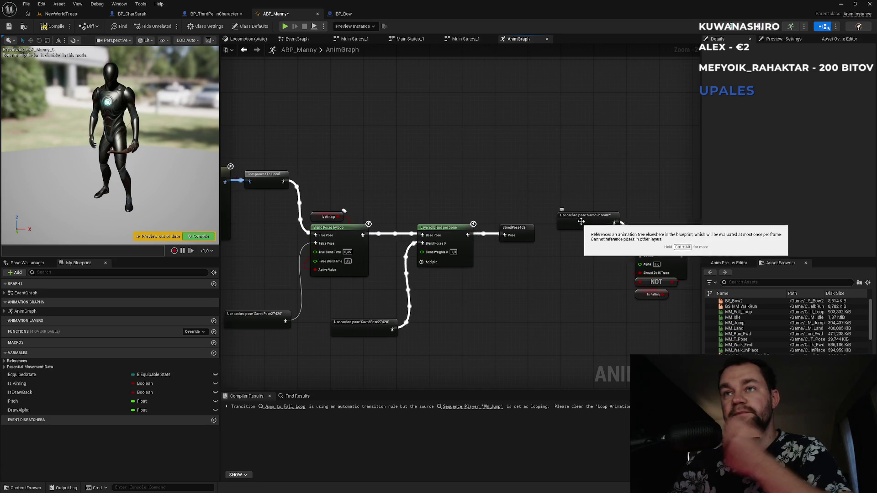
pyautogui.moveTo(517, 191)
pyautogui.mouseDown()
pyautogui.moveTo(552, 251)
pyautogui.moveTo(582, 259)
pyautogui.mouseUp()
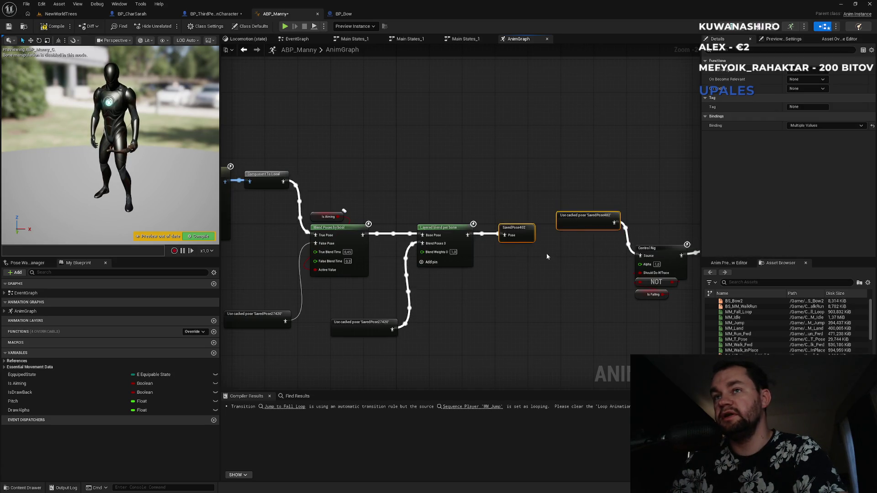
pyautogui.press('Delete')
# Wire Layered blend per bone into Control Rig's Source and shift the Control Rig group left.
pyautogui.moveTo(467, 235)
pyautogui.mouseDown()
pyautogui.moveTo(641, 257)
pyautogui.moveTo(423, 215)
pyautogui.mouseUp()
pyautogui.moveTo(427, 153); pyautogui.dragTo(561, 231)
pyautogui.moveTo(561, 185)
pyautogui.mouseDown()
pyautogui.moveTo(465, 185)
pyautogui.moveTo(539, 187)
pyautogui.mouseUp()
pyautogui.moveTo(431, 157)
pyautogui.mouseDown()
pyautogui.moveTo(445, 191)
pyautogui.moveTo(547, 277)
pyautogui.mouseUp()
pyautogui.moveTo(533, 190)
pyautogui.mouseDown()
pyautogui.moveTo(434, 193)
pyautogui.moveTo(424, 177)
pyautogui.moveTo(406, 176)
pyautogui.mouseUp()
pyautogui.click(341, 134)
# Move the Blend Poses cluster left, Main States_1 down, align Output Pose, then go to NewWorldTrees.
pyautogui.scroll(-2, 629, 143)
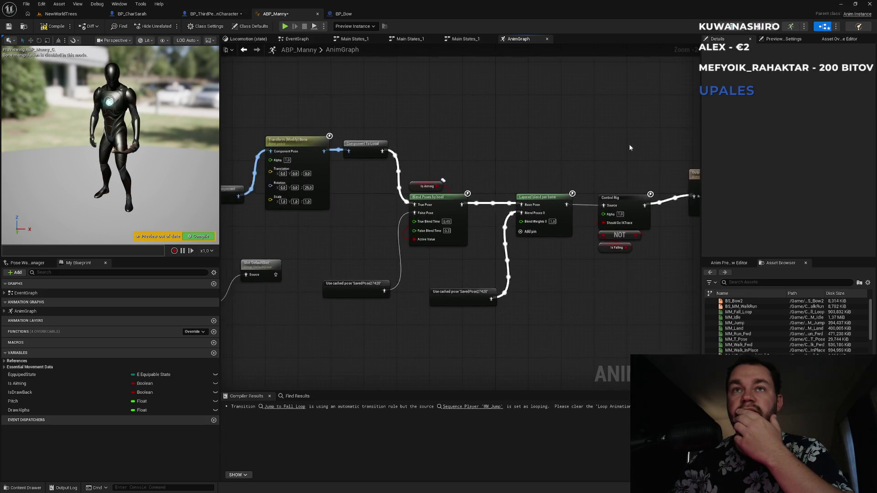
pyautogui.moveTo(344, 305); pyautogui.dragTo(562, 292)
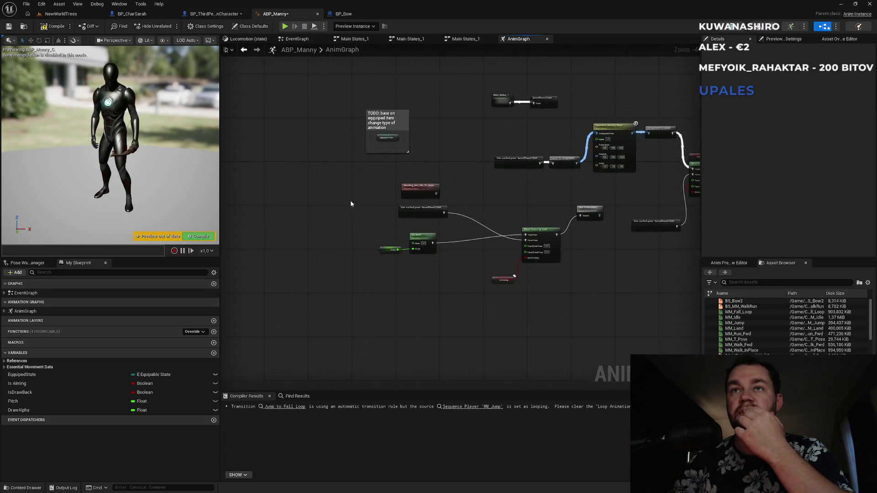
pyautogui.moveTo(346, 198); pyautogui.dragTo(588, 309)
pyautogui.moveTo(585, 211); pyautogui.dragTo(456, 216)
pyautogui.moveTo(457, 152); pyautogui.dragTo(370, 226)
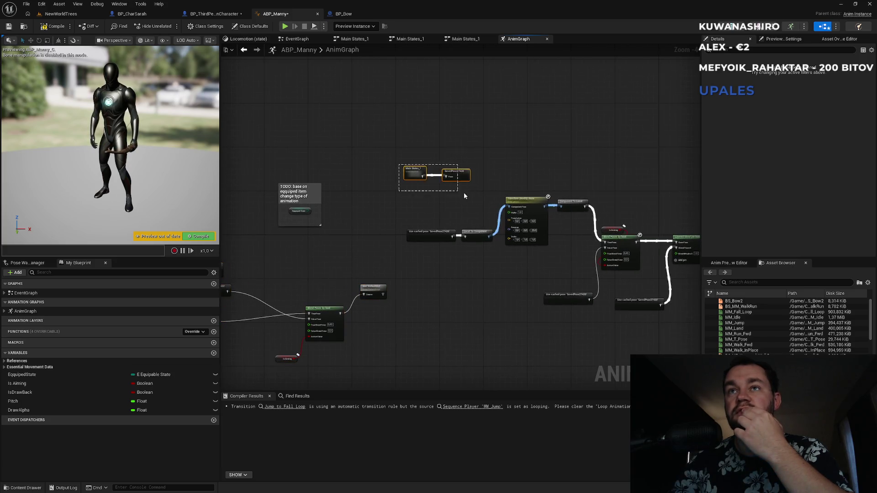
pyautogui.moveTo(413, 172); pyautogui.dragTo(413, 198)
pyautogui.moveTo(574, 157)
pyautogui.mouseDown()
pyautogui.moveTo(554, 164)
pyautogui.moveTo(389, 142)
pyautogui.moveTo(461, 154)
pyautogui.mouseUp()
pyautogui.moveTo(677, 211); pyautogui.dragTo(675, 214)
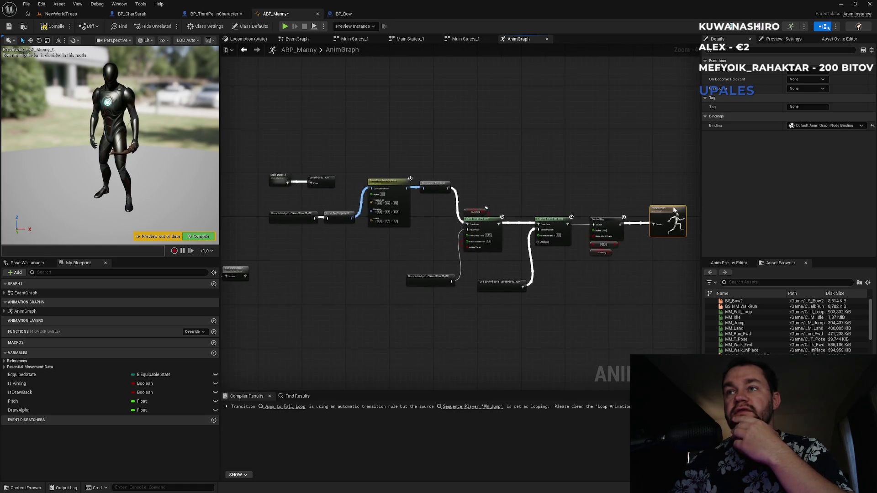
pyautogui.click(61, 14)
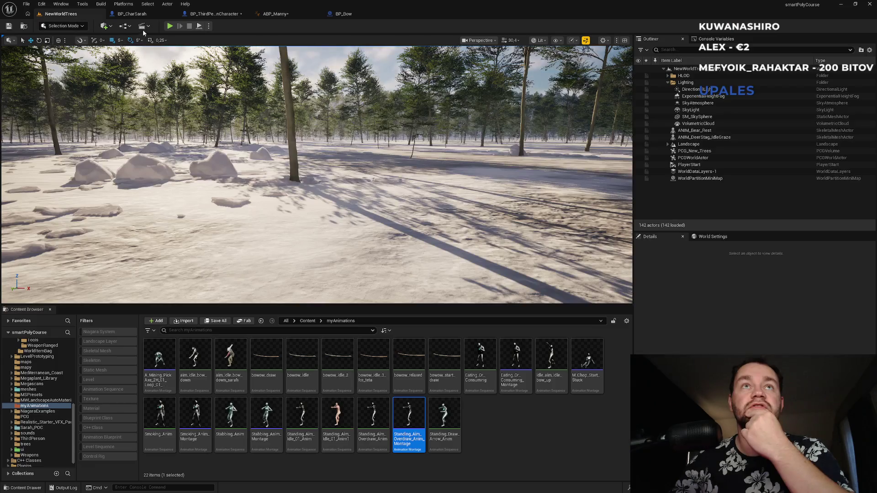
# Try to play, open the failing ABP_Manny from the compile errors, and jump to the first error.
pyautogui.click(172, 25)
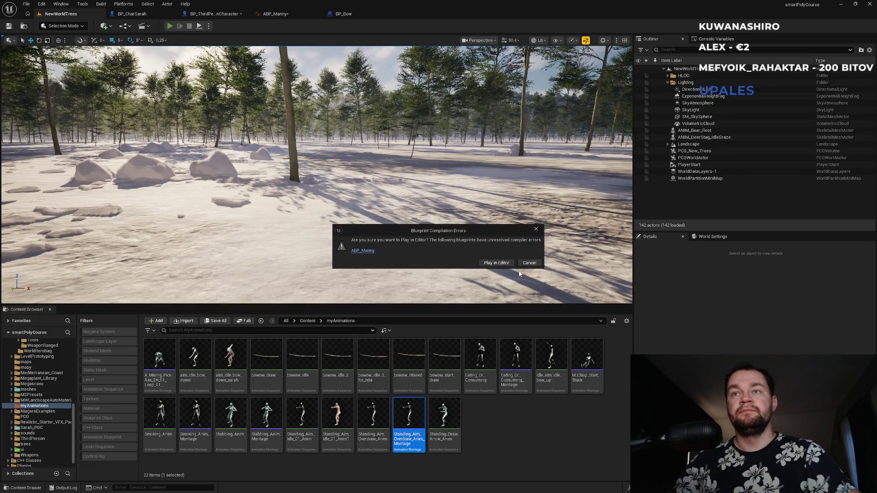
pyautogui.click(354, 251)
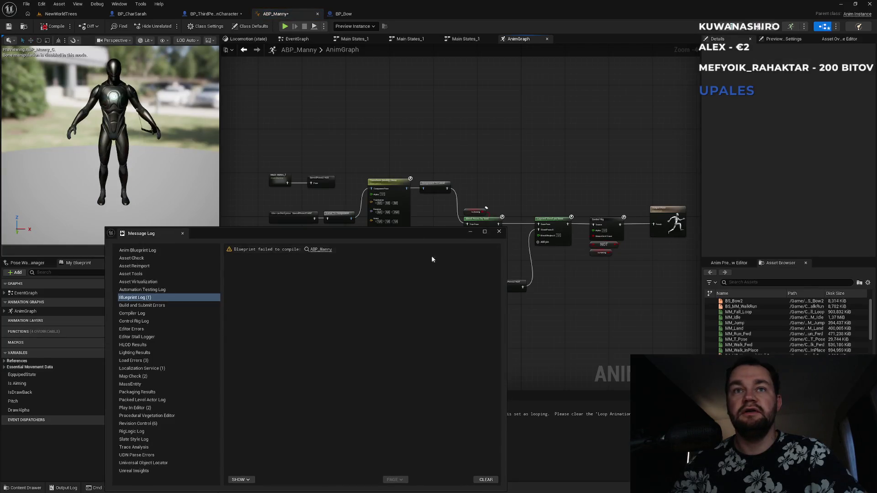
pyautogui.click(313, 253)
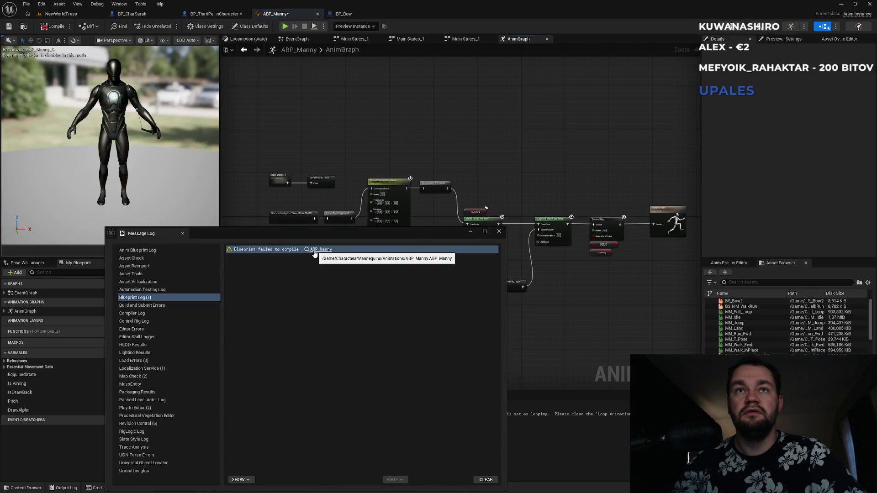
pyautogui.click(315, 253)
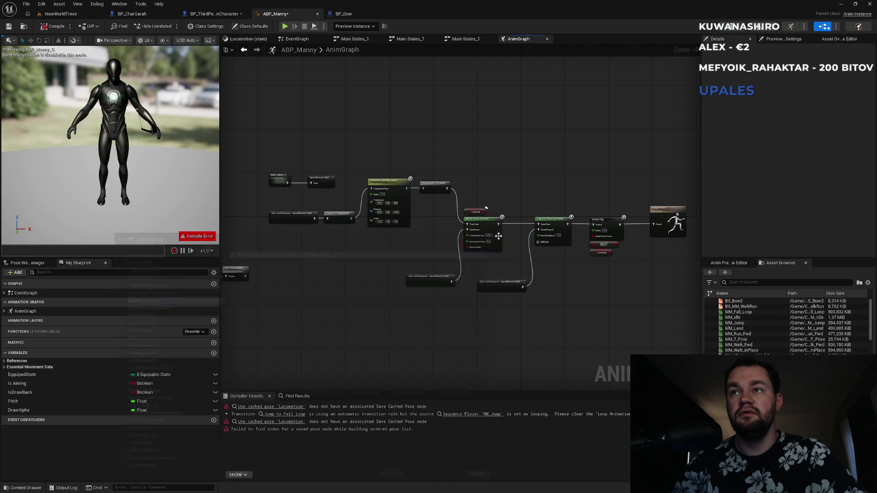
pyautogui.moveTo(307, 277); pyautogui.dragTo(415, 277)
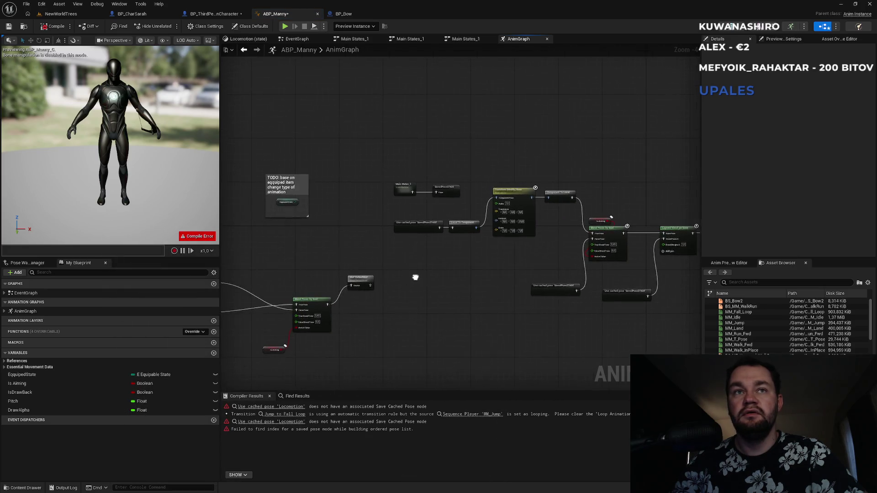
pyautogui.click(297, 407)
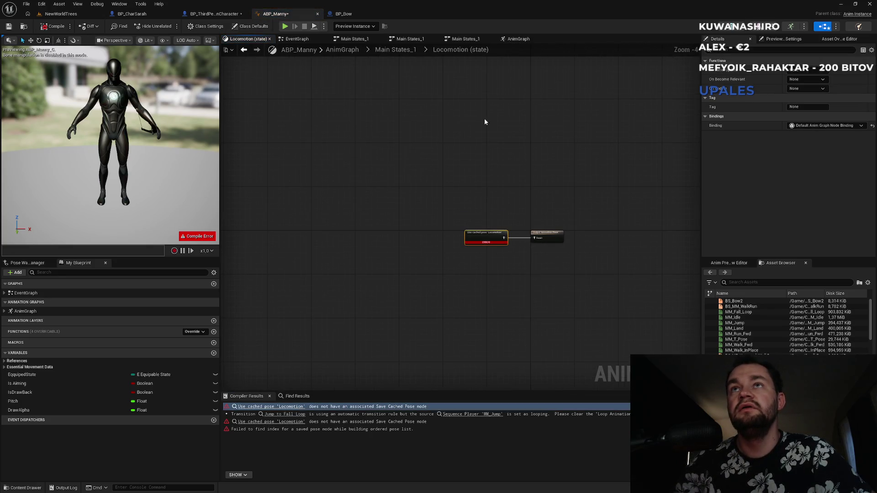
pyautogui.click(399, 50)
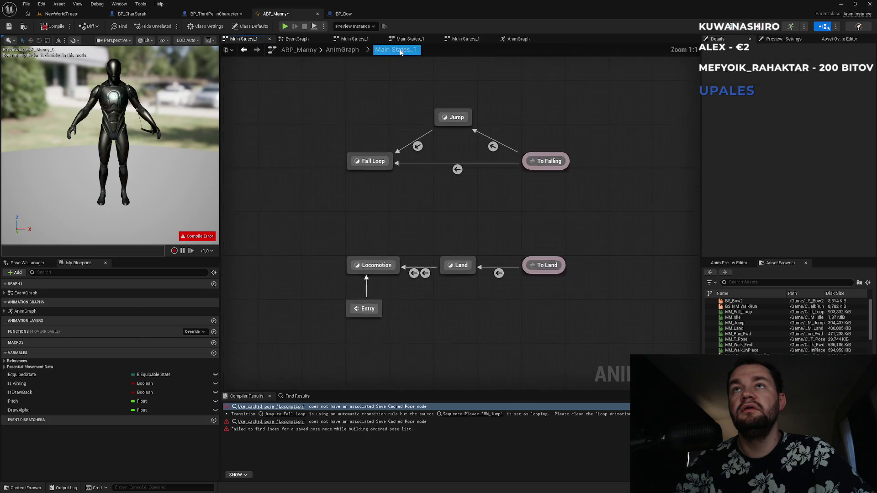
pyautogui.doubleClick(387, 269)
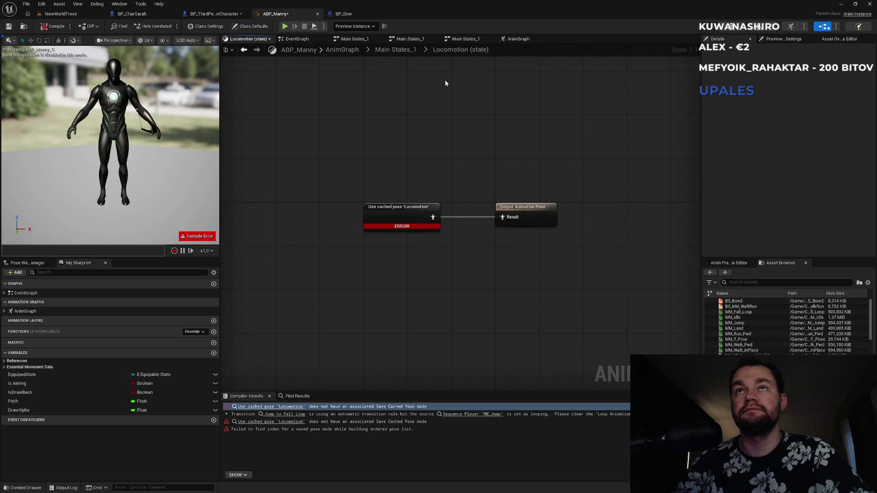
pyautogui.click(404, 51)
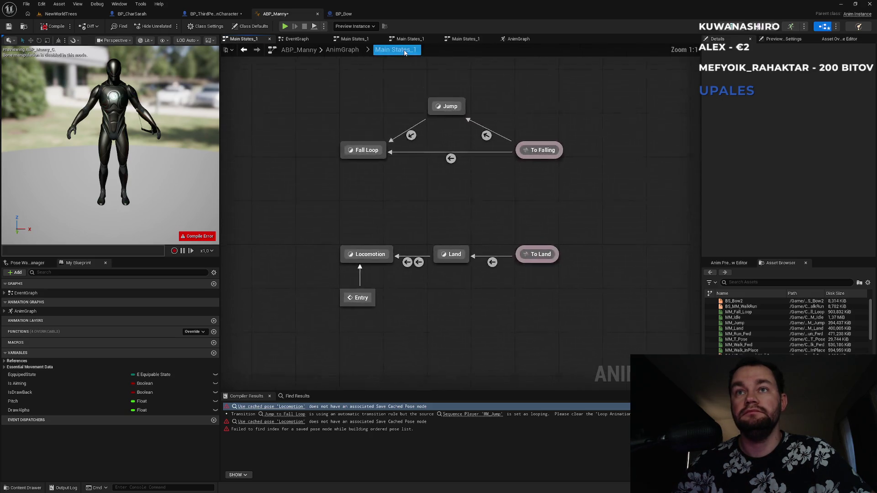
pyautogui.click(357, 50)
pyautogui.scroll(4, 426, 163)
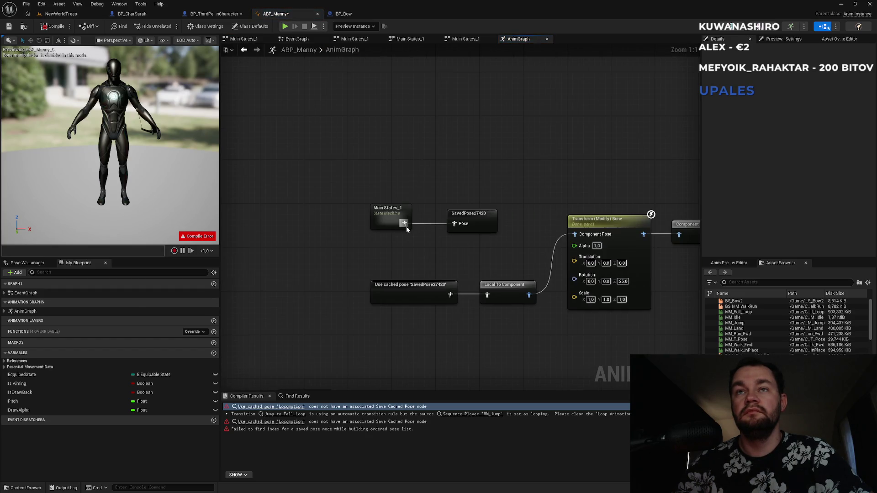
# Restore the Locomotion state machine and its Locomotion cached pose.
pyautogui.rightClick(383, 143)
pyautogui.write('loc')
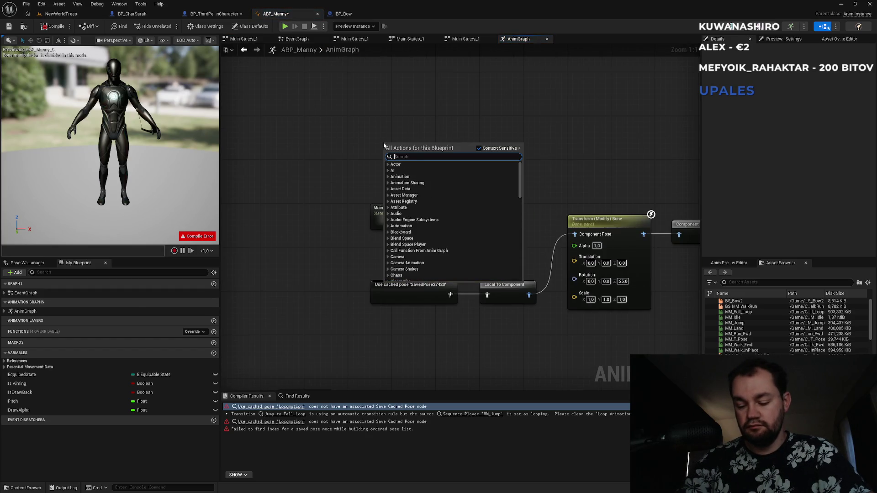
pyautogui.write('om')
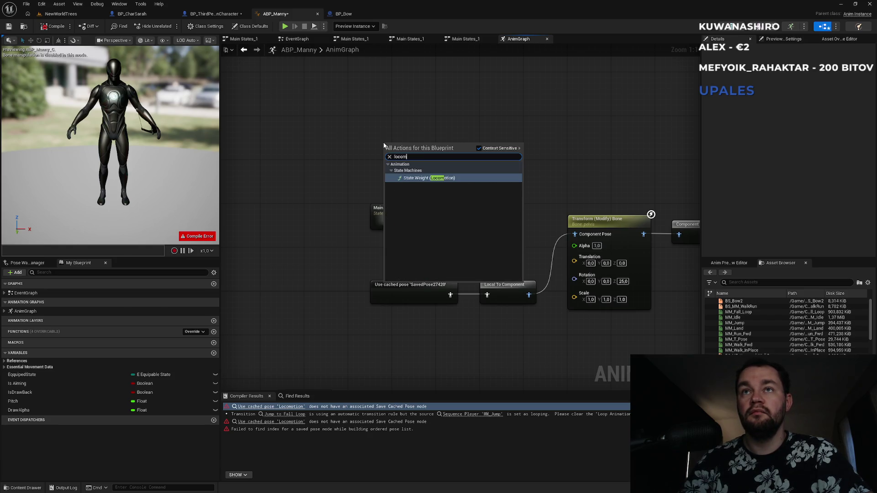
pyautogui.press('Escape')
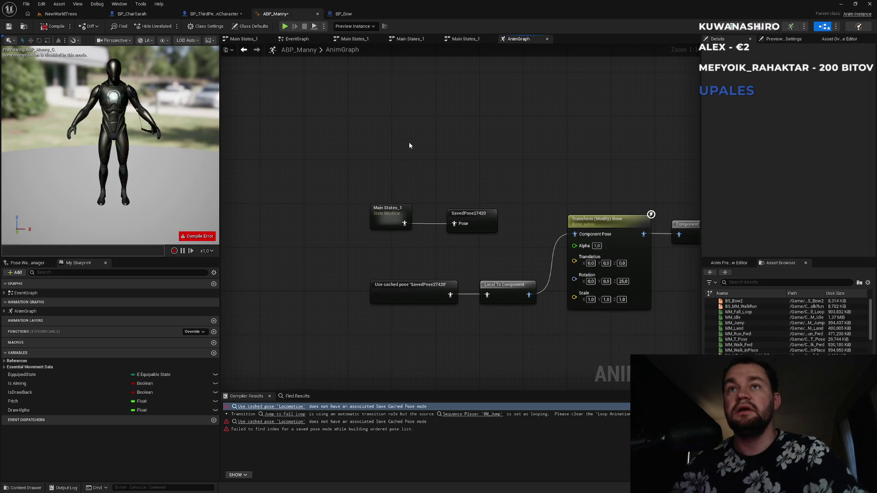
pyautogui.moveTo(419, 151)
pyautogui.mouseDown()
pyautogui.moveTo(397, 141)
pyautogui.moveTo(387, 98)
pyautogui.mouseUp()
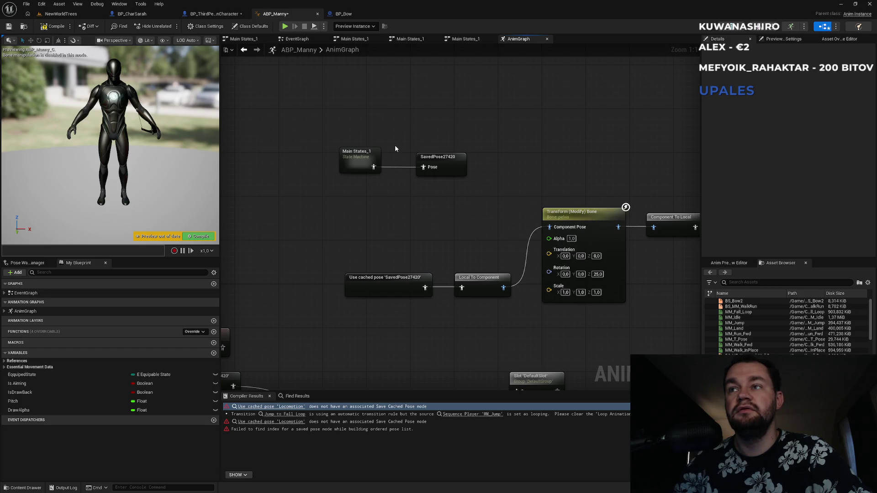
pyautogui.hotkey('ctrl', 'z')
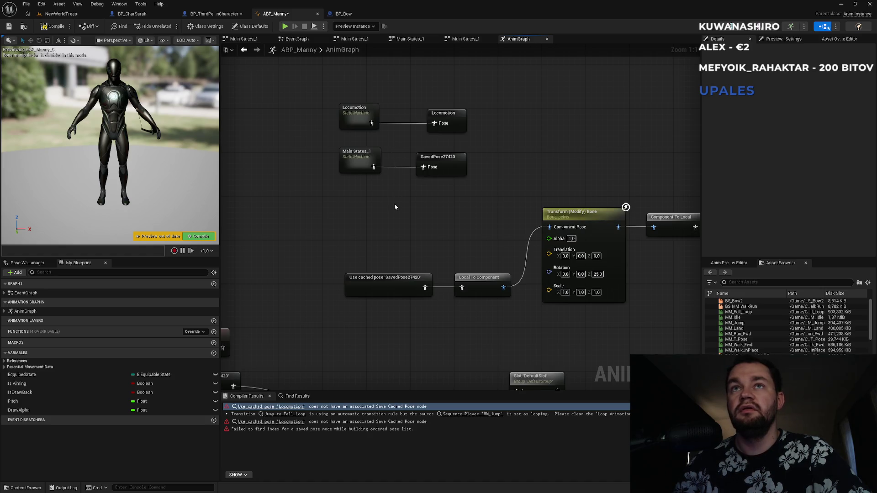
# Delete the leftover saved-pose nodes, wire Layered blend per bone into Control Rig Source, then open NewWorldTrees.
pyautogui.scroll(-2, 392, 225)
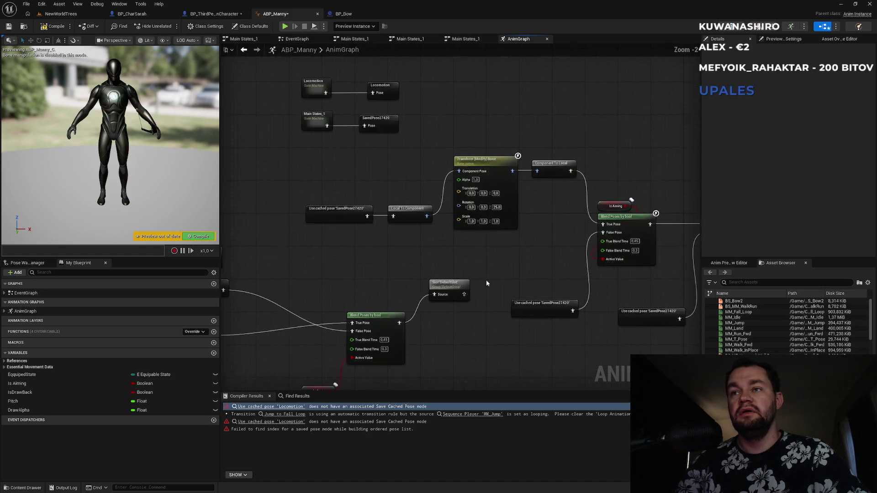
pyautogui.moveTo(478, 285); pyautogui.dragTo(370, 225)
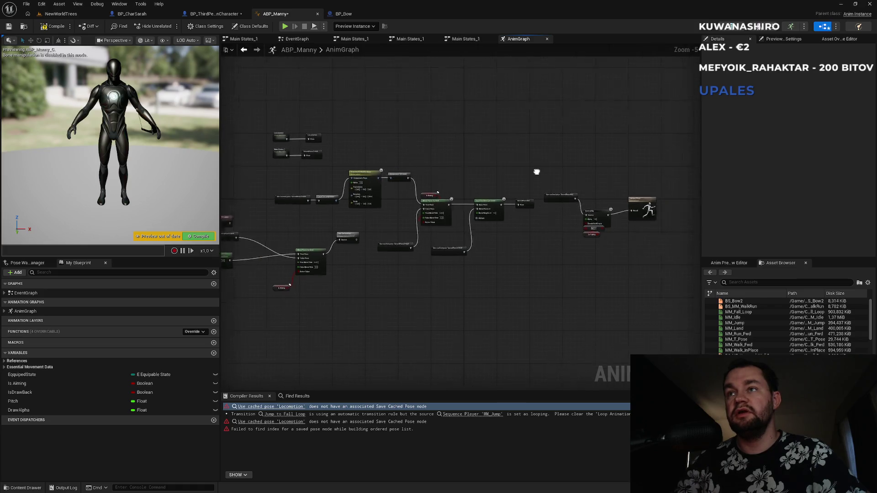
pyautogui.scroll(1, 483, 179)
pyautogui.moveTo(467, 195); pyautogui.dragTo(550, 295)
pyautogui.press('Delete')
pyautogui.moveTo(611, 276); pyautogui.dragTo(412, 254)
pyautogui.moveTo(348, 185)
pyautogui.mouseDown()
pyautogui.moveTo(495, 178)
pyautogui.moveTo(526, 117)
pyautogui.mouseUp()
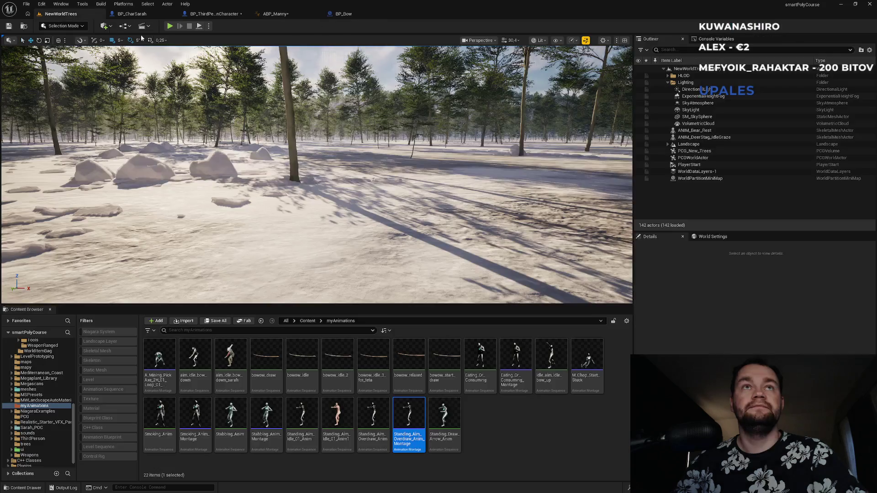
pyautogui.click(61, 13)
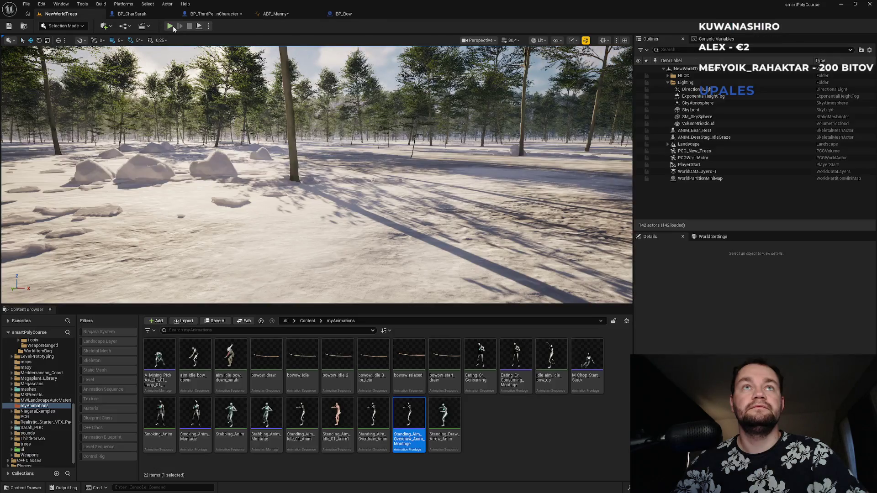
# Play-test by running the character onto the wooden platform, then return to ABP_Manny's AnimGraph.
pyautogui.hotkey('alt', 'p')
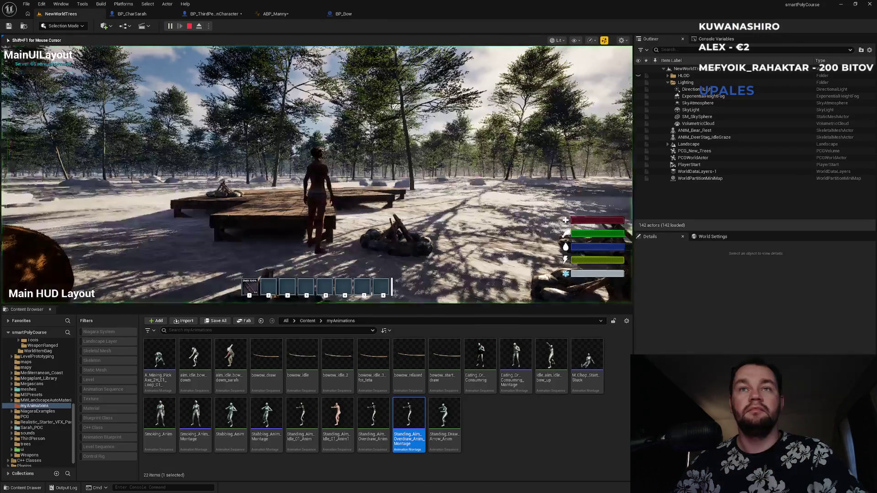
pyautogui.press('w')
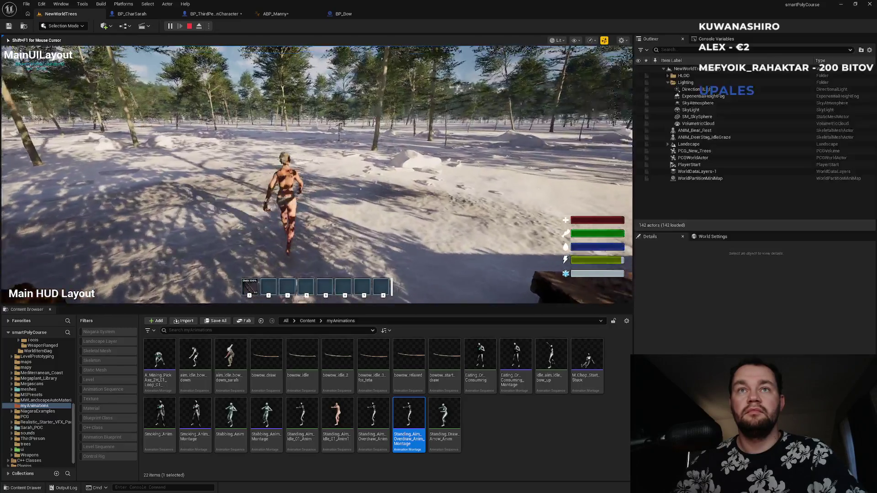
pyautogui.press('w')
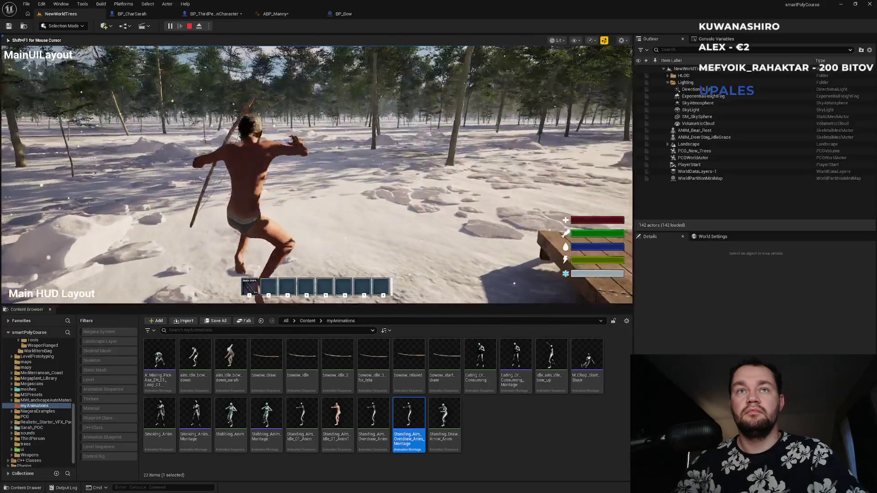
pyautogui.press('w')
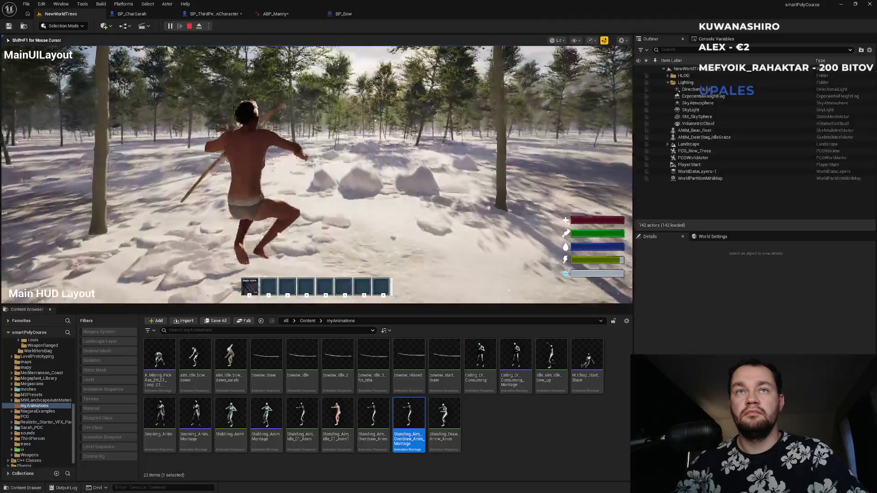
pyautogui.press('w')
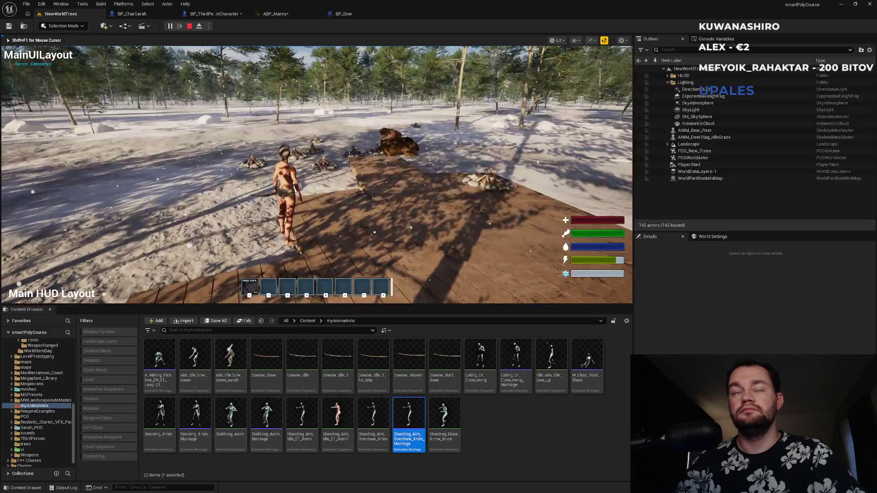
pyautogui.press('Escape')
pyautogui.click(294, 14)
# Move the Blend Poses by bool group, Control Rig and Output Pose nodes up and left.
pyautogui.scroll(-2, 418, 188)
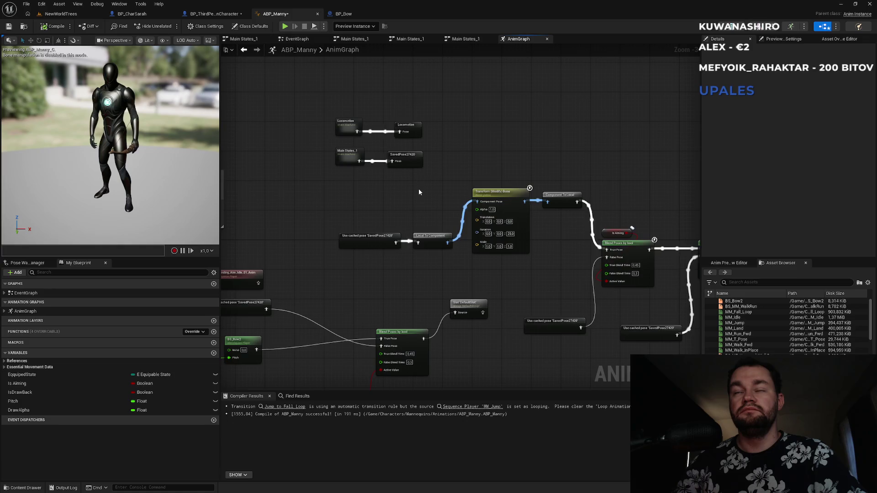
pyautogui.moveTo(434, 193); pyautogui.dragTo(287, 160)
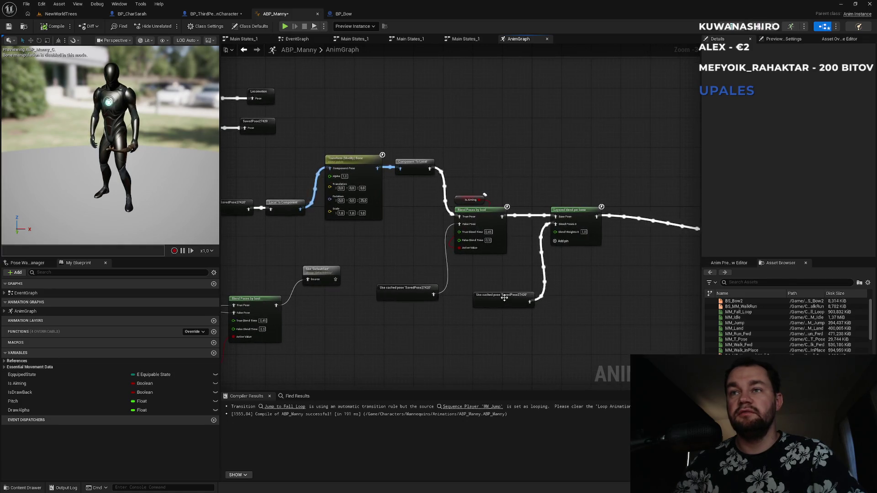
pyautogui.moveTo(505, 296); pyautogui.dragTo(505, 289)
pyautogui.moveTo(366, 259)
pyautogui.mouseDown()
pyautogui.moveTo(484, 247)
pyautogui.moveTo(602, 218)
pyautogui.mouseUp()
pyautogui.scroll(-2, 602, 218)
pyautogui.moveTo(301, 217); pyautogui.dragTo(450, 300)
pyautogui.moveTo(440, 249); pyautogui.dragTo(320, 233)
pyautogui.moveTo(378, 196); pyautogui.dragTo(218, 189)
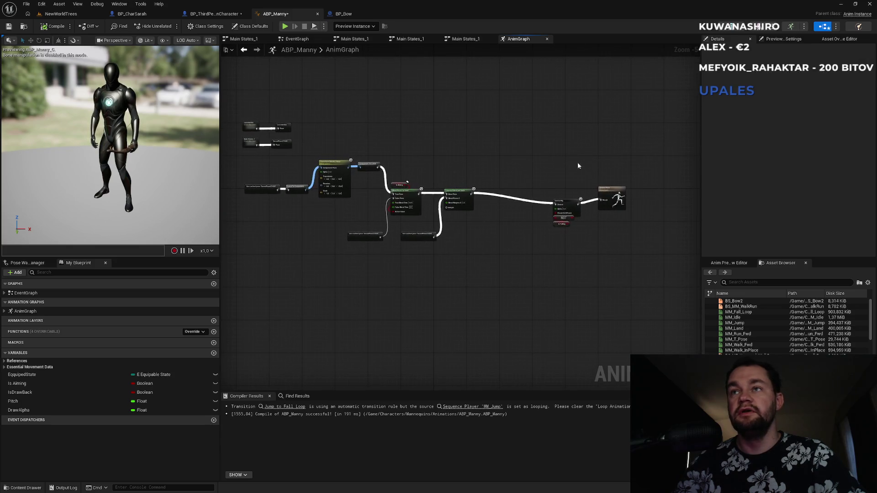
pyautogui.moveTo(612, 259); pyautogui.dragTo(613, 261)
pyautogui.moveTo(614, 194)
pyautogui.mouseDown()
pyautogui.moveTo(514, 154)
pyautogui.moveTo(552, 165)
pyautogui.moveTo(549, 185)
pyautogui.mouseUp()
# Shift the two cached pose nodes up and to the left.
pyautogui.scroll(3, 533, 165)
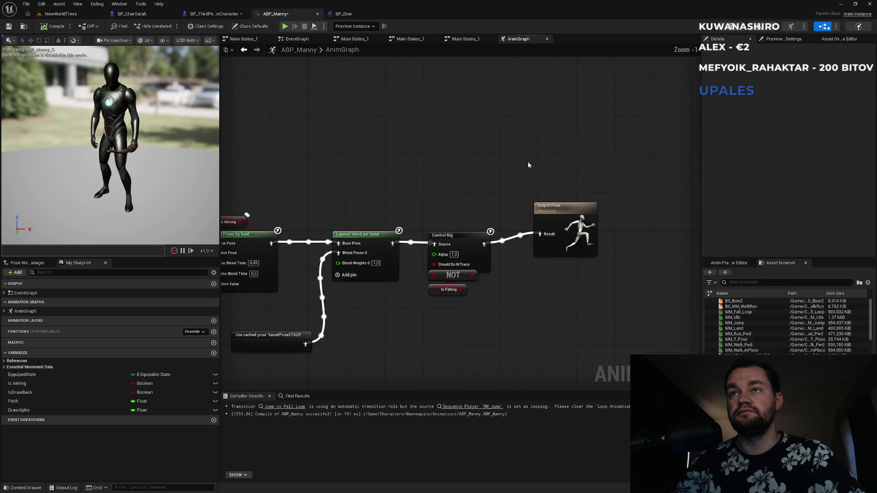
pyautogui.click(548, 196)
pyautogui.click(458, 236)
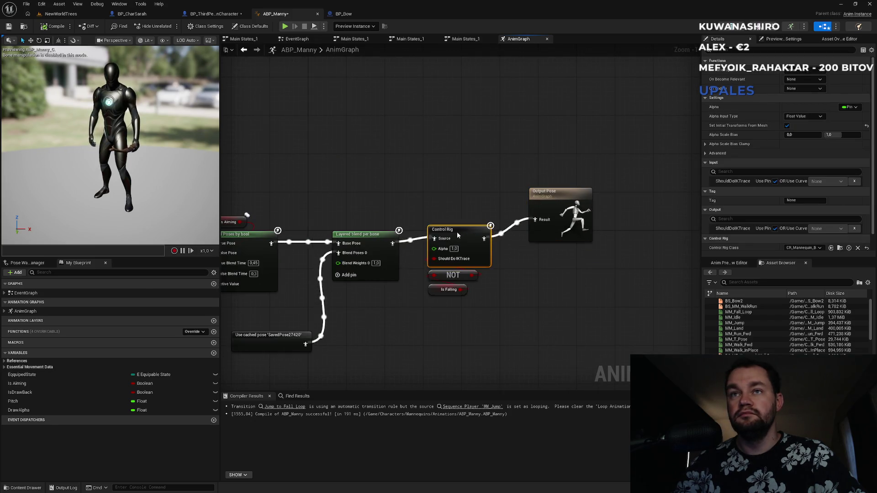
pyautogui.click(339, 200)
pyautogui.moveTo(339, 200)
pyautogui.mouseDown()
pyautogui.moveTo(477, 274)
pyautogui.moveTo(471, 252)
pyautogui.mouseUp()
pyautogui.click(368, 195)
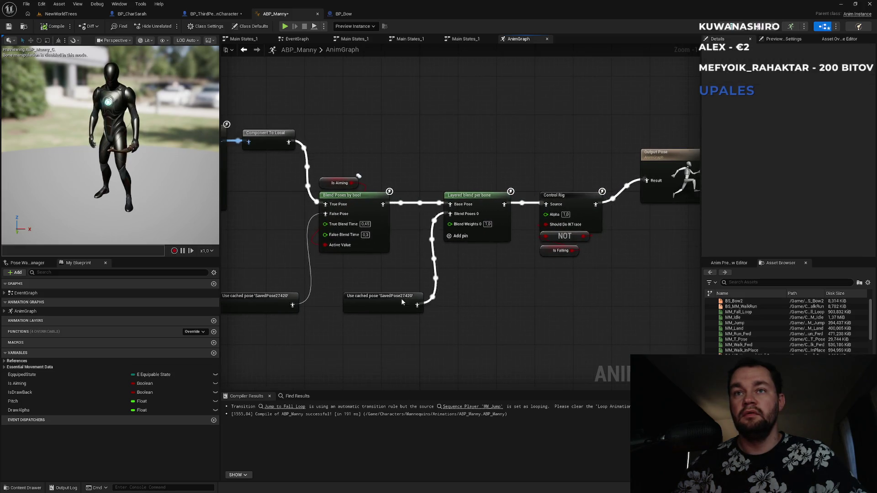
pyautogui.moveTo(384, 301); pyautogui.dragTo(379, 292)
pyautogui.moveTo(287, 300); pyautogui.dragTo(278, 286)
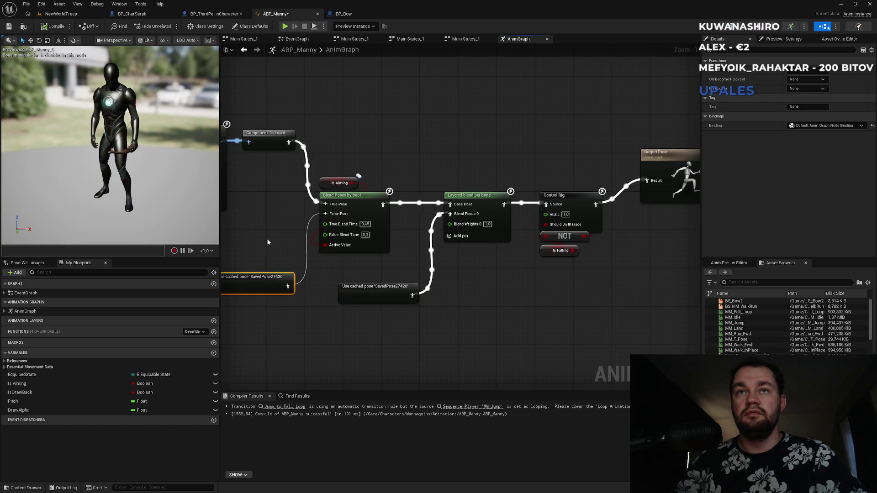
# Line up the SavedPose, Local To Component and Component To Local nodes with small nudges.
pyautogui.moveTo(347, 256); pyautogui.dragTo(422, 247)
pyautogui.moveTo(416, 146); pyautogui.dragTo(425, 258)
pyautogui.click(425, 259)
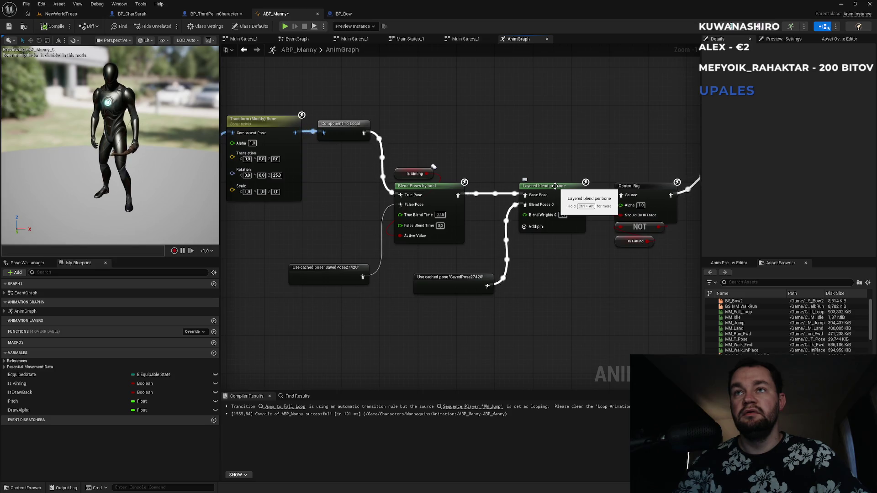
pyautogui.moveTo(466, 133)
pyautogui.mouseDown()
pyautogui.moveTo(411, 254)
pyautogui.moveTo(402, 254)
pyautogui.mouseUp()
pyautogui.click(322, 208)
pyautogui.moveTo(322, 208); pyautogui.dragTo(526, 258)
pyautogui.moveTo(292, 229); pyautogui.dragTo(282, 228)
pyautogui.moveTo(378, 224); pyautogui.dragTo(372, 224)
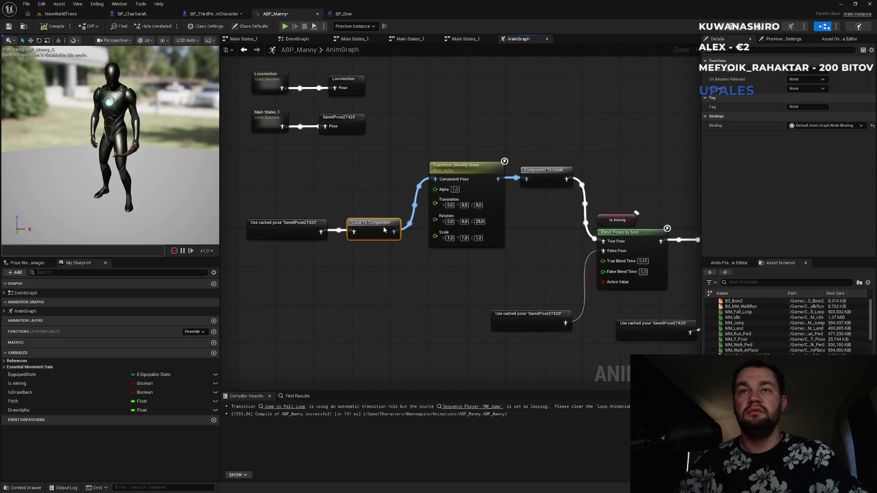
pyautogui.moveTo(538, 178); pyautogui.dragTo(542, 174)
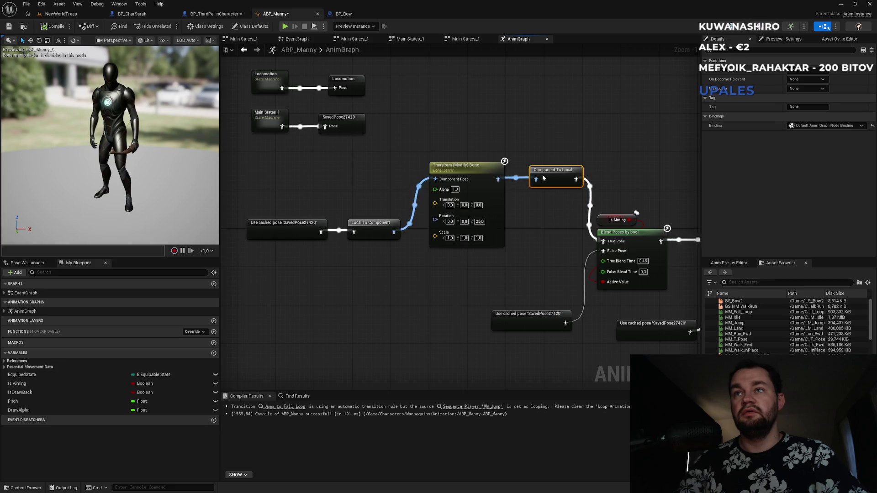
pyautogui.click(560, 147)
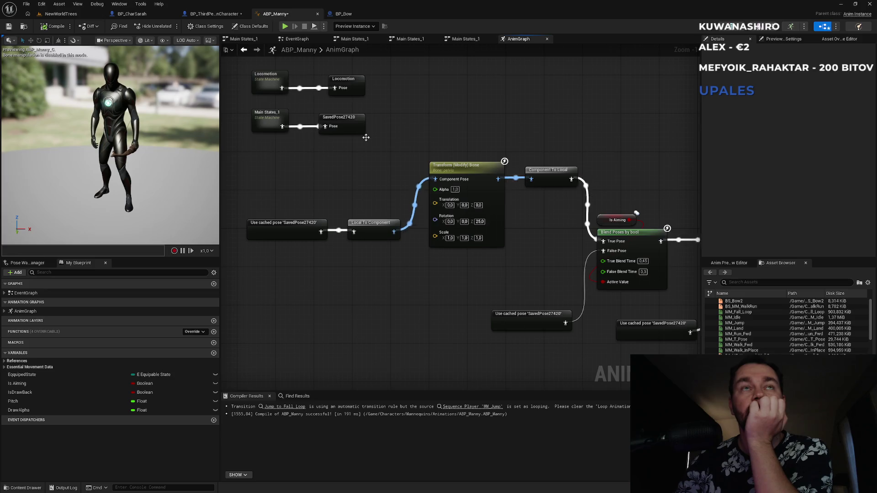
pyautogui.moveTo(413, 122); pyautogui.dragTo(488, 161)
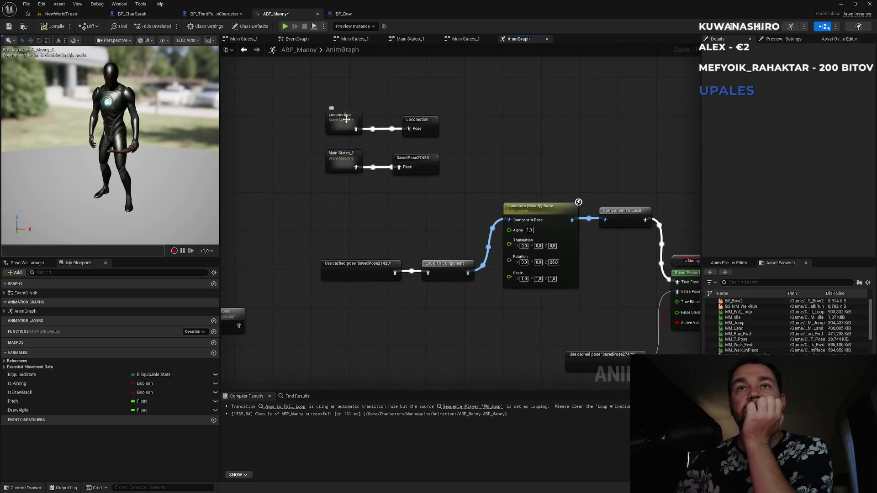
# Open Locomotion and drag its Entry node slightly left of Idle.
pyautogui.doubleClick(346, 119)
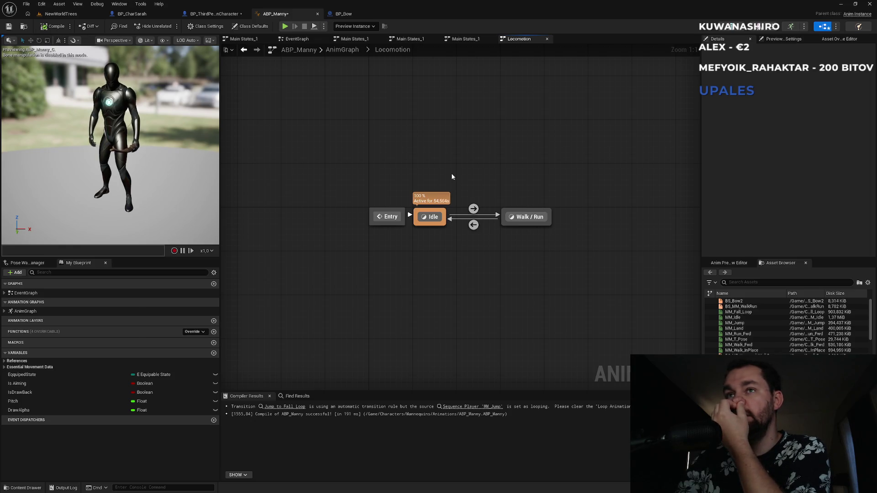
pyautogui.rightClick(391, 215)
pyautogui.click(387, 191)
pyautogui.moveTo(388, 217); pyautogui.dragTo(368, 220)
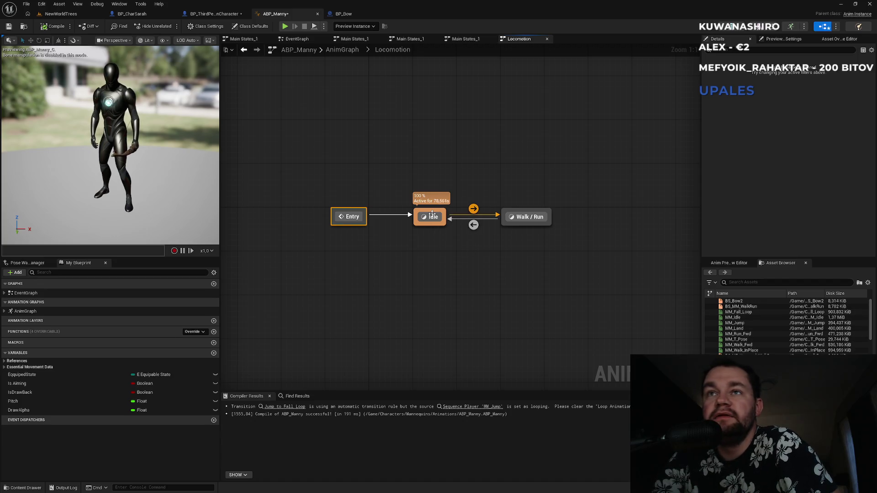
# Create a state named Aiming and draw an Idle to Aiming transition.
pyautogui.rightClick(419, 157)
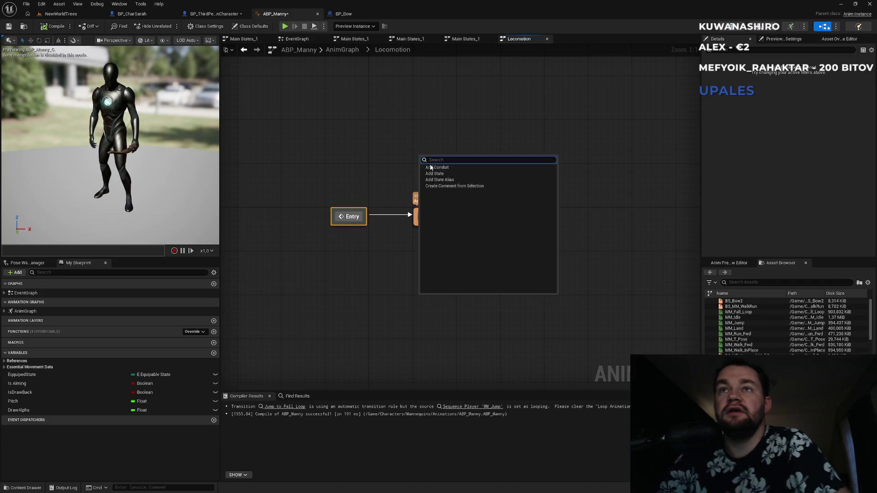
pyautogui.click(447, 174)
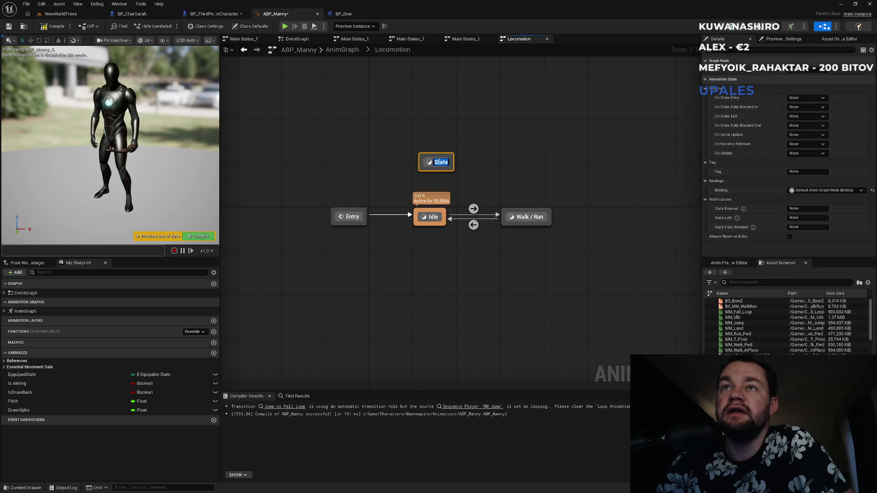
pyautogui.write('Aiming')
pyautogui.press('Return')
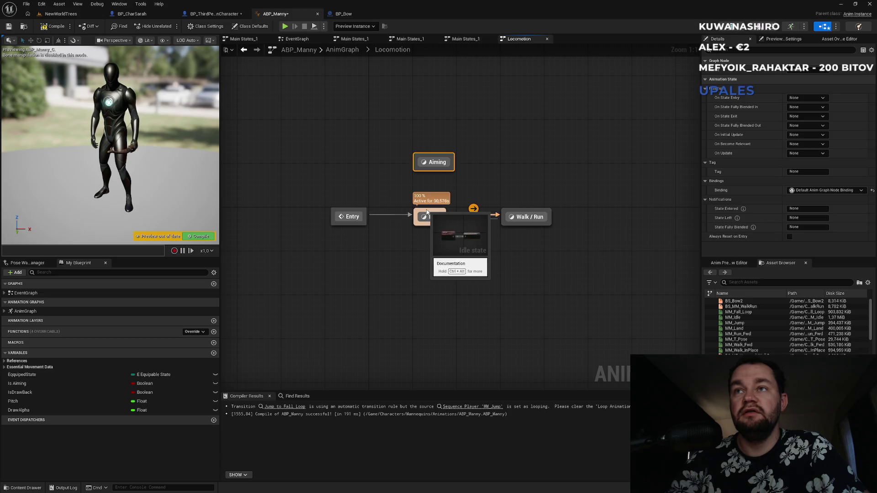
pyautogui.moveTo(427, 211)
pyautogui.mouseDown()
pyautogui.moveTo(429, 171)
pyautogui.moveTo(434, 217)
pyautogui.mouseUp()
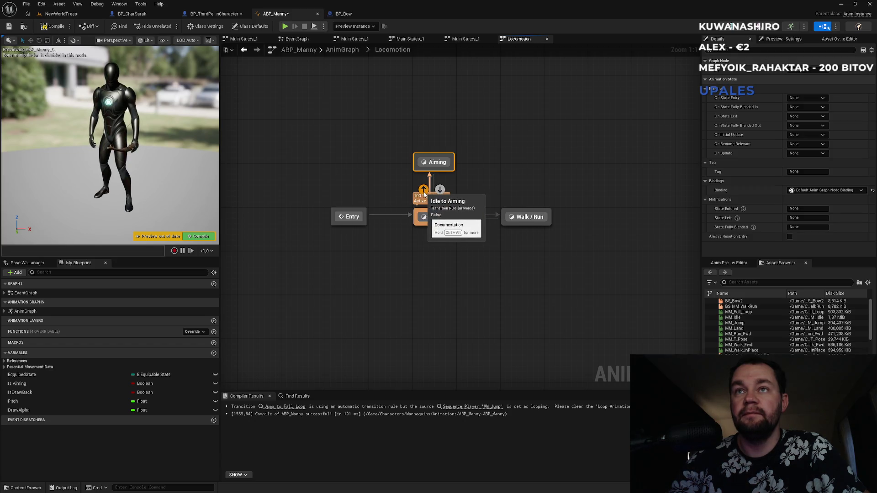
# Drive the Idle to Aiming rule with a Get Is Aiming node.
pyautogui.doubleClick(424, 190)
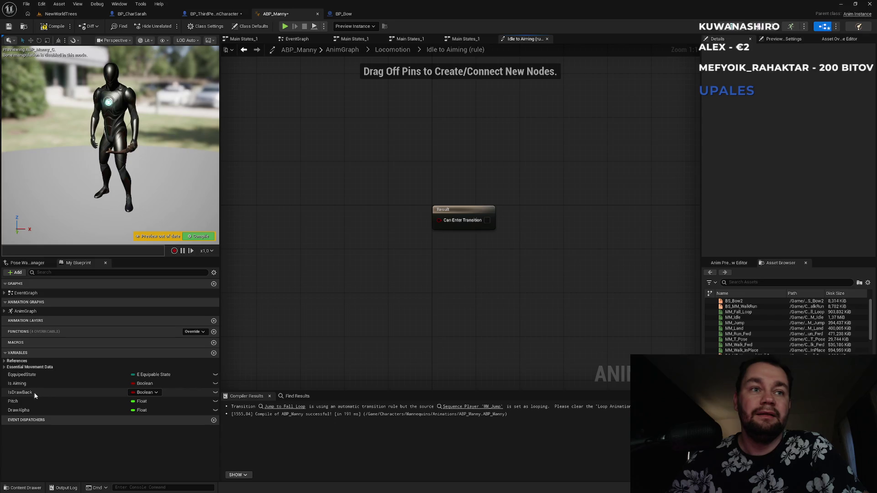
pyautogui.moveTo(18, 383)
pyautogui.mouseDown()
pyautogui.moveTo(337, 249)
pyautogui.moveTo(422, 255)
pyautogui.moveTo(440, 221)
pyautogui.mouseUp()
pyautogui.click(358, 259)
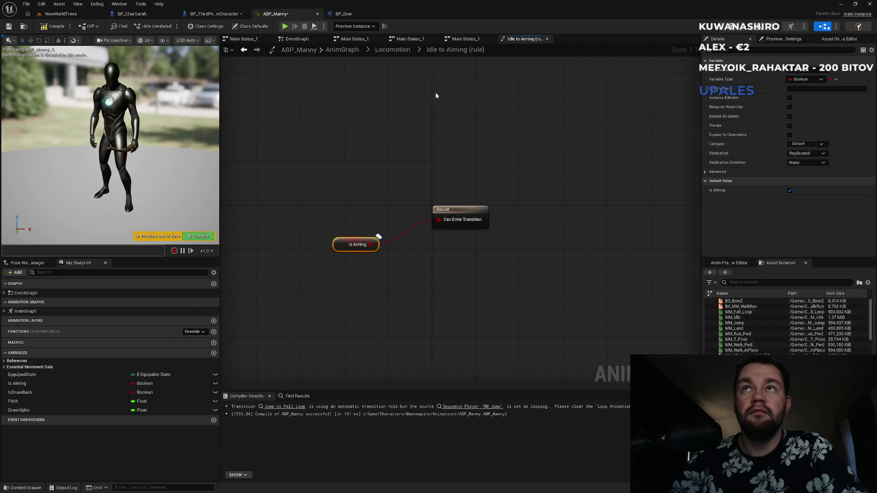
pyautogui.click(396, 51)
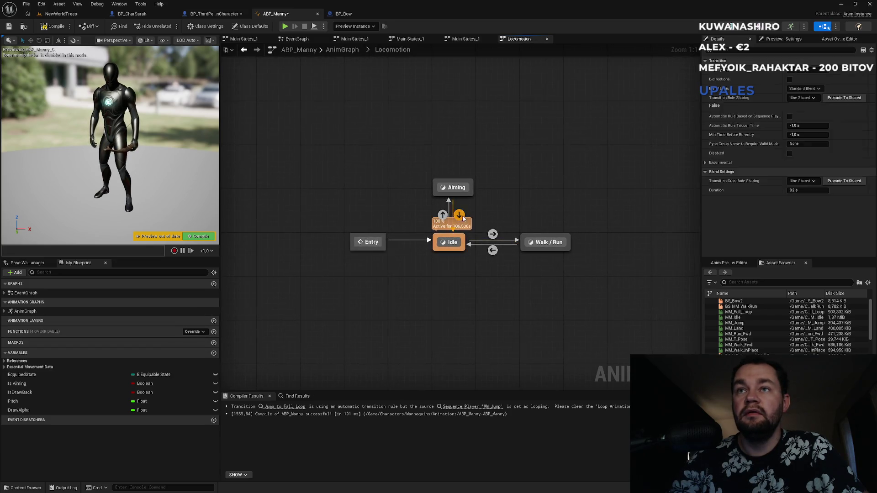
# Feed Is Aiming through a NOT Boolean into the Aiming to Idle rule's Can Enter Transition.
pyautogui.doubleClick(493, 251)
pyautogui.moveTo(23, 388); pyautogui.dragTo(321, 234)
pyautogui.moveTo(385, 264); pyautogui.dragTo(385, 264)
pyautogui.write('not bvo')
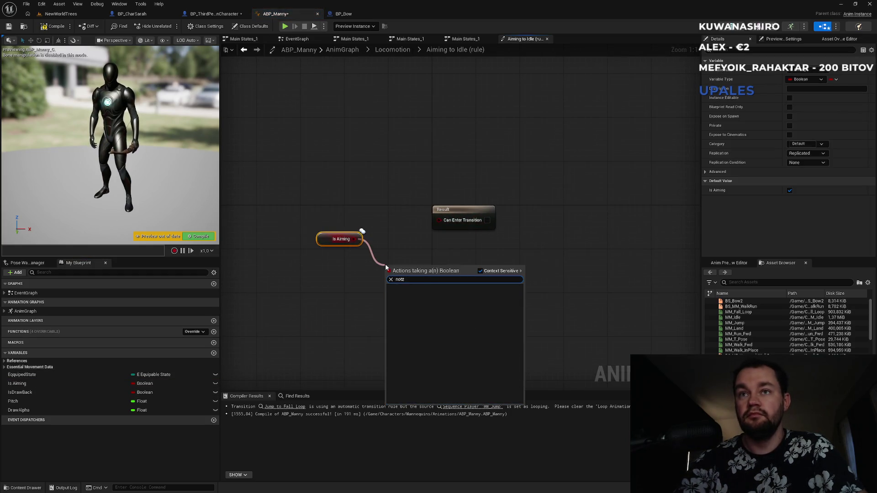
pyautogui.press('BackSpace')
pyautogui.press('BackSpace')
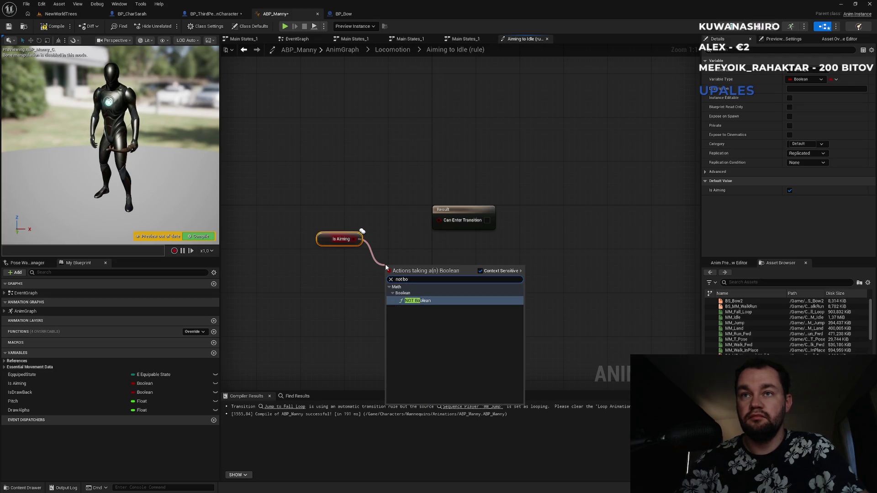
pyautogui.press('Return')
pyautogui.moveTo(449, 231); pyautogui.dragTo(451, 223)
pyautogui.click(406, 54)
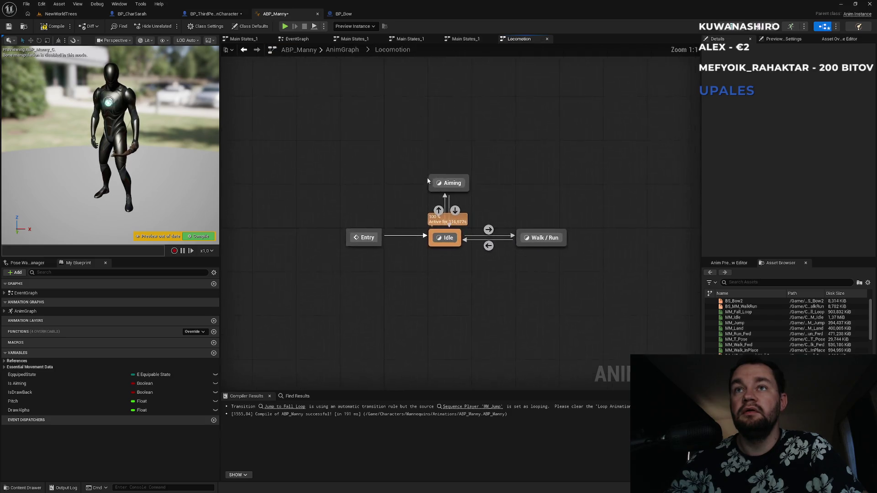
pyautogui.doubleClick(458, 188)
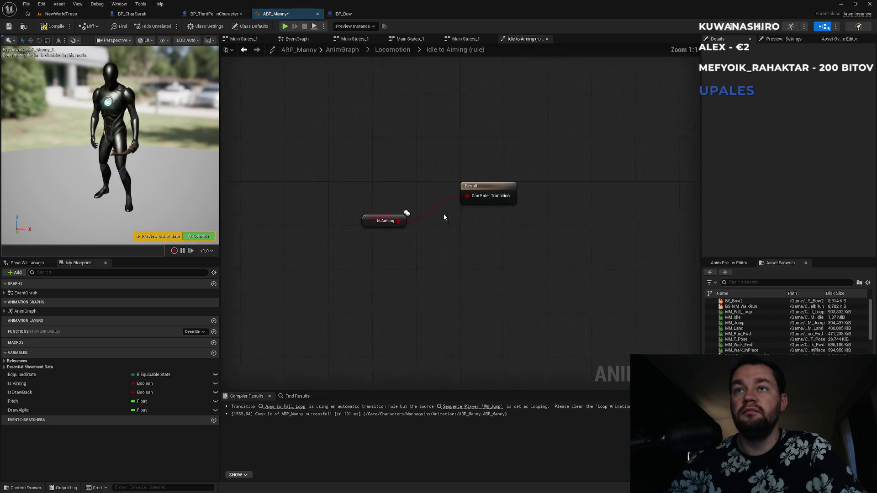
# Compile ABP_Manny, untick Is Aiming's default value, and switch to NewWorldTrees.
pyautogui.click(55, 28)
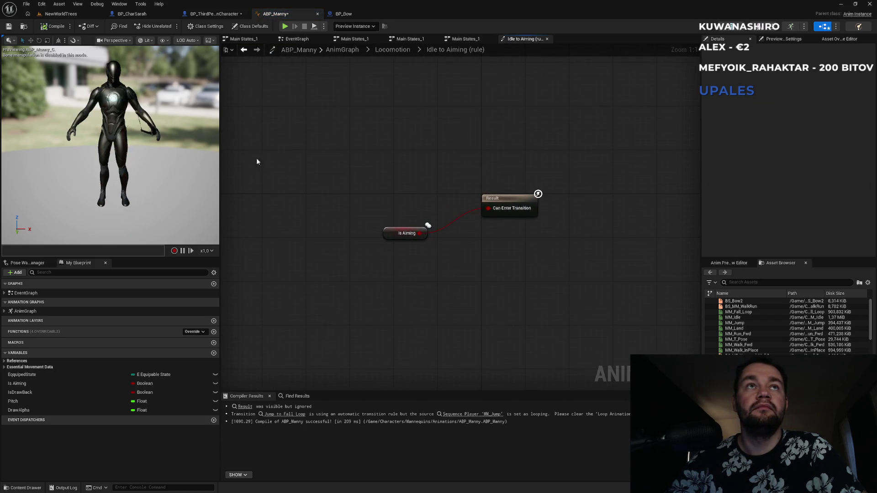
pyautogui.click(392, 51)
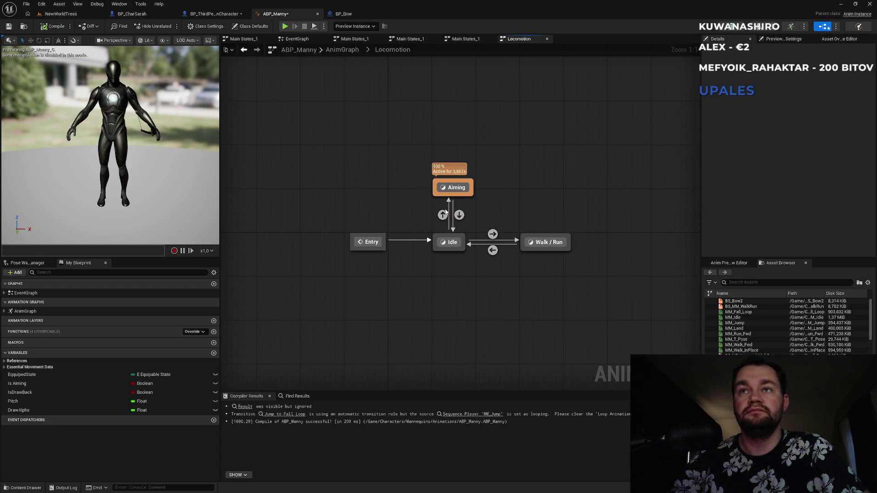
pyautogui.click(54, 382)
pyautogui.click(790, 190)
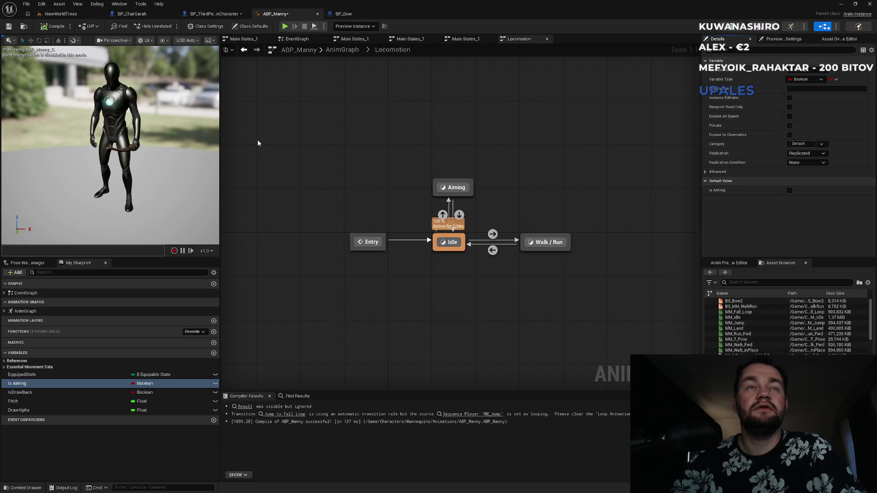
pyautogui.click(68, 14)
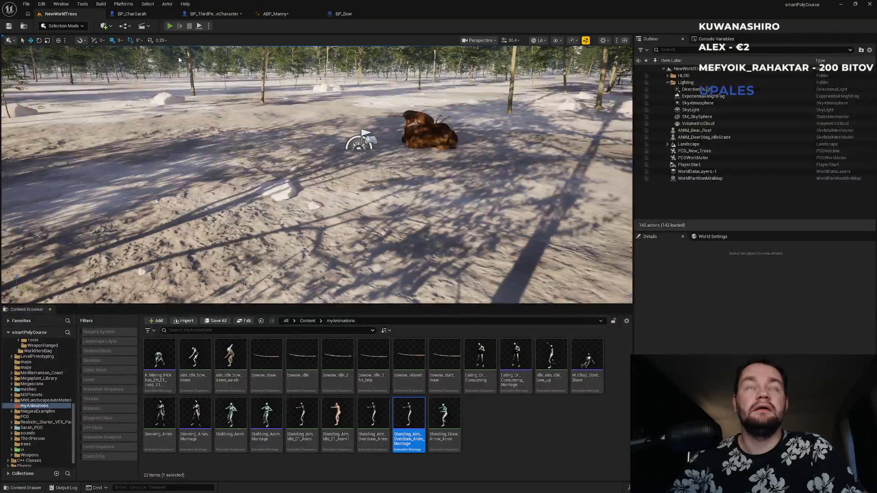
# Start a play session, walk forward, and switch between the ABP_Manny and BP_Bow tabs.
pyautogui.hotkey('alt', 'p')
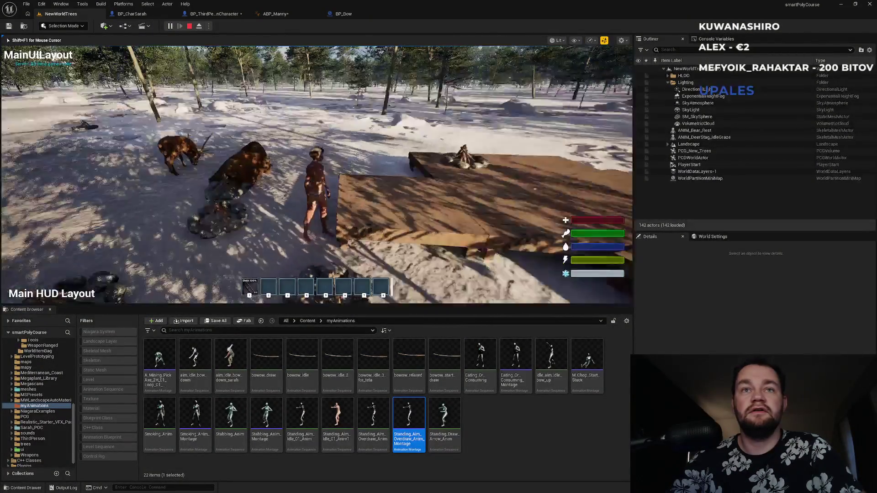
pyautogui.press('w')
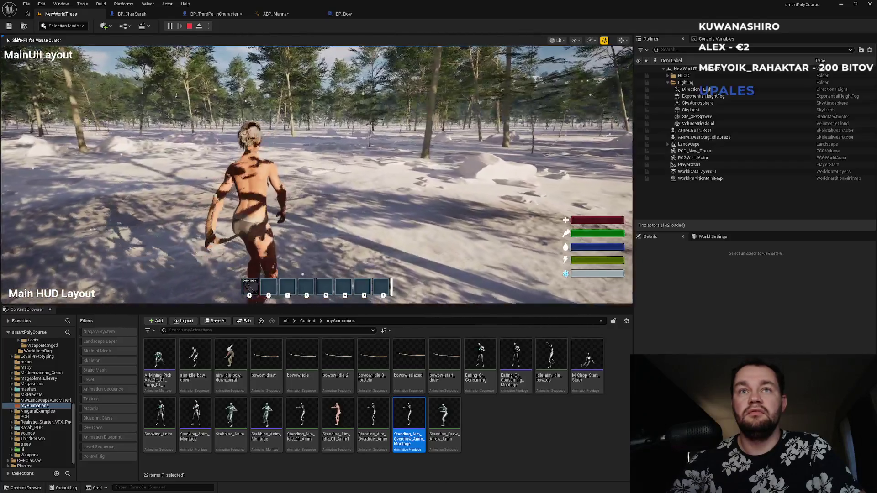
pyautogui.hotkey('shift', 'F1')
pyautogui.click(279, 14)
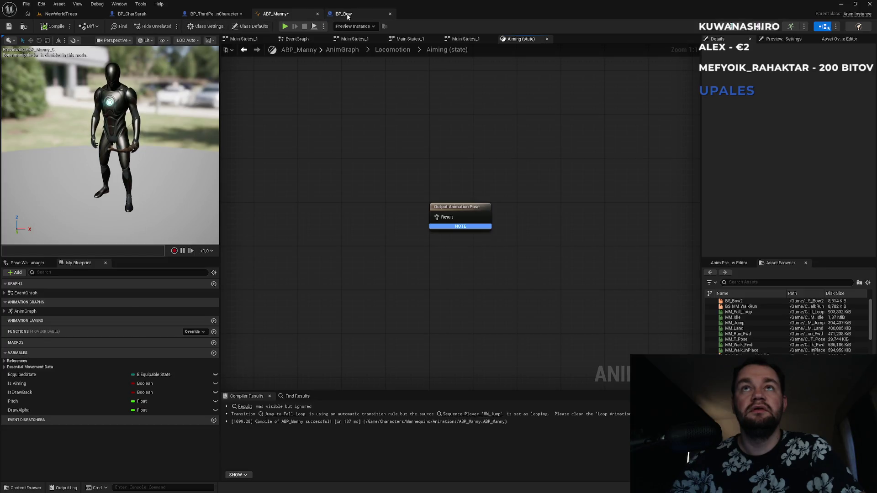
pyautogui.click(345, 13)
pyautogui.click(303, 17)
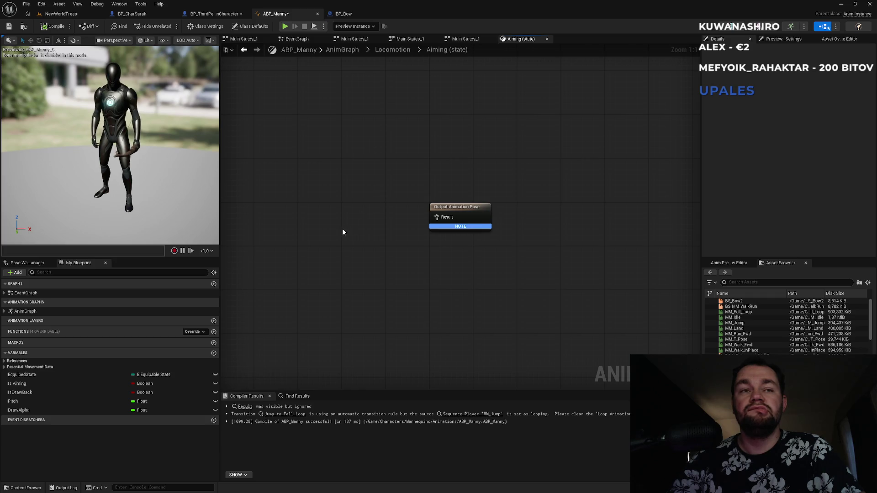
# Play NewWorldTrees again, walk off the wooden platform, stop, and reopen ABP_Manny.
pyautogui.click(62, 15)
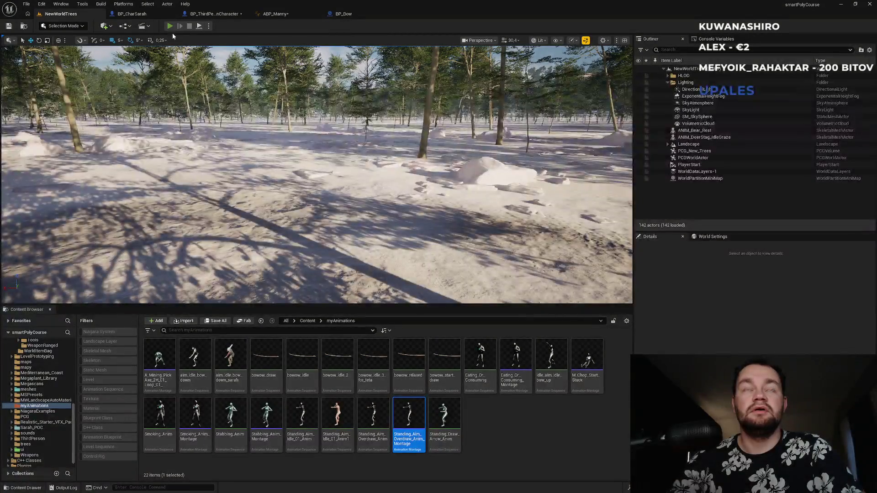
pyautogui.click(169, 26)
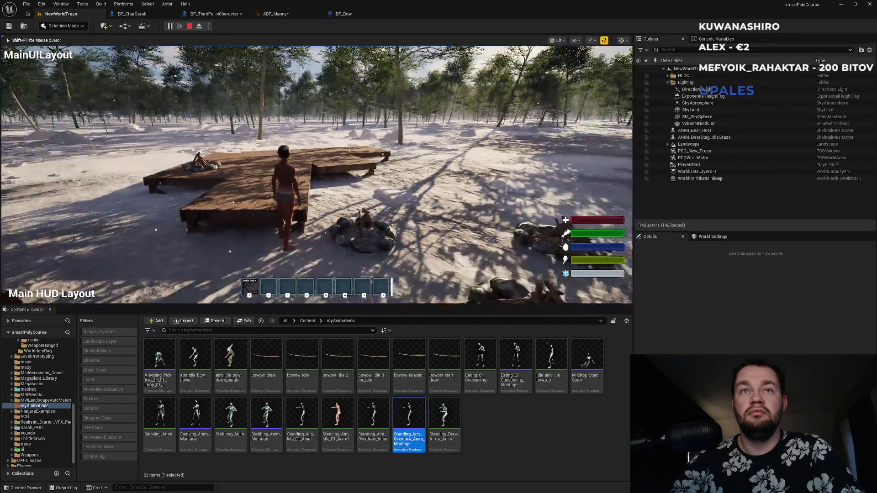
pyautogui.press('w')
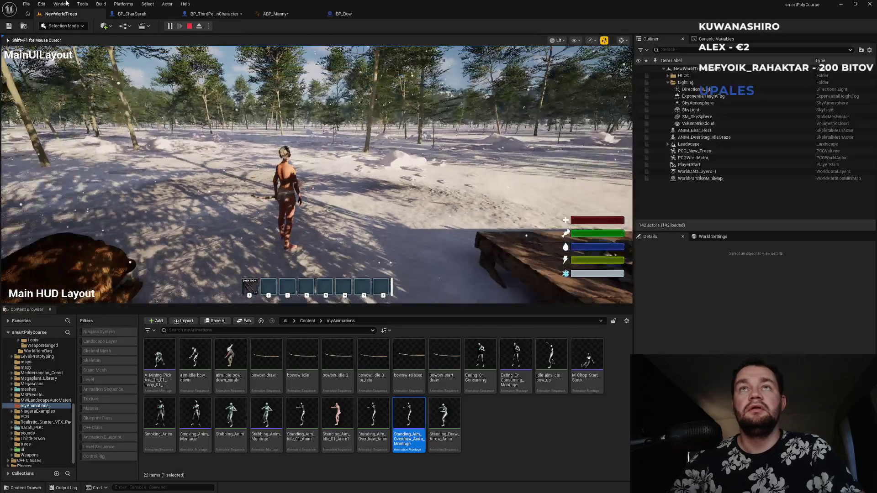
pyautogui.press('Escape')
pyautogui.click(279, 14)
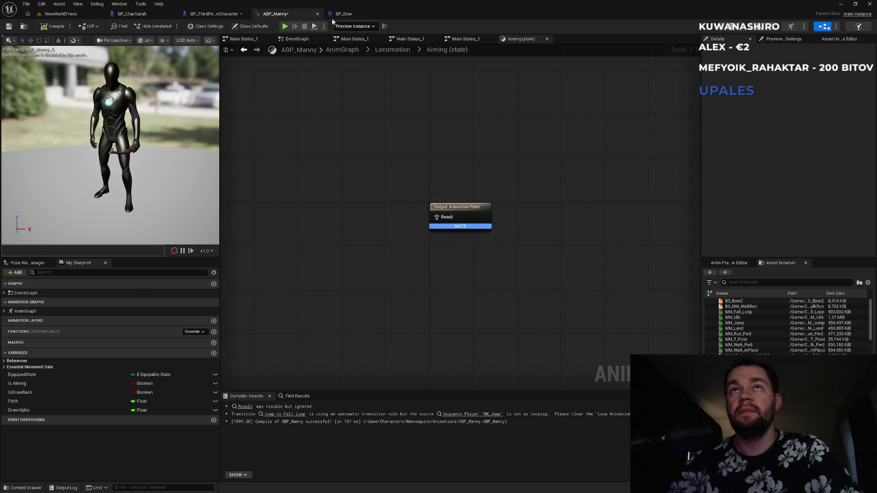
# Select the Pitch and BS_Bow2 nodes in the main AnimGraph.
pyautogui.click(342, 50)
pyautogui.scroll(5, 276, 254)
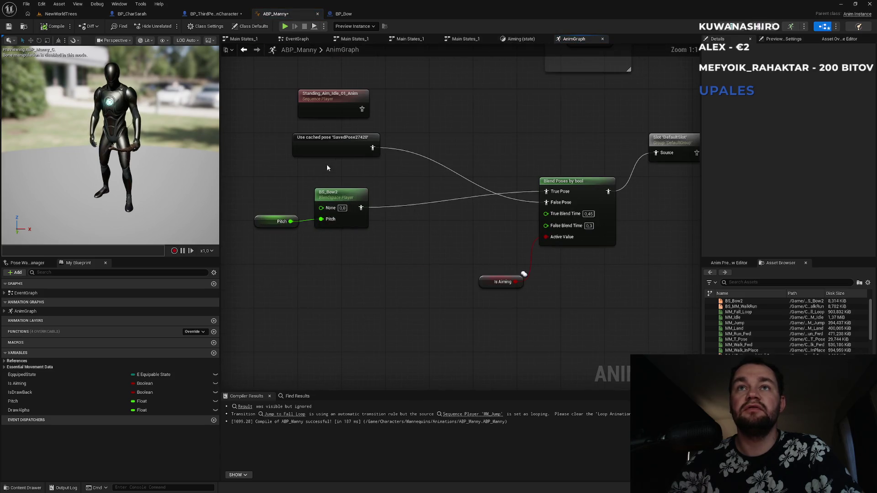
pyautogui.moveTo(352, 182); pyautogui.dragTo(280, 233)
pyautogui.moveTo(435, 262)
pyautogui.mouseDown()
pyautogui.moveTo(317, 272)
pyautogui.moveTo(380, 286)
pyautogui.mouseUp()
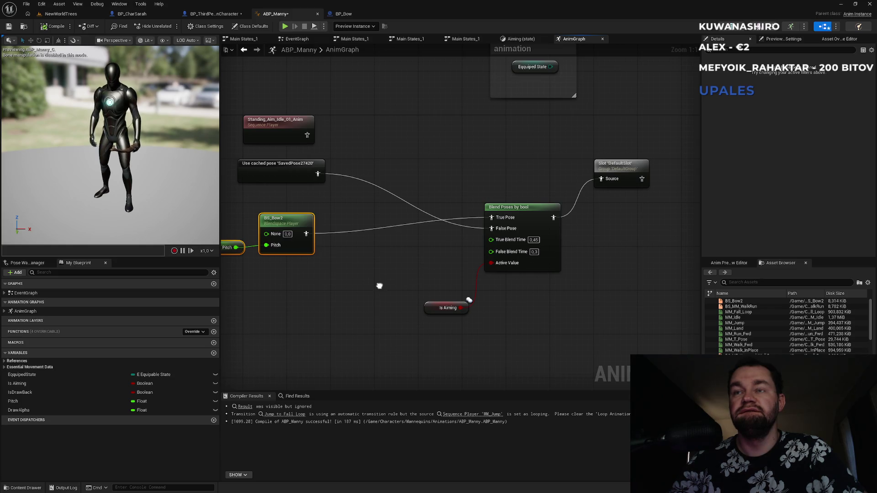
# Paste Pitch and BS_Bow2 into the Aiming state graph, placing Pitch beside BS_Bow2.
pyautogui.click(520, 38)
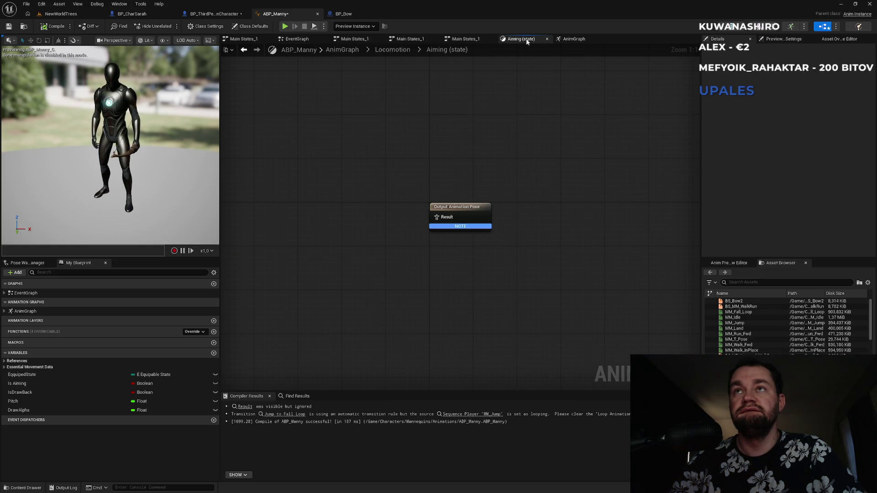
pyautogui.hotkey('ctrl', 'v')
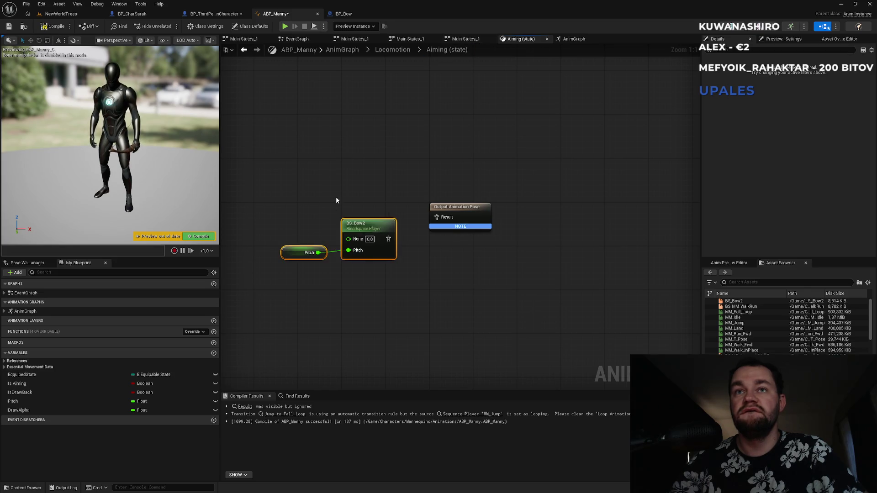
pyautogui.moveTo(289, 256); pyautogui.dragTo(292, 229)
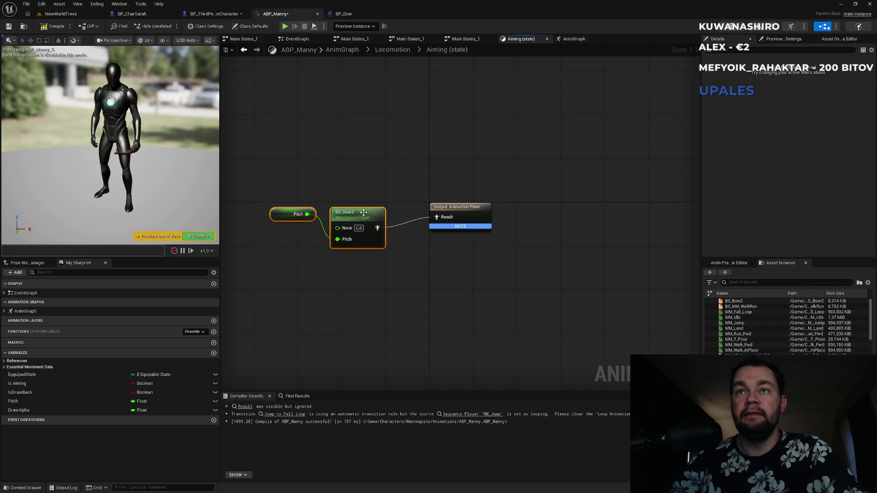
pyautogui.click(59, 14)
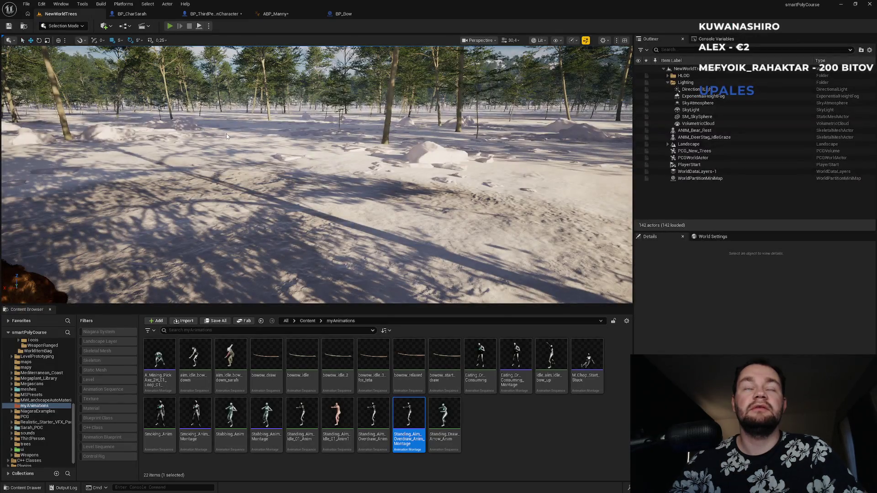
# Play the level, equip with key 1, walk and draw the bow, then stop and open BP_Bow.
pyautogui.hotkey('alt', 'p')
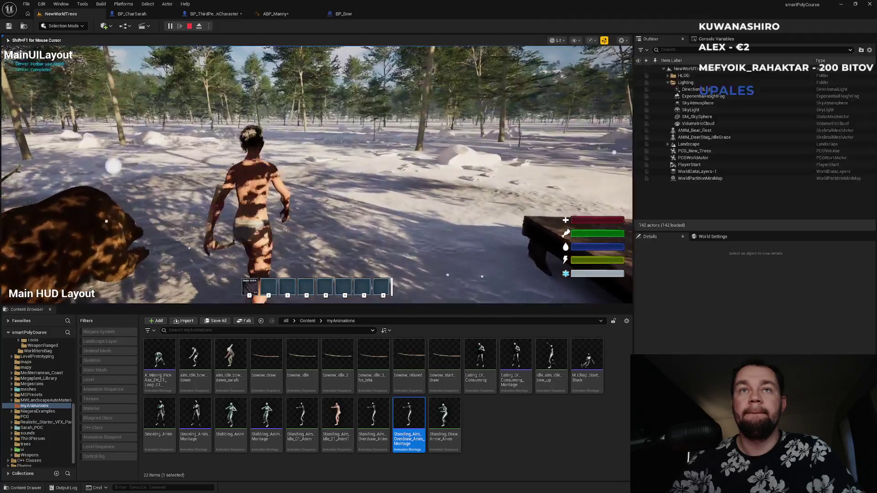
pyautogui.press('1')
pyautogui.press('w')
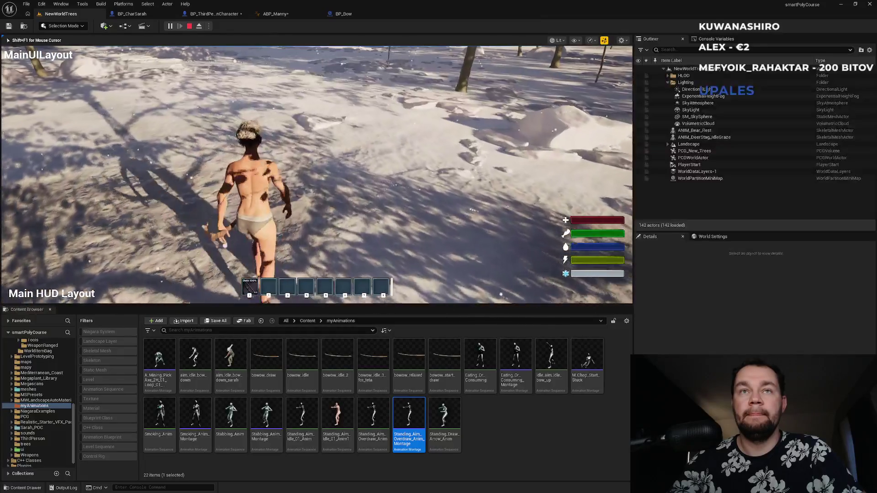
pyautogui.click(316, 175)
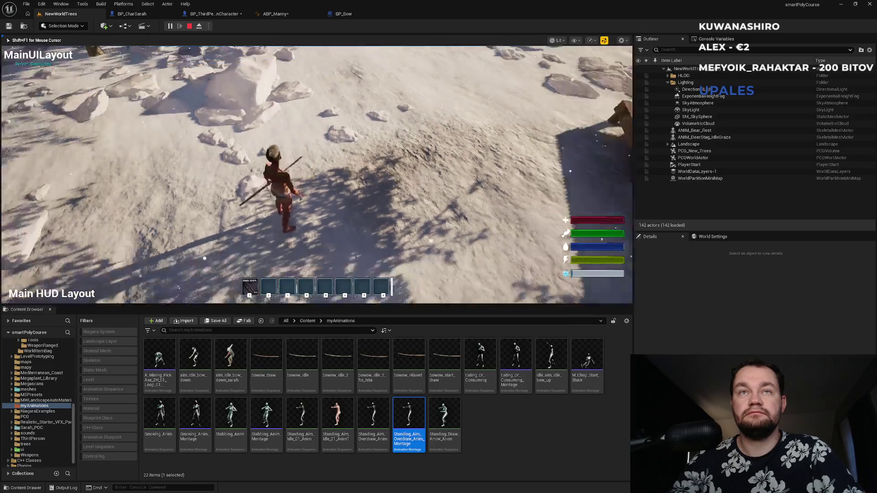
pyautogui.press('Escape')
pyautogui.click(354, 14)
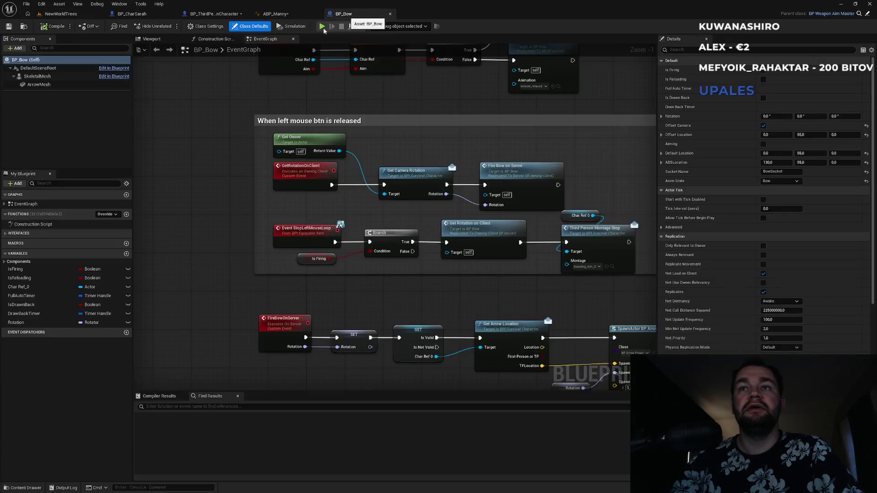
# Shift Aiming's Pitch and BS_Bow2 down-right, then select Layered blend per bone in AnimGraph.
pyautogui.click(277, 13)
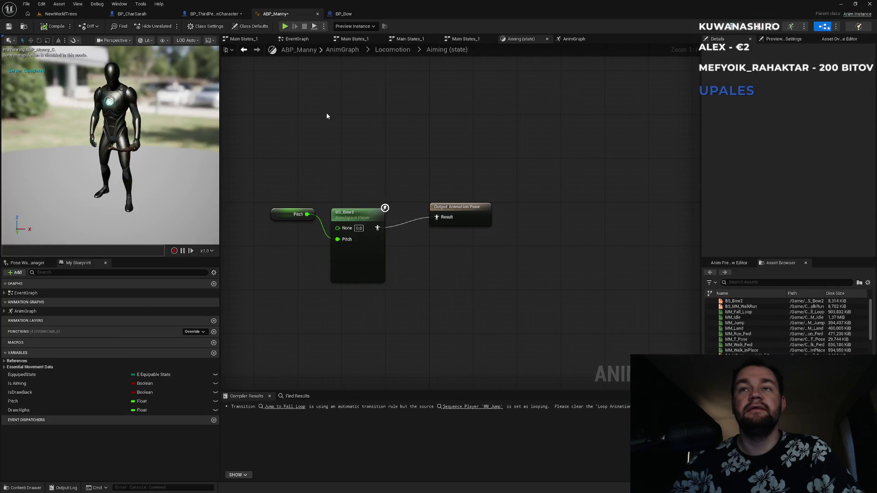
pyautogui.moveTo(286, 200)
pyautogui.mouseDown()
pyautogui.moveTo(365, 215)
pyautogui.moveTo(387, 237)
pyautogui.mouseUp()
pyautogui.click(366, 209)
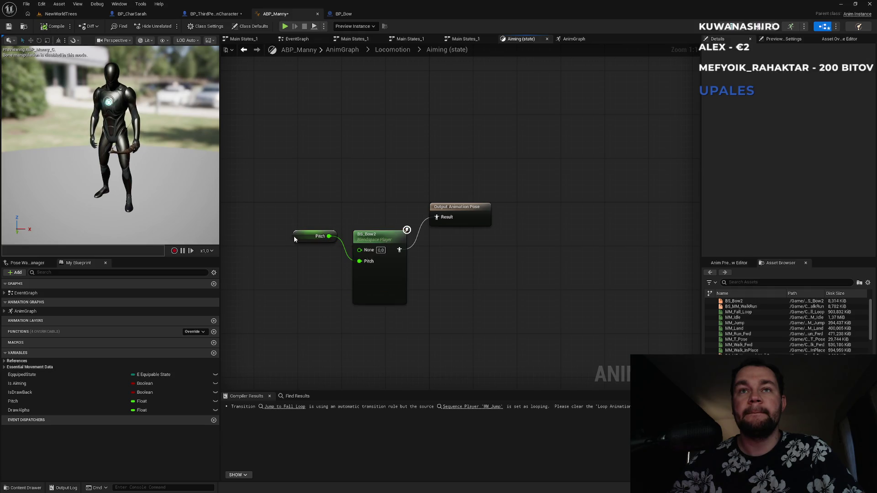
pyautogui.click(402, 51)
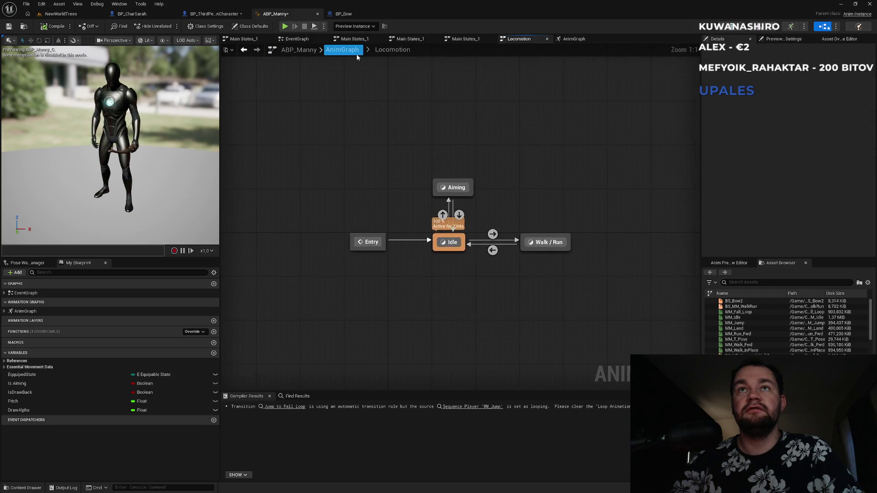
pyautogui.click(357, 53)
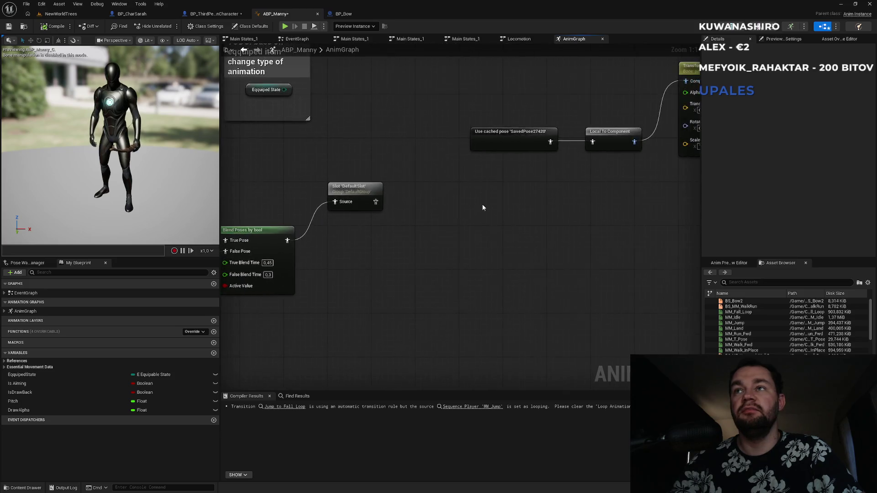
pyautogui.scroll(-2, 482, 203)
pyautogui.click(577, 178)
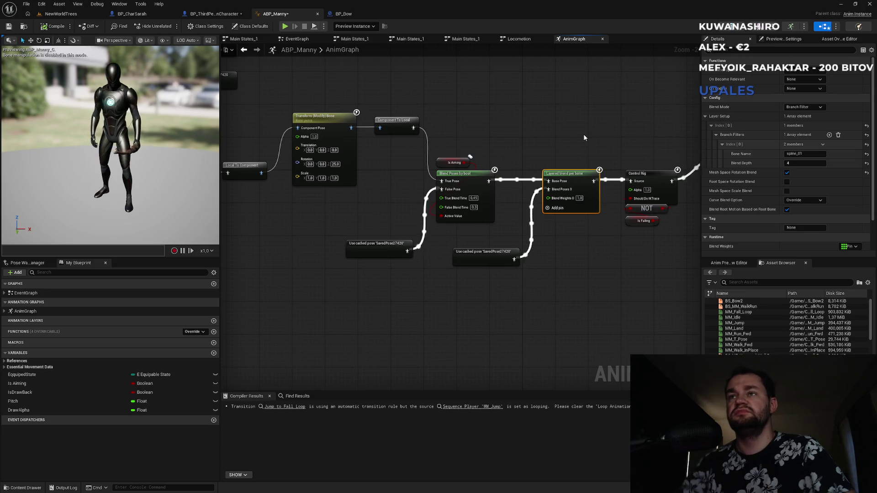
# Break the cached pose and Blend Poses by bool links, then wire Blend Poses 0 toward the lower cached pose.
pyautogui.scroll(2, 584, 137)
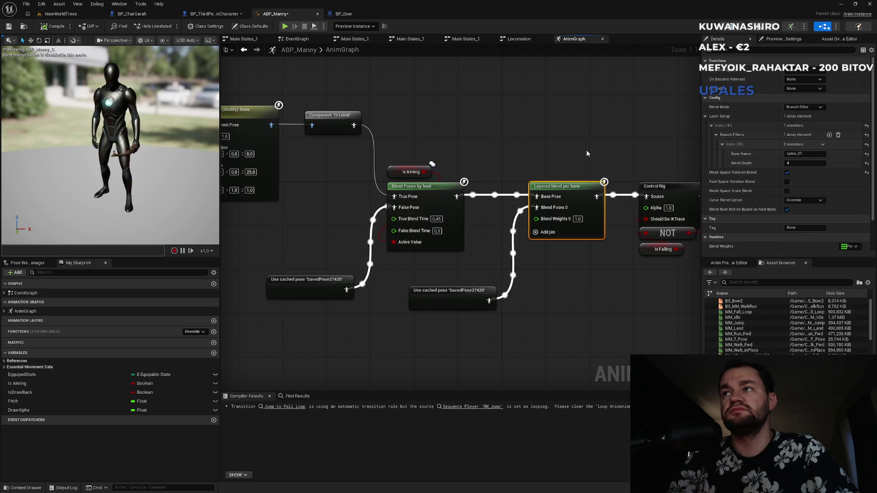
pyautogui.moveTo(577, 139)
pyautogui.mouseDown()
pyautogui.moveTo(484, 133)
pyautogui.moveTo(588, 117)
pyautogui.mouseUp()
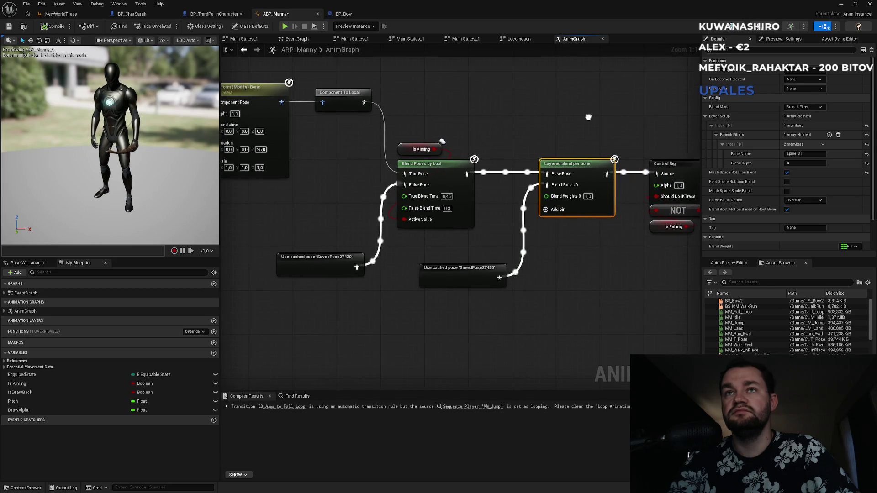
pyautogui.moveTo(589, 117); pyautogui.dragTo(674, 117)
pyautogui.moveTo(525, 120); pyautogui.dragTo(653, 115)
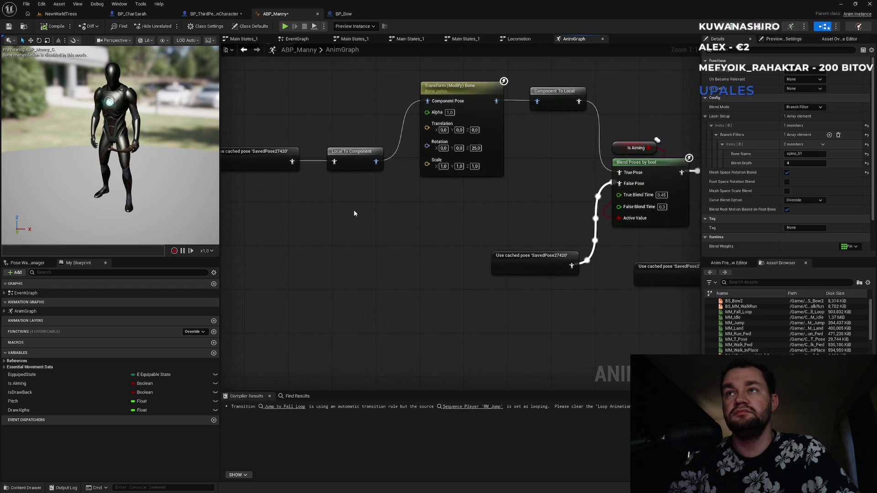
pyautogui.moveTo(510, 203); pyautogui.dragTo(271, 202)
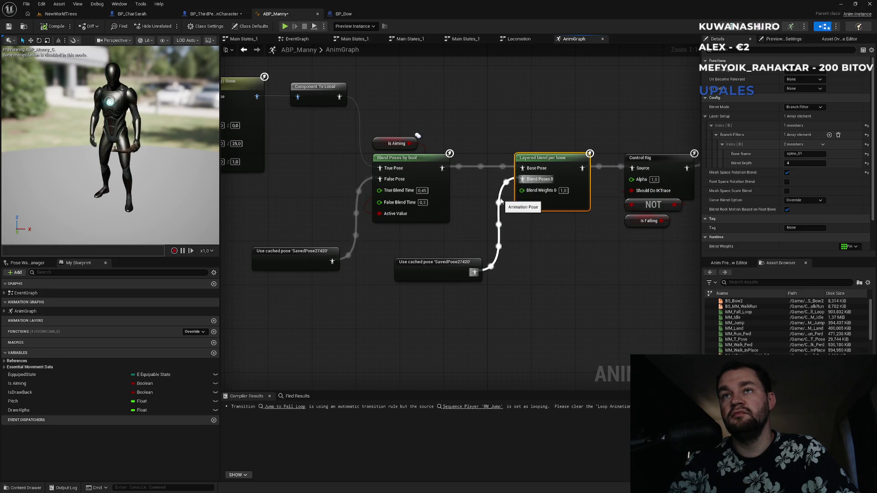
pyautogui.keyDown('alt'); pyautogui.click(501, 201); pyautogui.keyUp('alt')
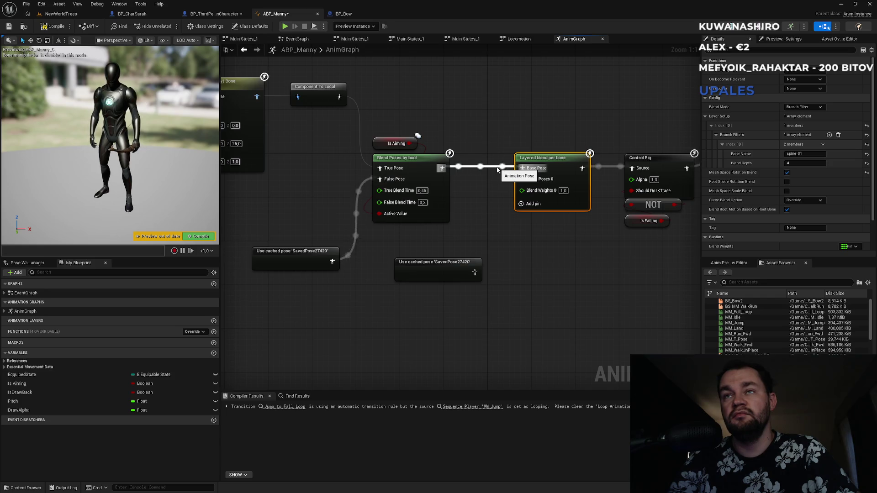
pyautogui.keyDown('alt'); pyautogui.click(497, 170); pyautogui.keyUp('alt')
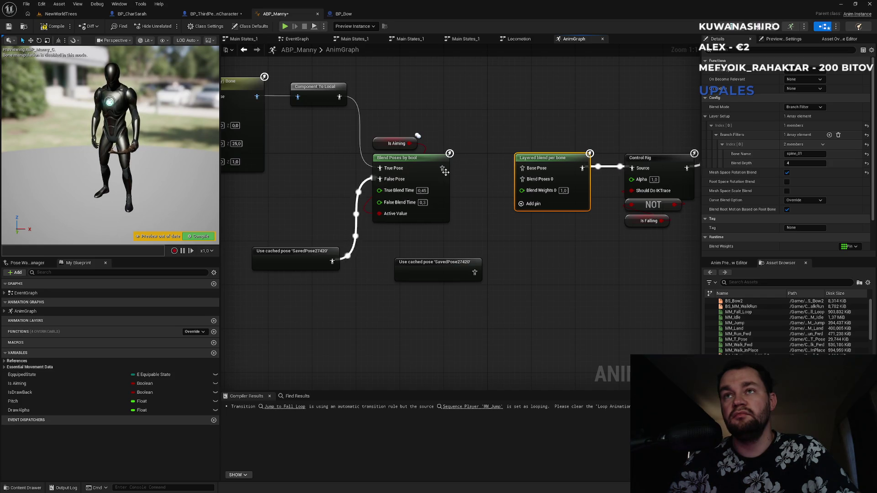
pyautogui.moveTo(527, 177)
pyautogui.mouseDown()
pyautogui.moveTo(472, 260)
pyautogui.moveTo(475, 274)
pyautogui.mouseUp()
# Connect the cached pose to Blend Poses 0, then play-test walking with the bow aimed.
pyautogui.click(60, 13)
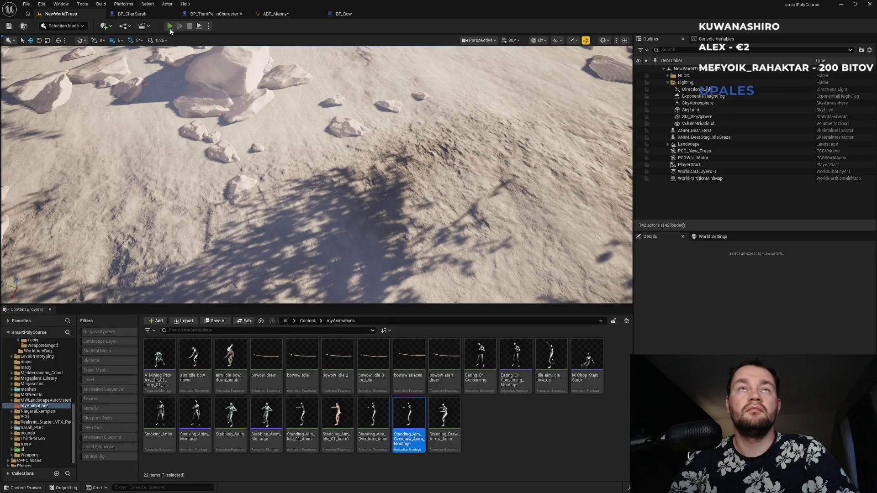
pyautogui.hotkey('alt', 'p')
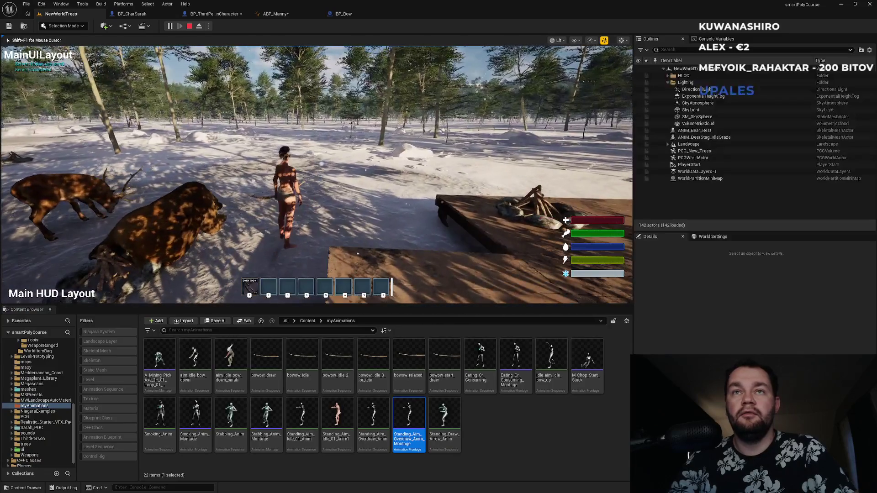
pyautogui.press('1')
pyautogui.press('w')
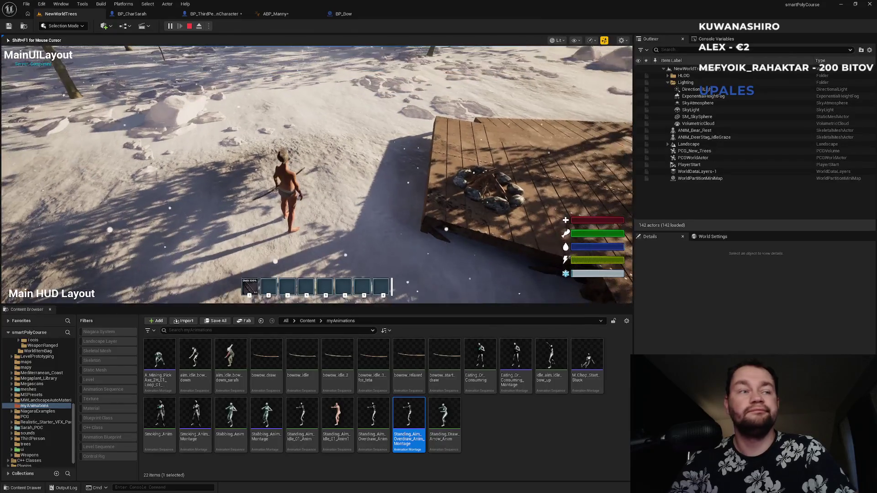
pyautogui.press('Escape')
pyautogui.click(303, 14)
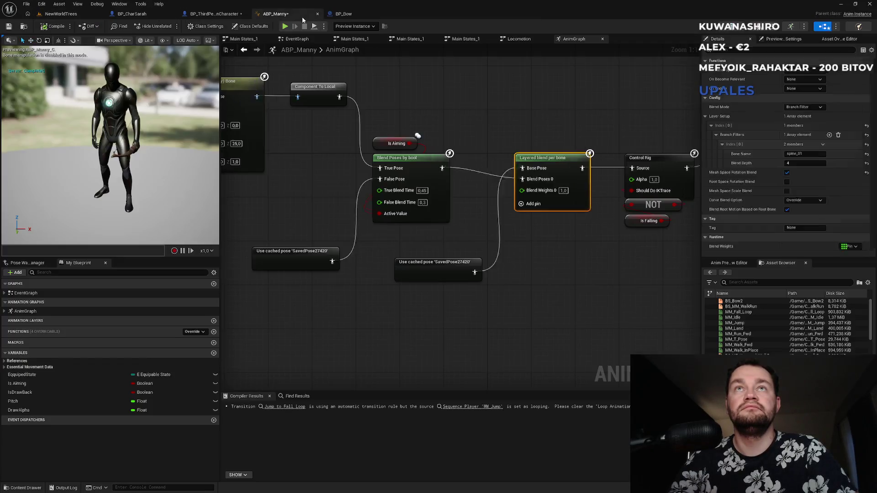
pyautogui.moveTo(473, 139); pyautogui.dragTo(333, 156)
pyautogui.click(519, 39)
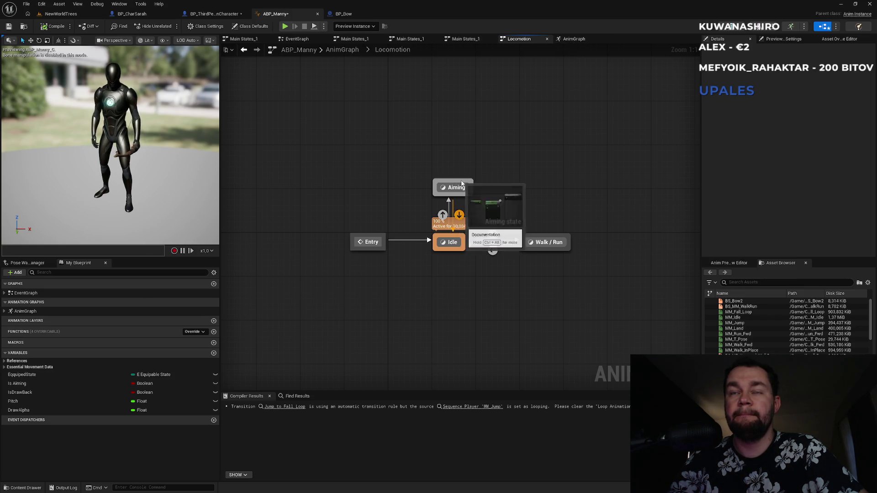
pyautogui.click(574, 39)
pyautogui.moveTo(423, 140); pyautogui.dragTo(535, 117)
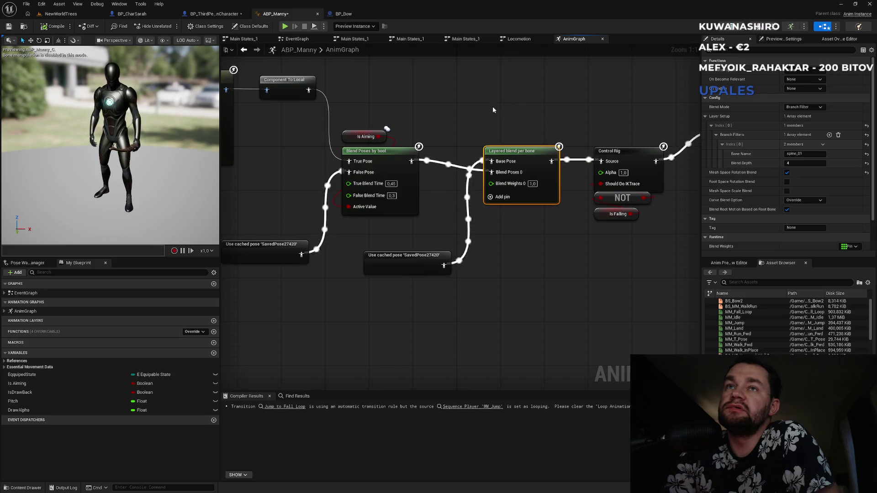
# Recentre and check the Blend Poses by bool and Is Aiming nodes, then enter the Locomotion state machine.
pyautogui.moveTo(475, 108); pyautogui.dragTo(517, 116)
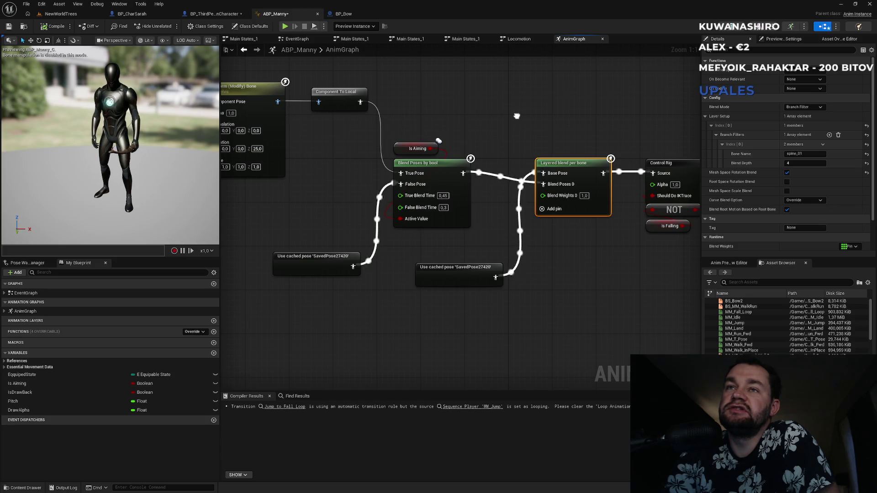
pyautogui.moveTo(516, 116); pyautogui.dragTo(577, 127)
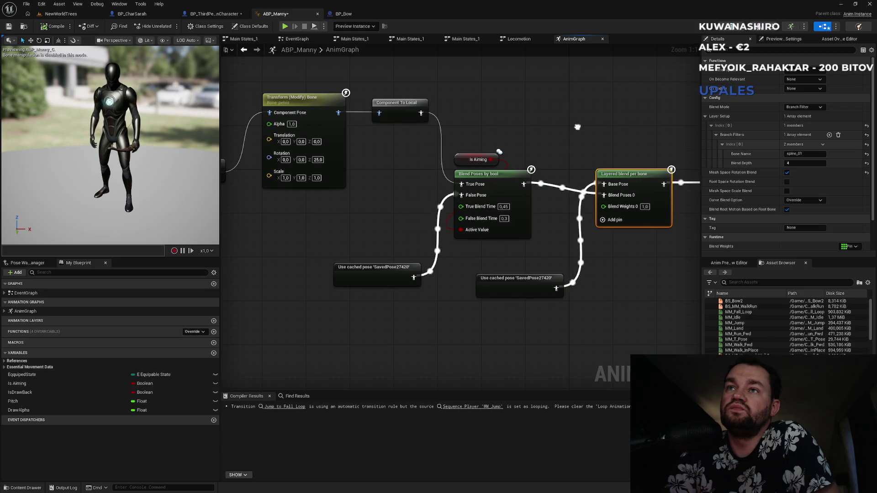
pyautogui.moveTo(577, 127); pyautogui.dragTo(559, 129)
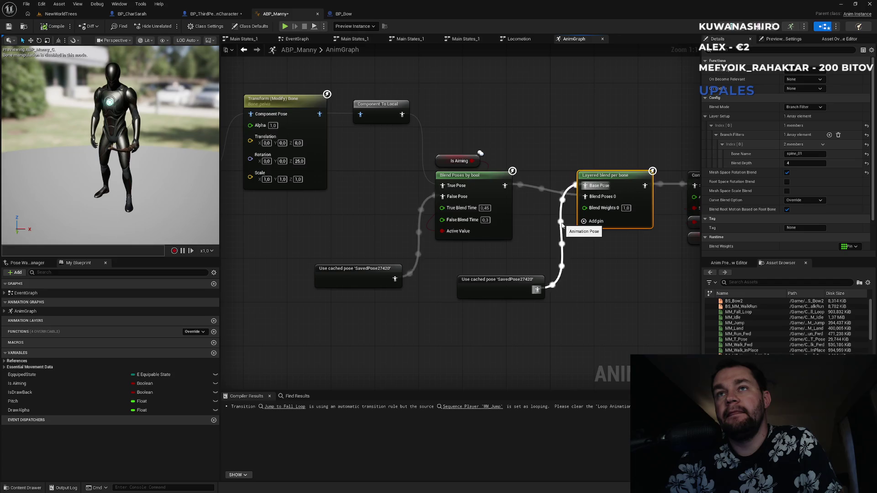
pyautogui.moveTo(525, 146); pyautogui.dragTo(473, 246)
pyautogui.click(542, 152)
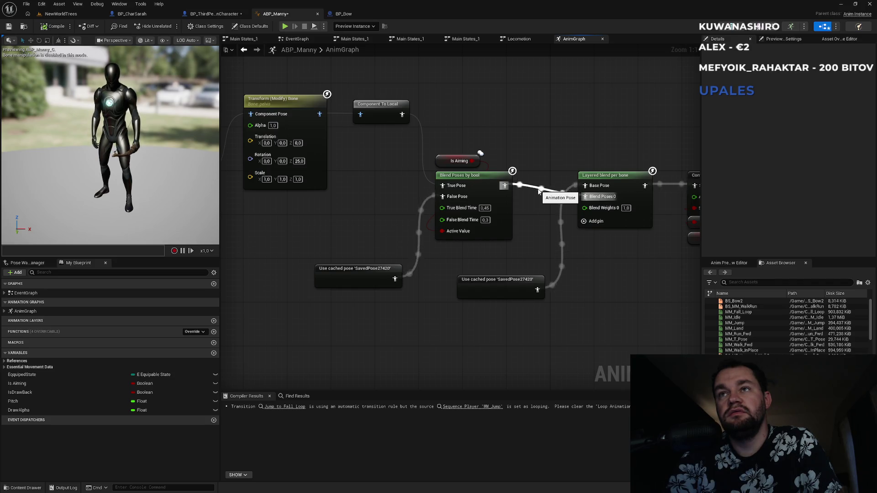
pyautogui.click(525, 42)
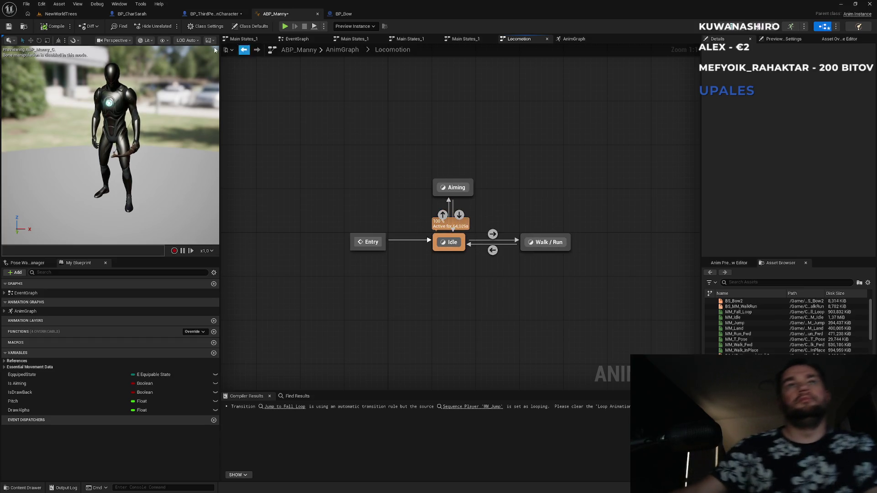
pyautogui.click(59, 14)
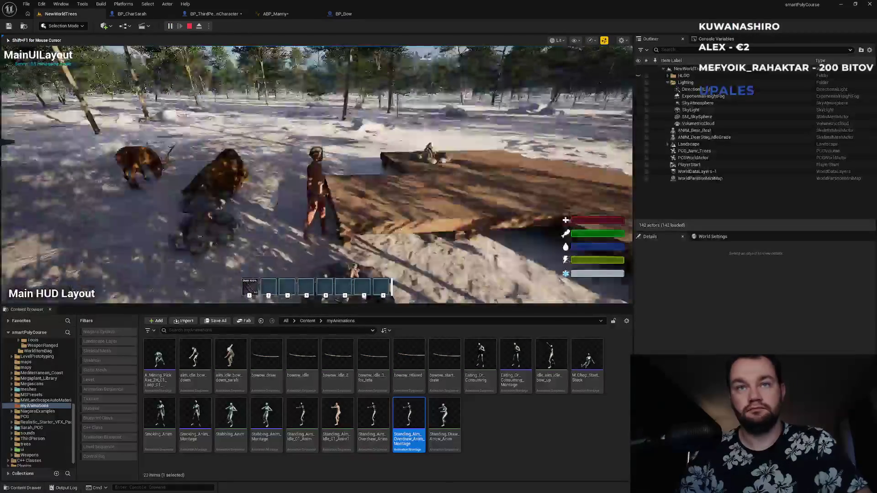
# Aim the drawn bow in the running NewWorldTrees game, then stop playing.
pyautogui.press('1')
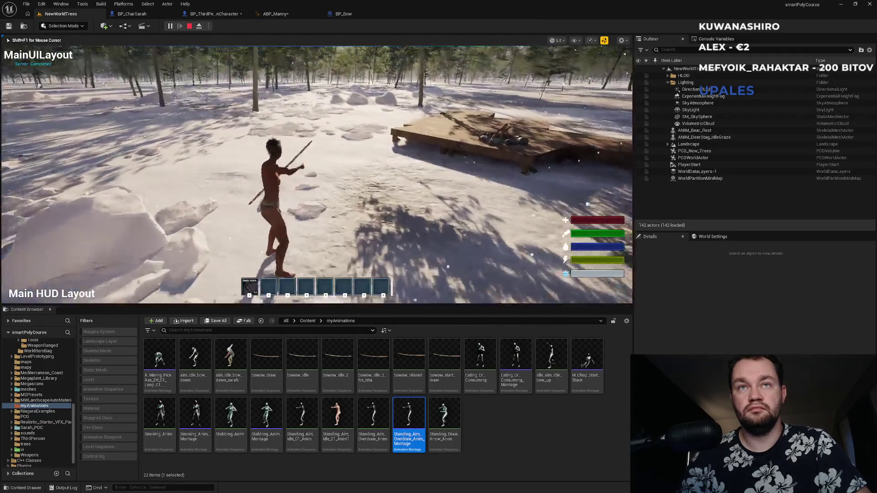
pyautogui.hotkey('shift', 'F1')
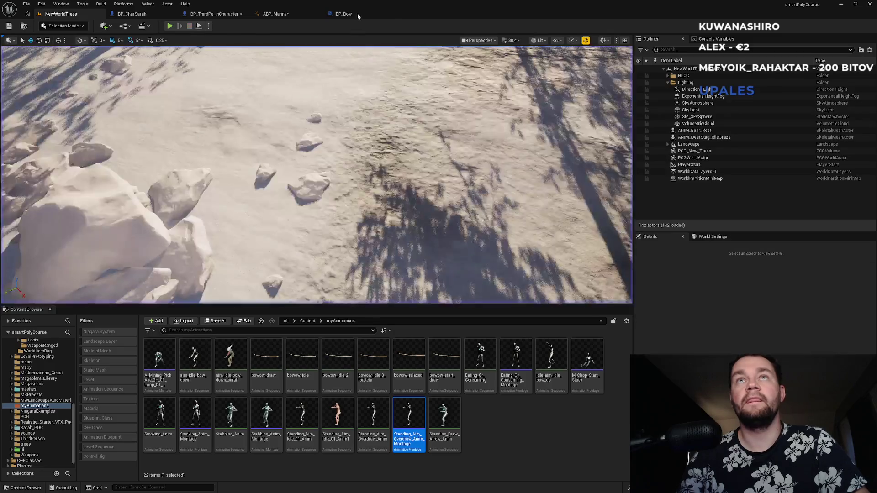
# Raise the Aiming state above Idle and add transitions from Walk / Run to Aiming and back.
pyautogui.click(348, 13)
pyautogui.click(300, 16)
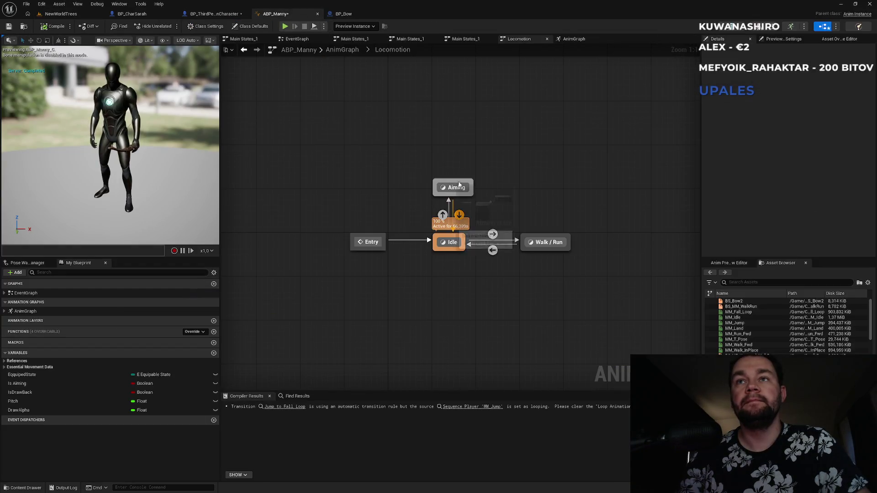
pyautogui.moveTo(460, 188); pyautogui.dragTo(462, 170)
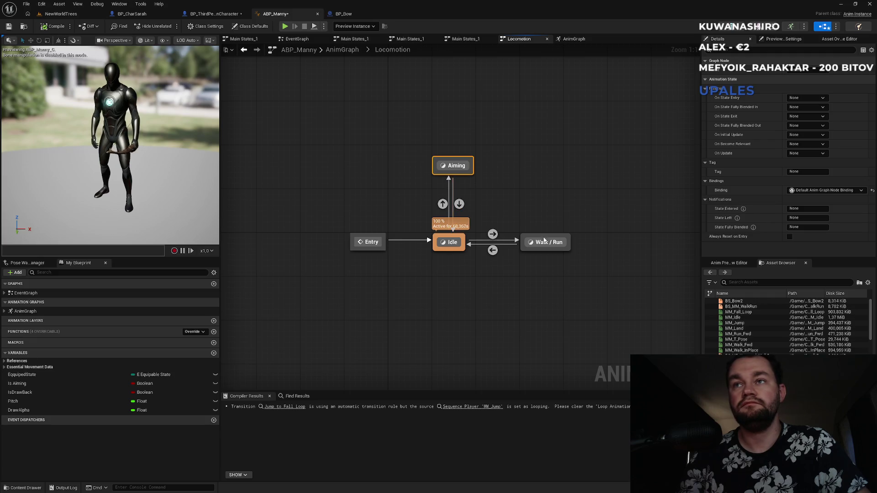
pyautogui.moveTo(546, 243)
pyautogui.mouseDown()
pyautogui.moveTo(472, 189)
pyautogui.moveTo(472, 178)
pyautogui.moveTo(539, 205)
pyautogui.mouseUp()
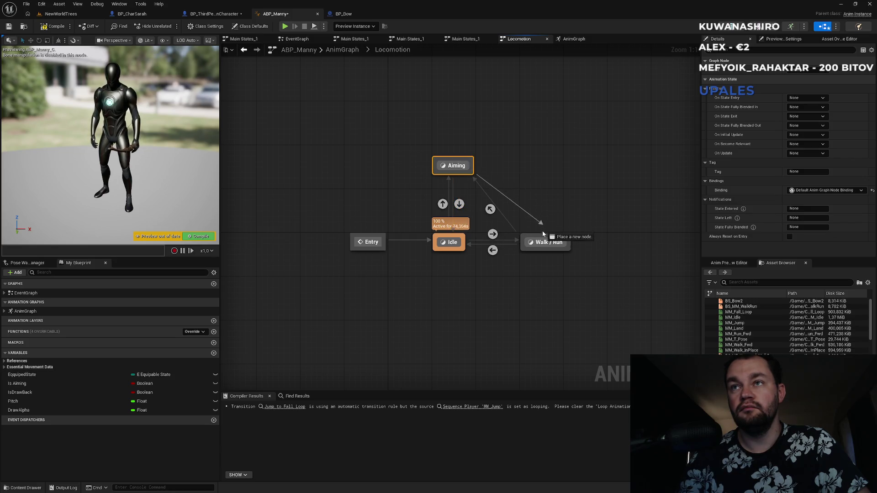
pyautogui.moveTo(542, 236); pyautogui.dragTo(544, 242)
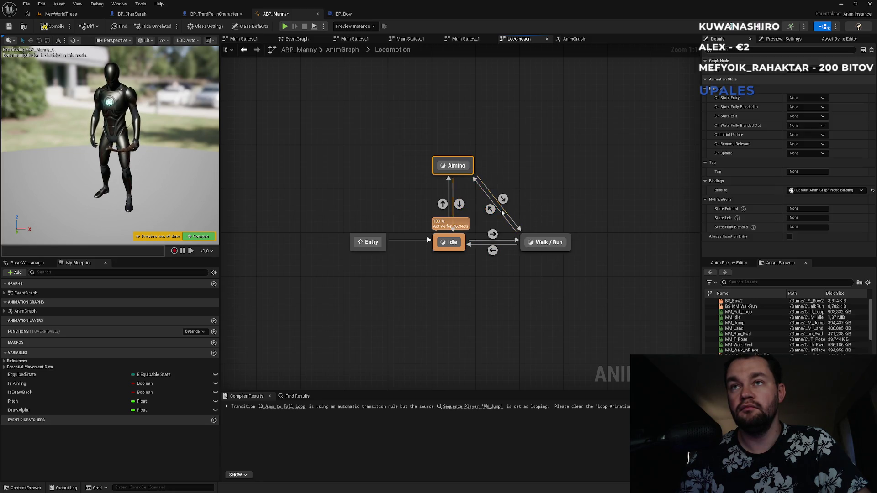
pyautogui.doubleClick(442, 203)
# Copy Is Aiming and NOT from the Aiming to Idle rule into the Aiming to Walk / Run rule.
pyautogui.moveTo(395, 189)
pyautogui.mouseDown()
pyautogui.moveTo(497, 249)
pyautogui.moveTo(445, 250)
pyautogui.mouseUp()
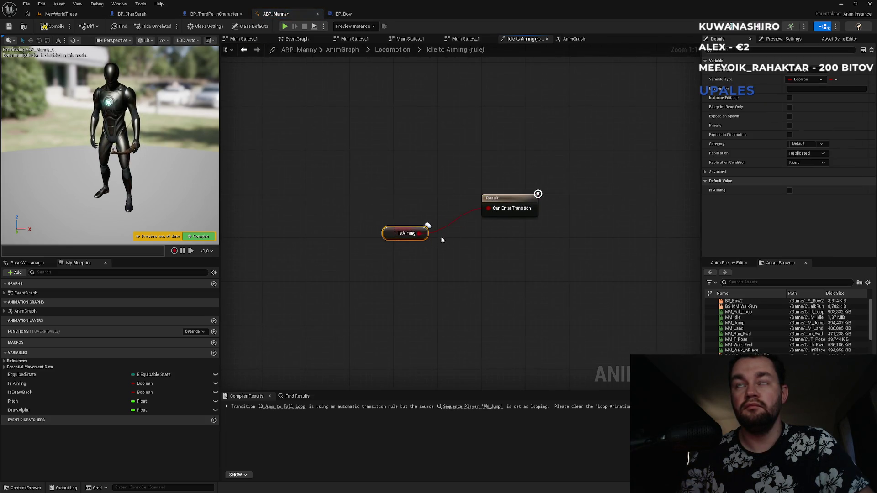
pyautogui.click(393, 50)
pyautogui.click(459, 216)
pyautogui.doubleClick(459, 216)
pyautogui.moveTo(361, 203)
pyautogui.mouseDown()
pyautogui.moveTo(424, 221)
pyautogui.moveTo(474, 269)
pyautogui.mouseUp()
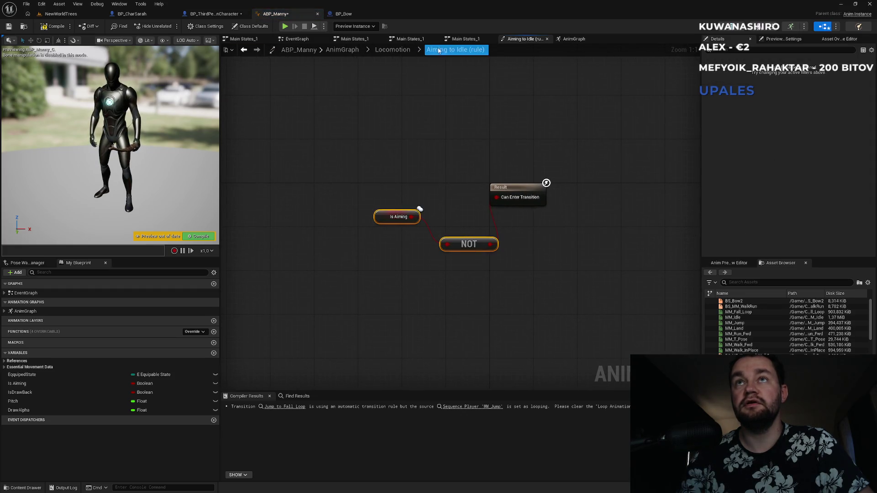
pyautogui.click(393, 50)
pyautogui.doubleClick(503, 209)
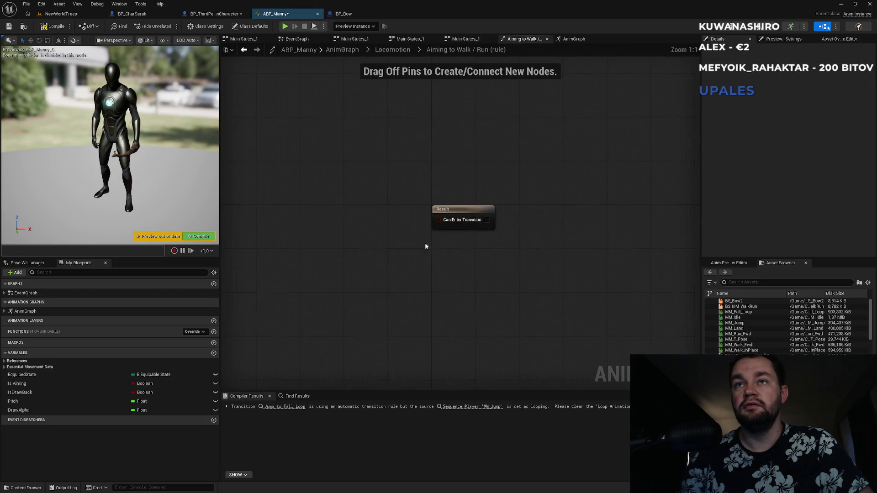
pyautogui.hotkey('ctrl', 'v')
pyautogui.moveTo(439, 220); pyautogui.dragTo(456, 247)
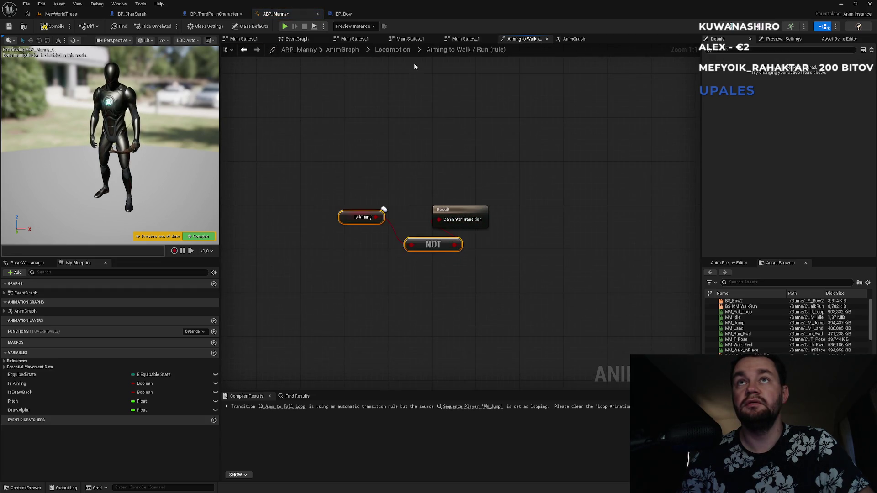
# Make the Walk / Run to Aiming rule use Is Aiming directly, without the NOT node.
pyautogui.click(407, 51)
pyautogui.doubleClick(493, 221)
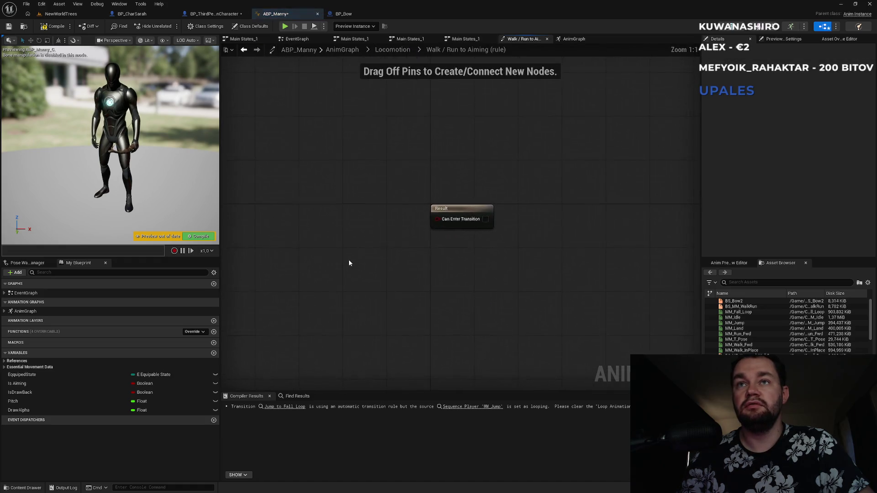
pyautogui.hotkey('ctrl', 'v')
pyautogui.press('Delete')
pyautogui.moveTo(354, 250); pyautogui.dragTo(439, 220)
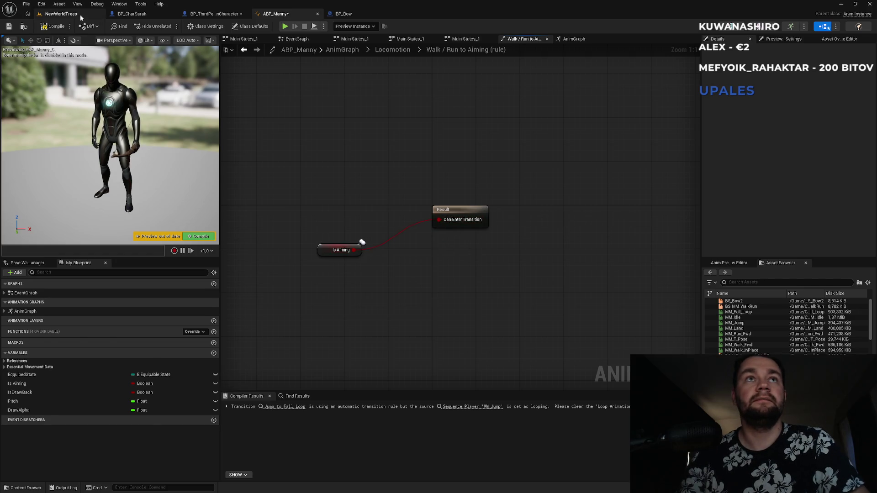
pyautogui.click(80, 14)
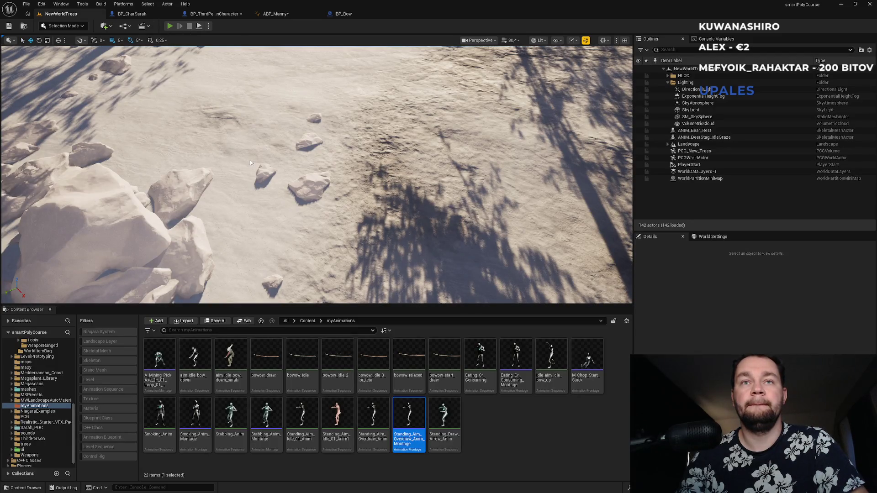
# Play the level, run the character through the snow while aiming, then stop.
pyautogui.hotkey('alt', 'p')
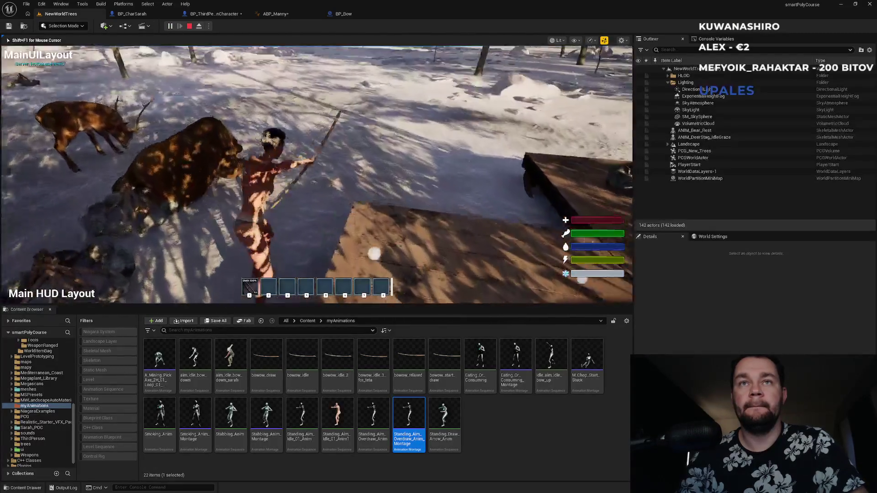
pyautogui.press('w')
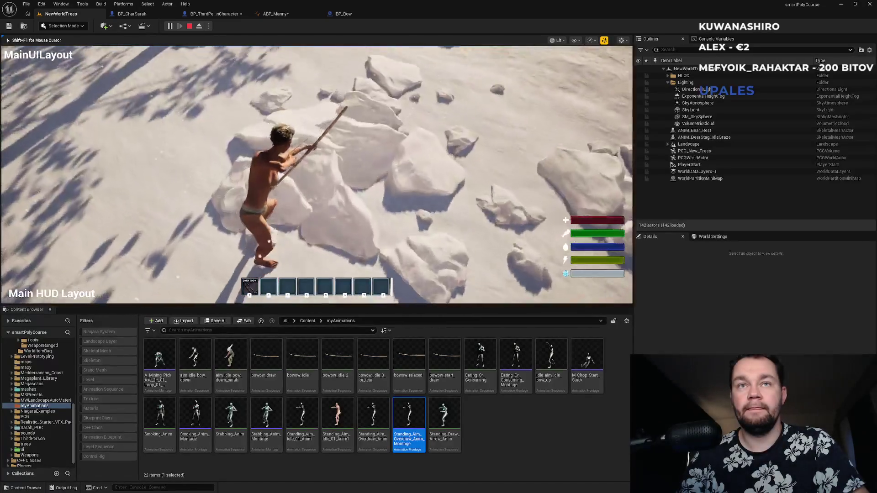
pyautogui.press('Escape')
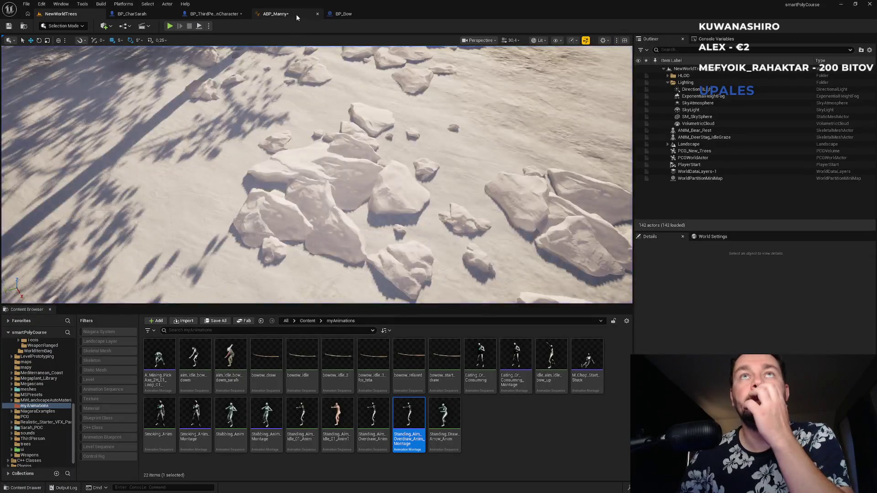
# Look over the BP_Bow, BP_ThirdPersonCharacter and BP_CharSarah blueprints, then return to ABP_Manny's Locomotion graph.
pyautogui.click(296, 14)
pyautogui.click(359, 16)
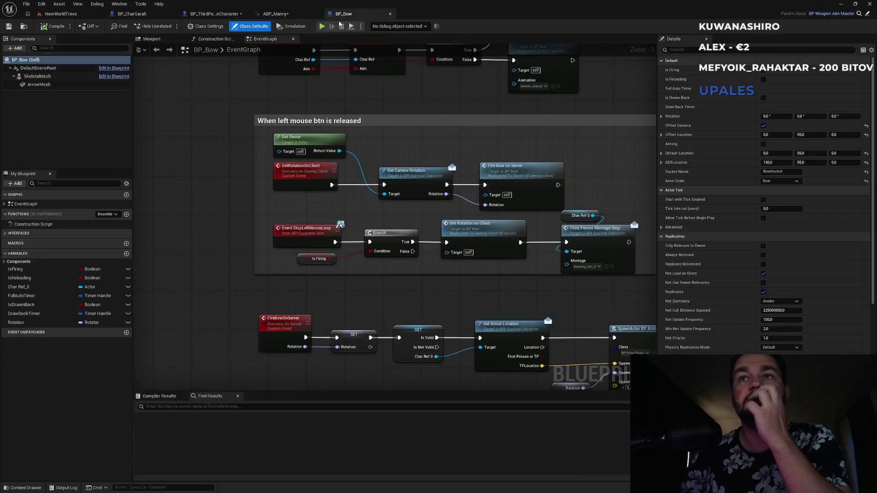
pyautogui.click(210, 15)
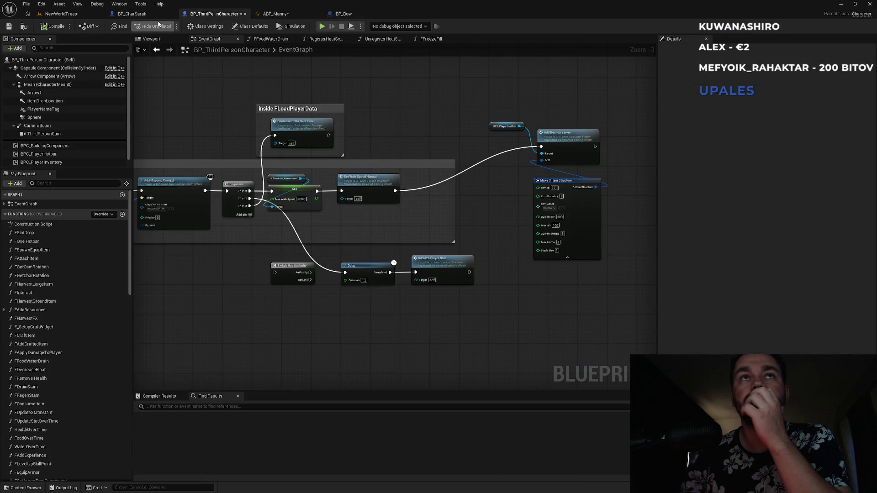
pyautogui.click(155, 14)
pyautogui.click(276, 14)
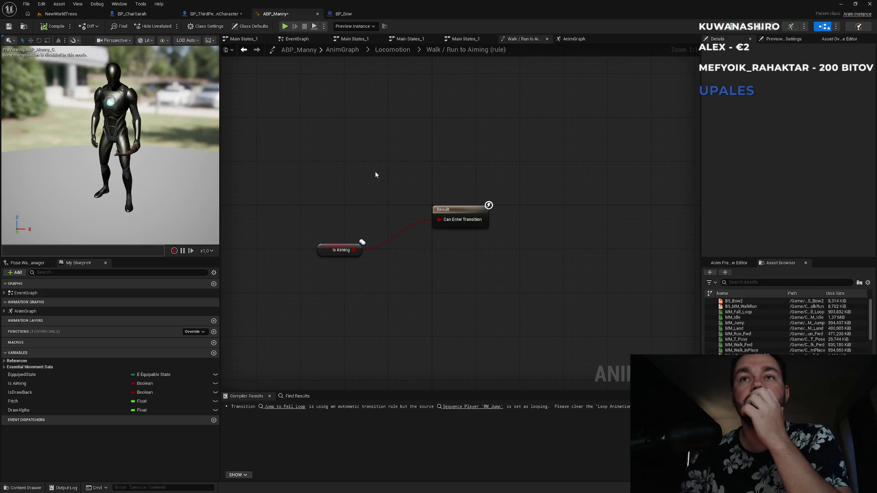
pyautogui.click(393, 51)
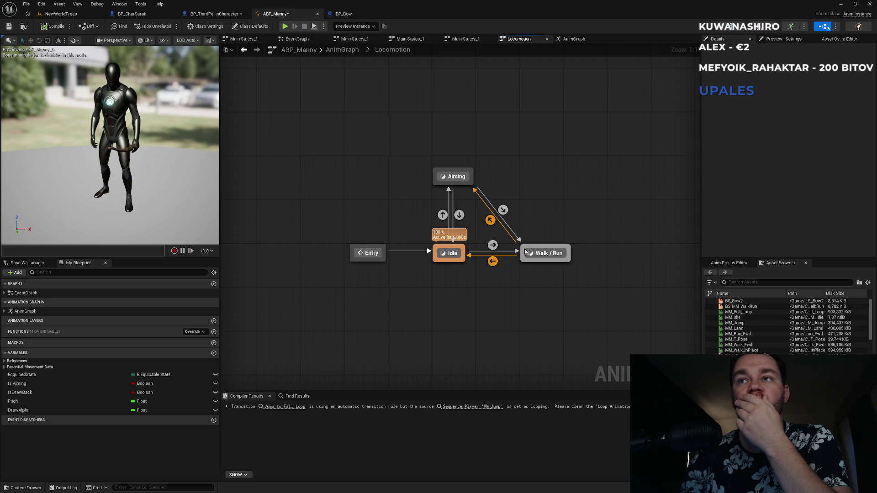
pyautogui.moveTo(464, 178)
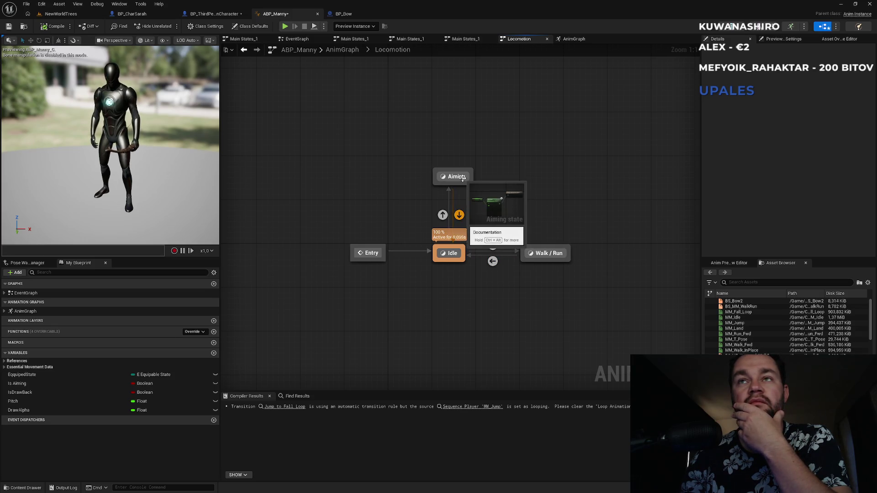
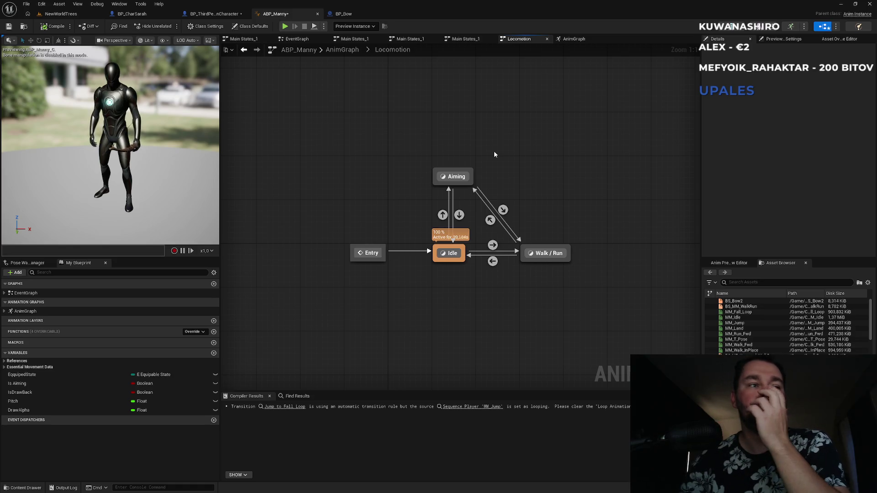
# Rewire Layered blend per bone: bool blend into Base Pose, cached pose into Blend Poses 0.
pyautogui.click(339, 48)
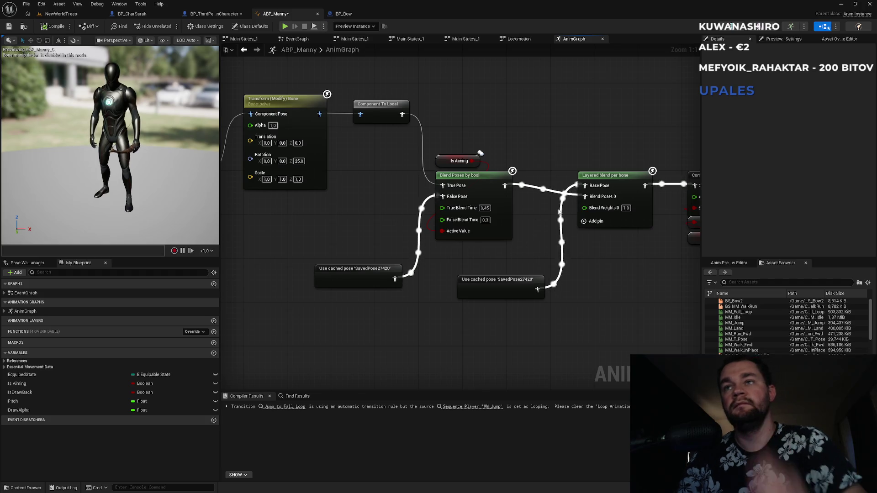
pyautogui.keyDown('alt'); pyautogui.click(564, 196); pyautogui.keyUp('alt')
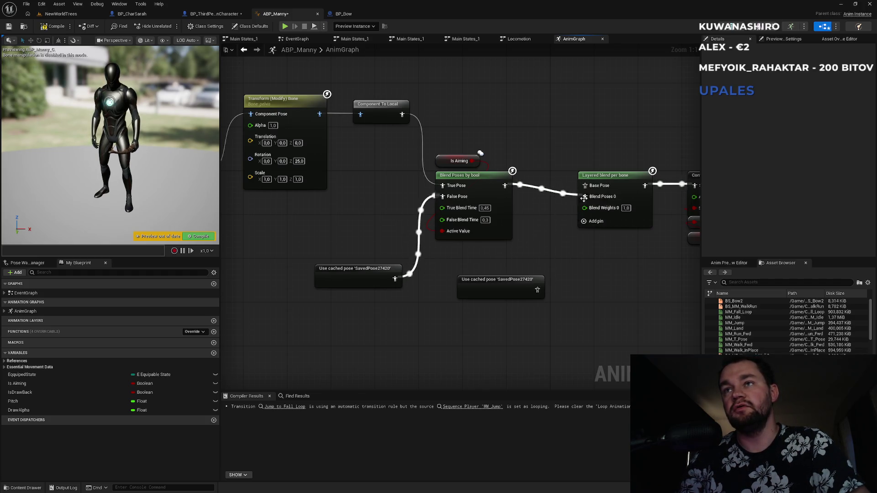
pyautogui.keyDown('alt'); pyautogui.click(568, 196); pyautogui.keyUp('alt')
pyautogui.moveTo(569, 196); pyautogui.dragTo(585, 187)
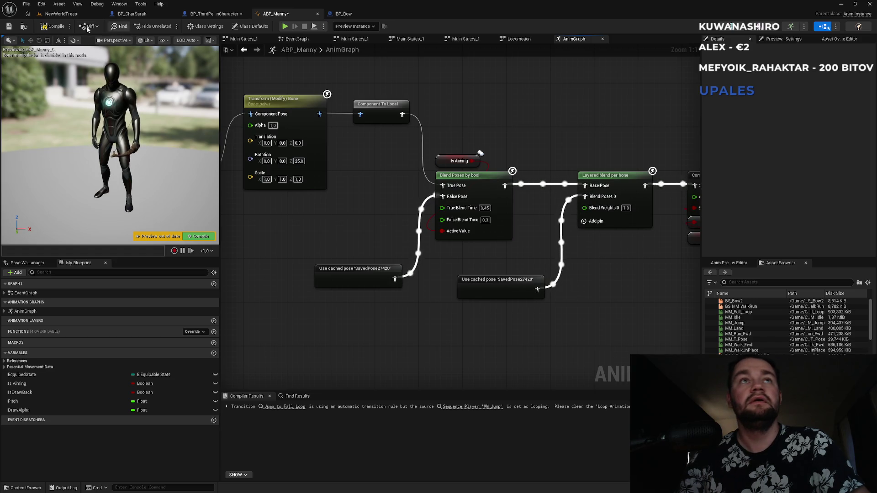
pyautogui.click(61, 14)
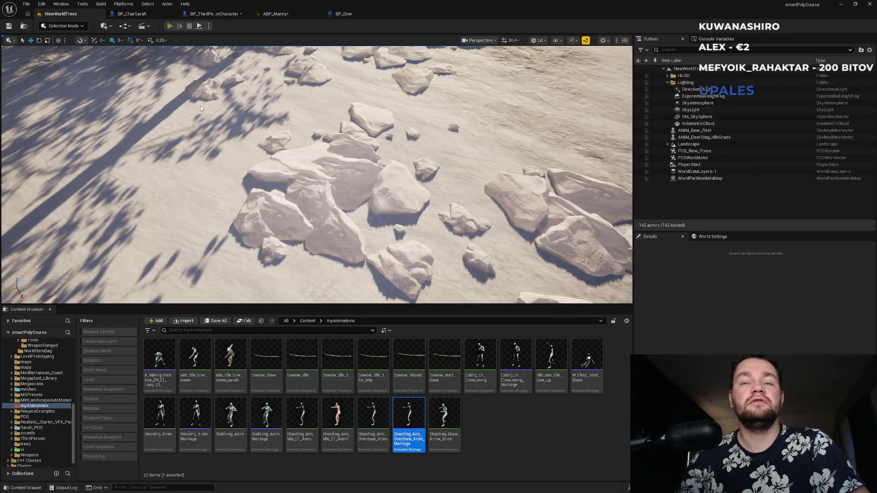
# Play-test the level, review the AnimGraph's state machine nodes, then return to the level editor.
pyautogui.hotkey('alt', 'p')
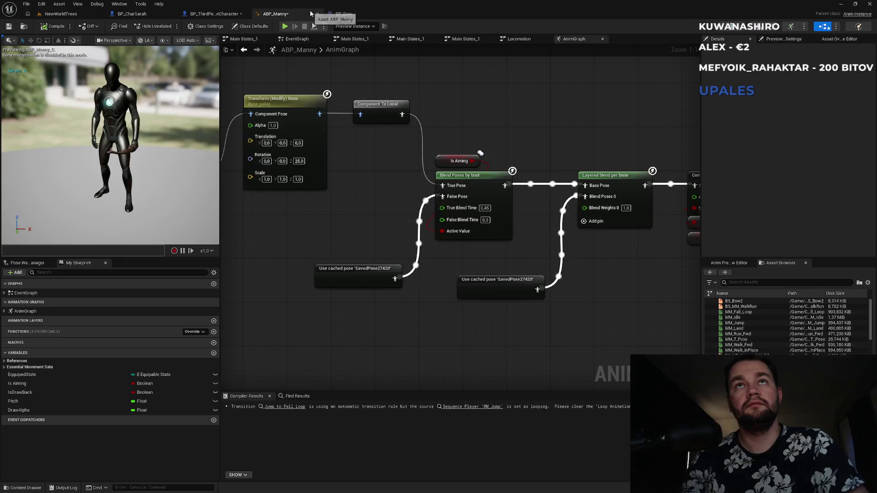
pyautogui.click(293, 14)
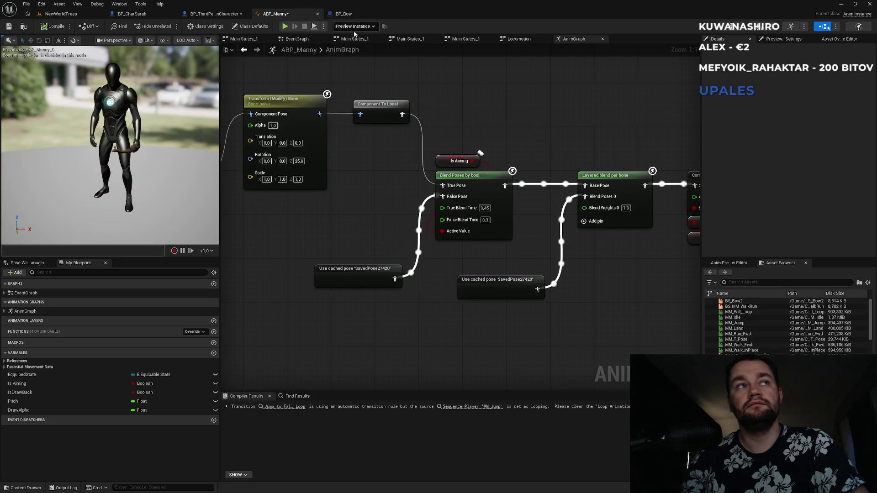
pyautogui.moveTo(469, 123)
pyautogui.mouseDown()
pyautogui.moveTo(439, 117)
pyautogui.moveTo(577, 165)
pyautogui.mouseUp()
pyautogui.moveTo(314, 109); pyautogui.dragTo(423, 184)
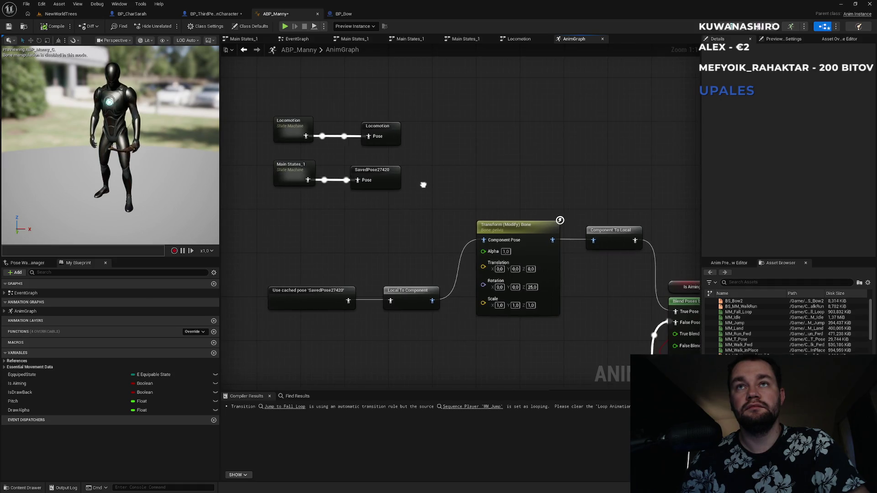
pyautogui.moveTo(354, 152); pyautogui.dragTo(397, 151)
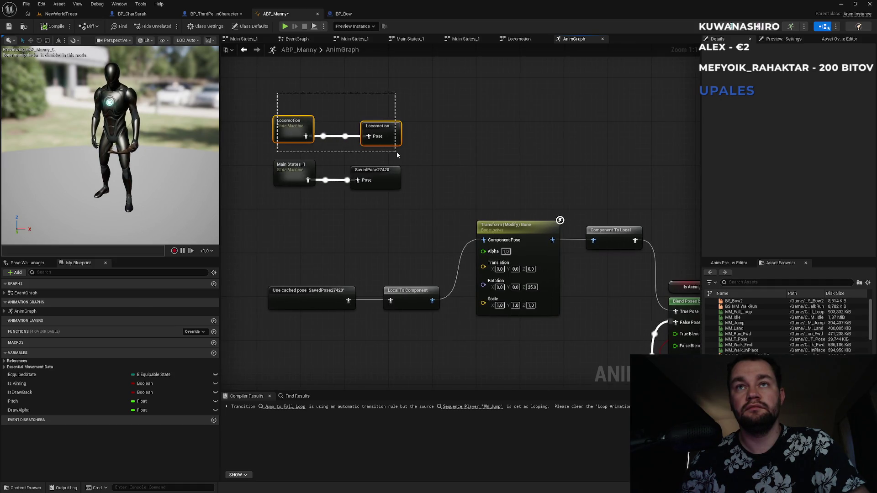
pyautogui.click(289, 100)
pyautogui.click(69, 14)
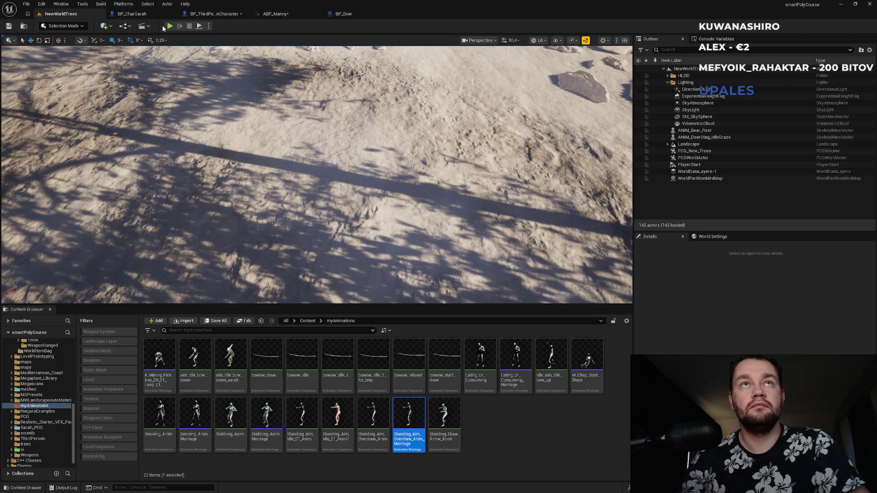
pyautogui.hotkey('alt', 'p')
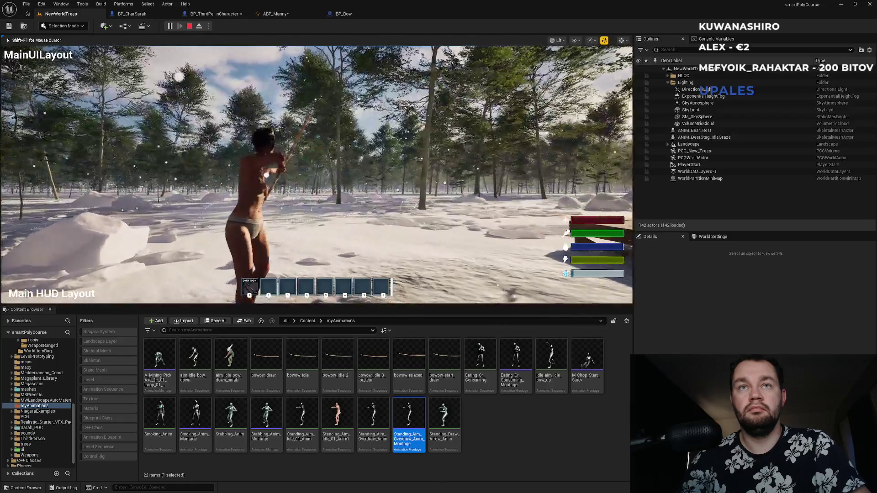
pyautogui.press('Escape')
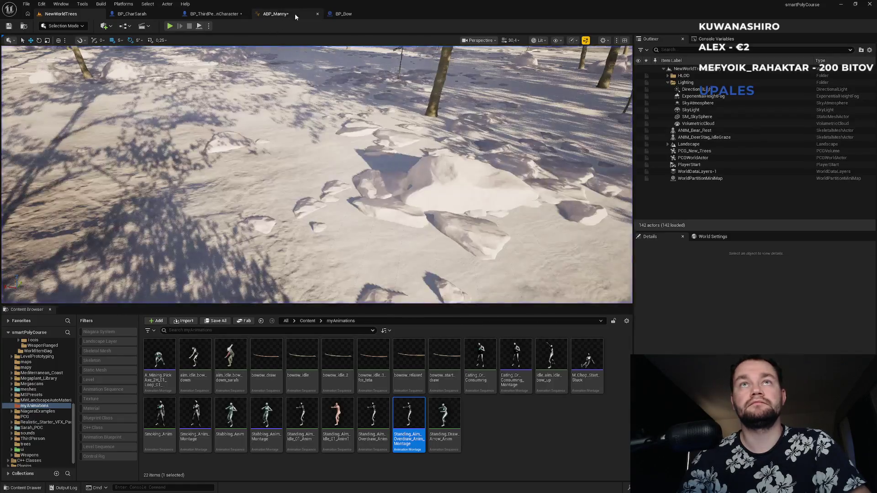
# Look through BP_Bow, BP_ThirdPersonCharacter and BP_CharSarah, ending back in ABP_Manny's AnimGraph.
pyautogui.click(295, 16)
pyautogui.click(374, 16)
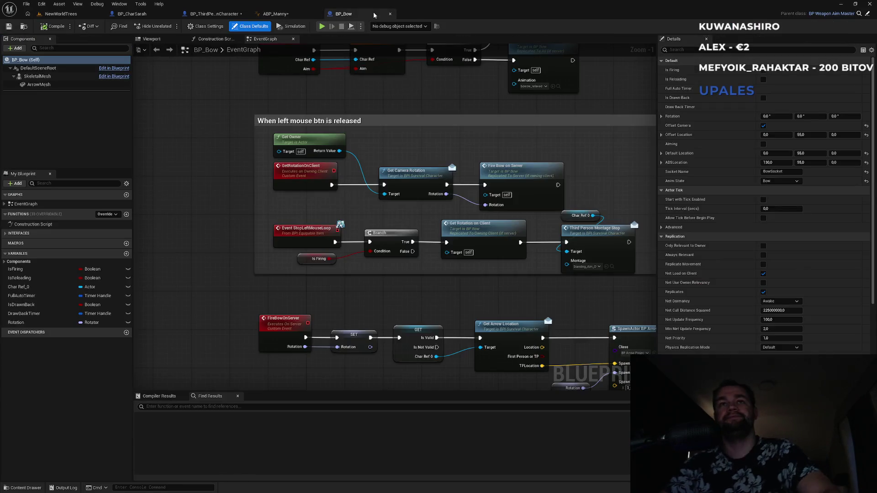
pyautogui.click(221, 14)
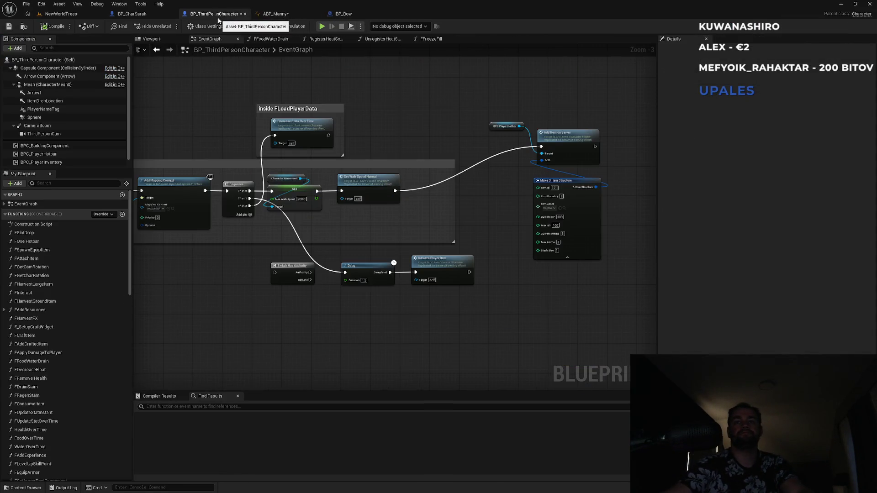
pyautogui.click(132, 14)
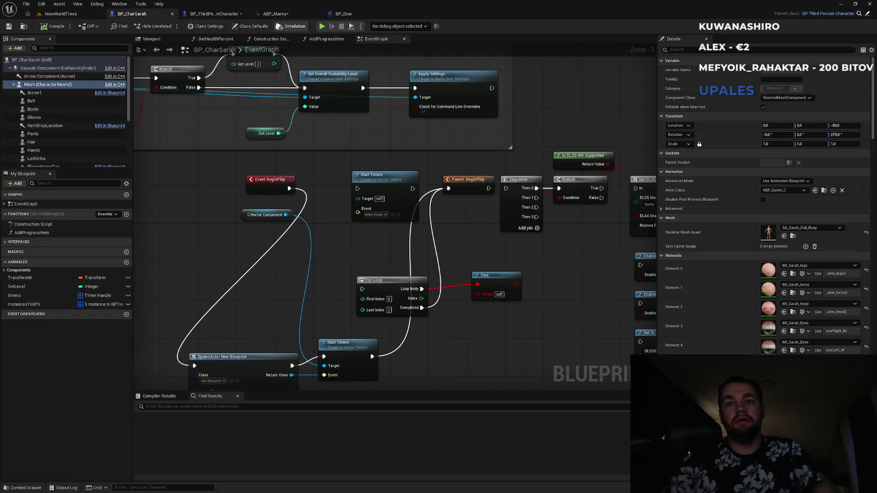
pyautogui.click(343, 14)
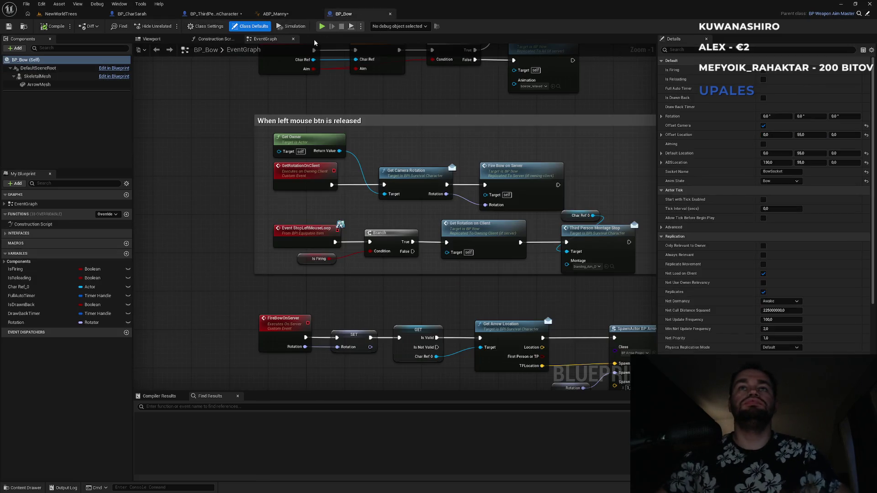
pyautogui.click(276, 14)
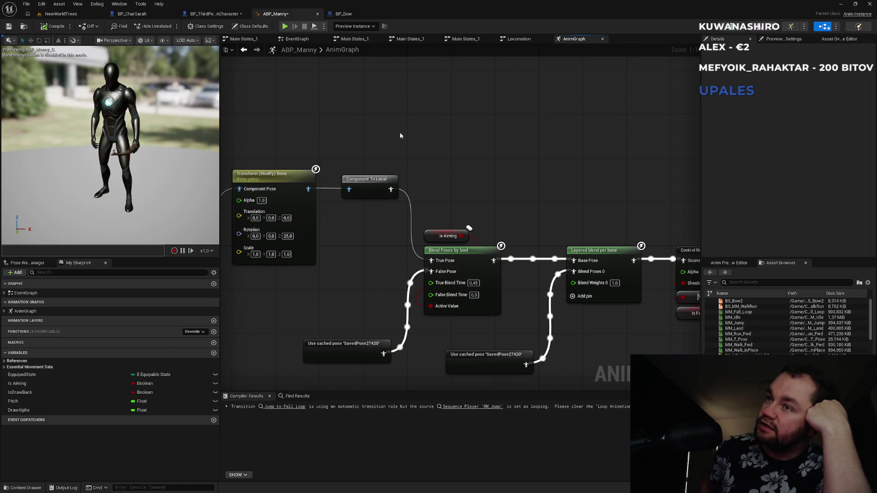
# Pan the AnimGraph and select the Use cached pose node to review the chain, then enter Locomotion.
pyautogui.moveTo(403, 272); pyautogui.dragTo(450, 264)
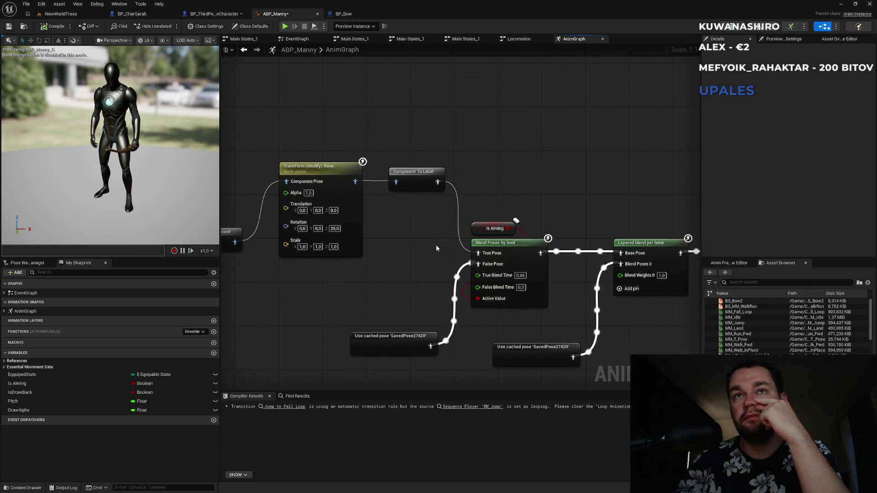
pyautogui.moveTo(436, 248); pyautogui.dragTo(545, 243)
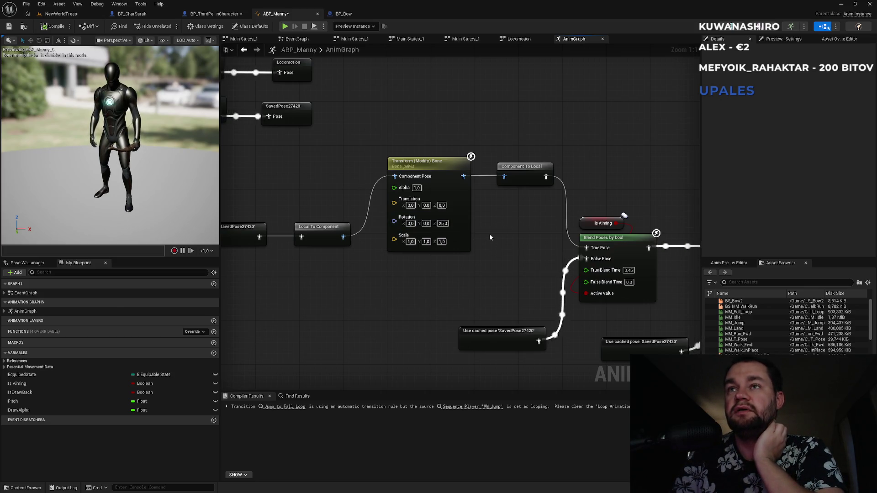
pyautogui.moveTo(497, 232); pyautogui.dragTo(585, 214)
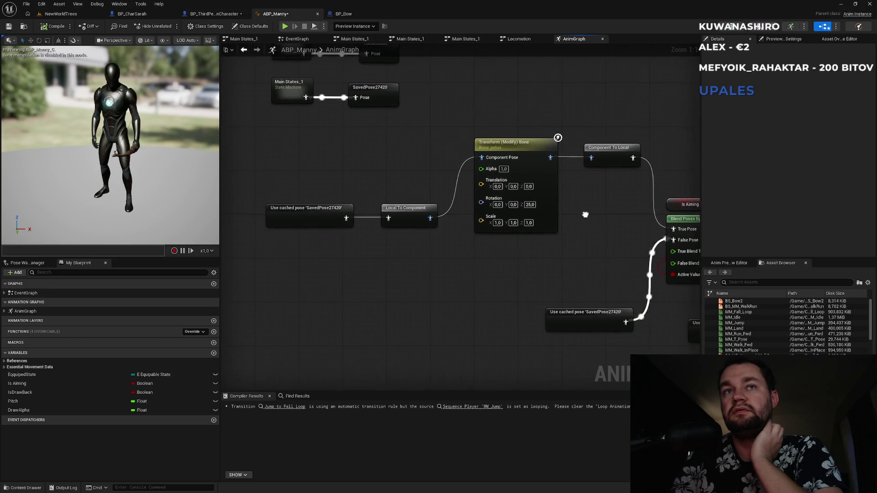
pyautogui.moveTo(513, 248); pyautogui.dragTo(301, 210)
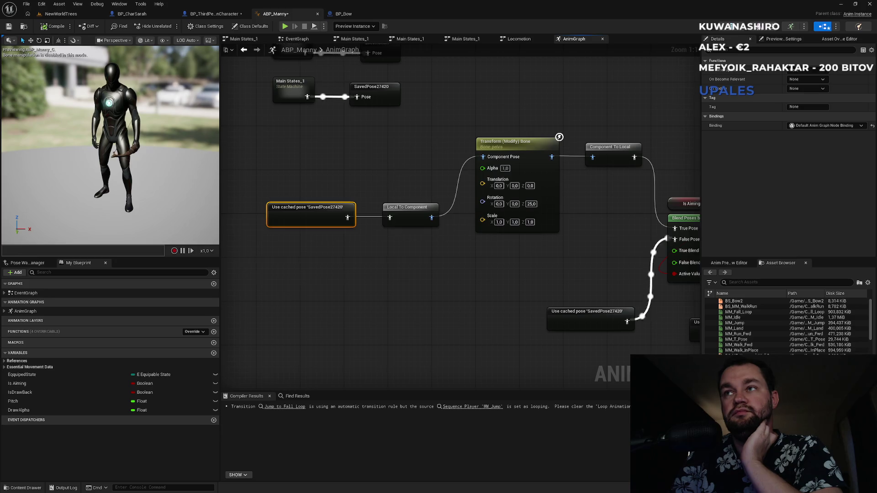
pyautogui.moveTo(401, 166); pyautogui.dragTo(273, 160)
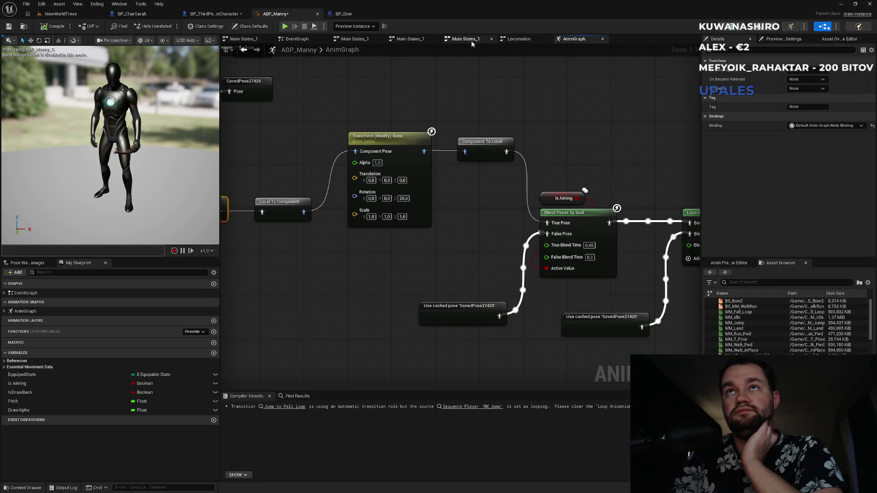
pyautogui.click(522, 39)
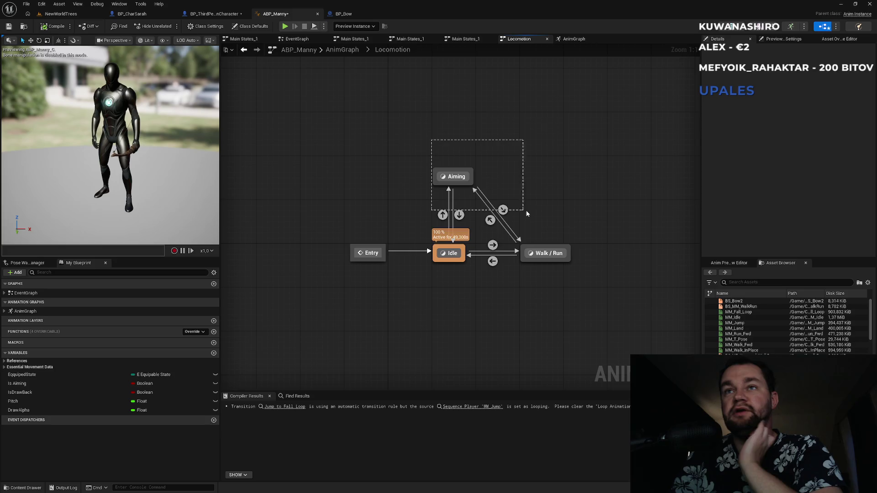
# Delete the Aiming state and its transitions from Locomotion and compile ABP_Manny.
pyautogui.click(503, 210)
pyautogui.press('Delete')
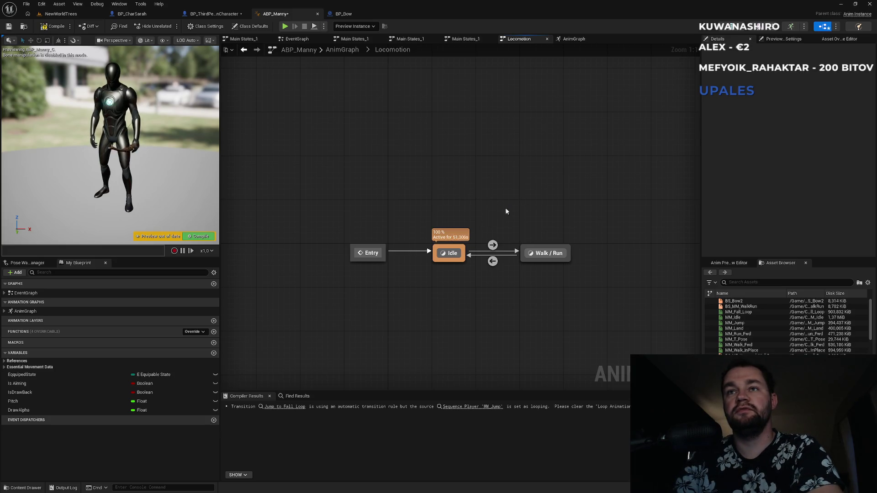
pyautogui.press('F7')
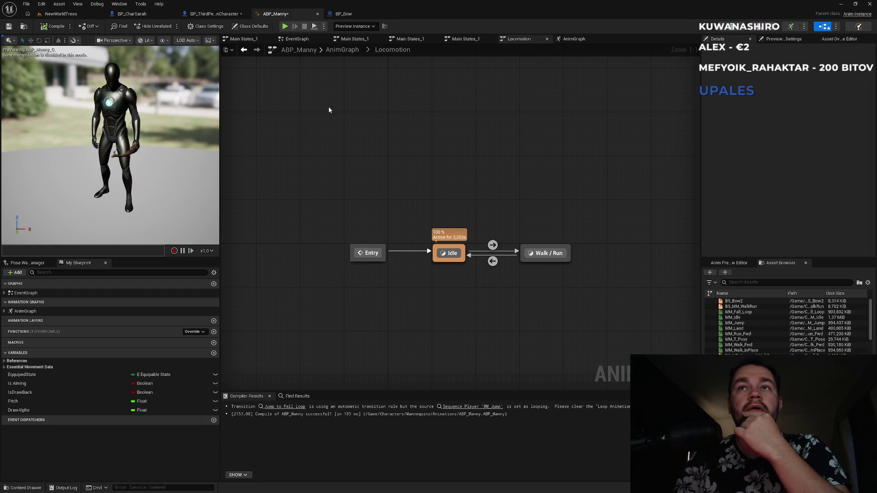
# Close the three duplicate Main States_1 graphs and return to the AnimGraph.
pyautogui.click(450, 40)
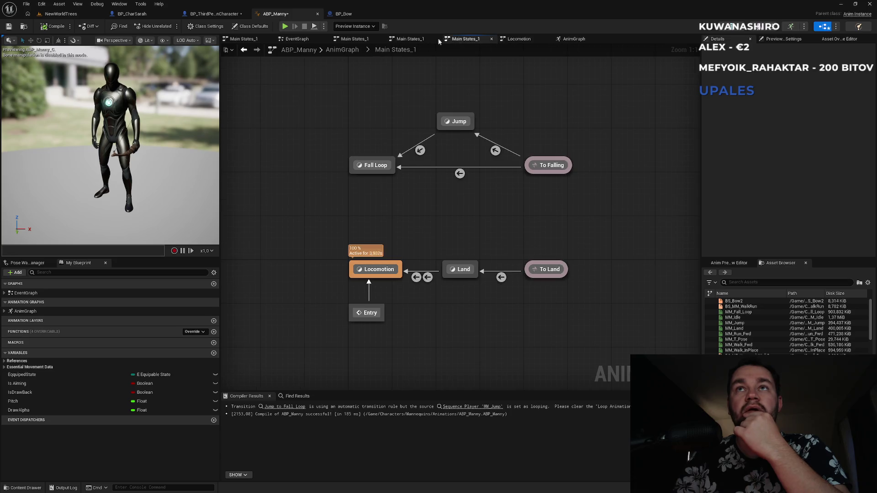
pyautogui.middleClick(359, 41)
pyautogui.middleClick(358, 41)
pyautogui.middleClick(358, 41)
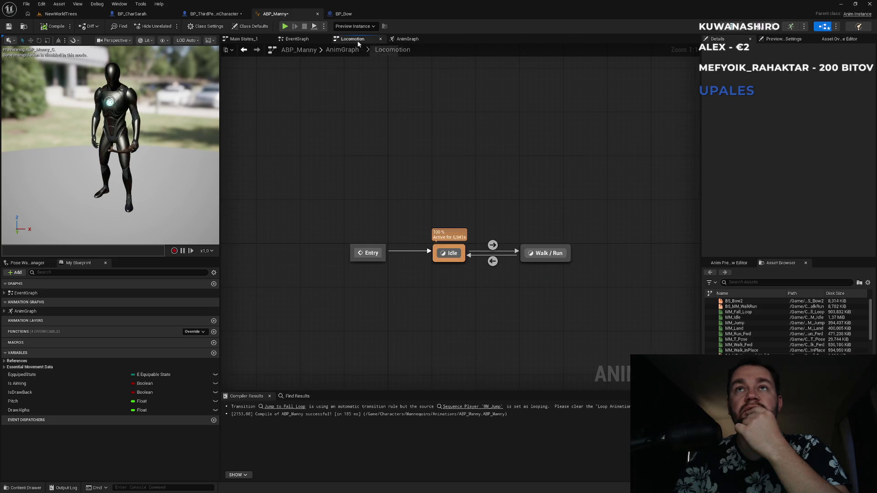
pyautogui.click(295, 41)
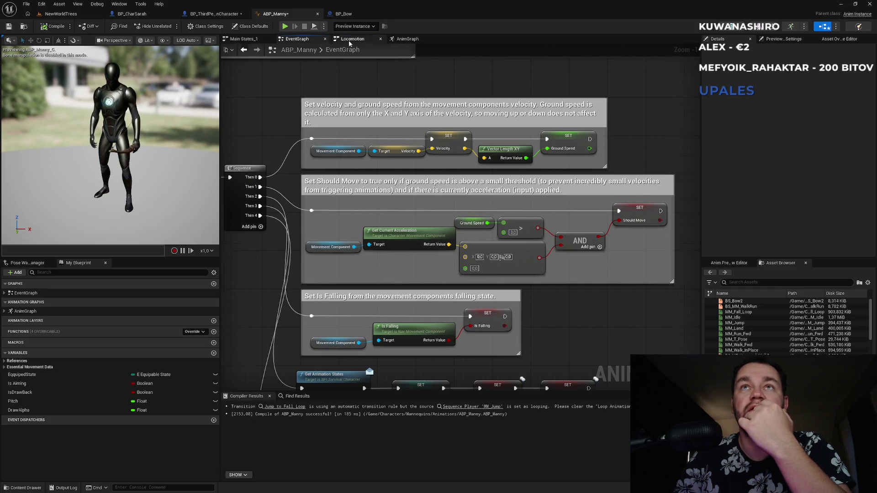
pyautogui.click(350, 40)
pyautogui.click(401, 40)
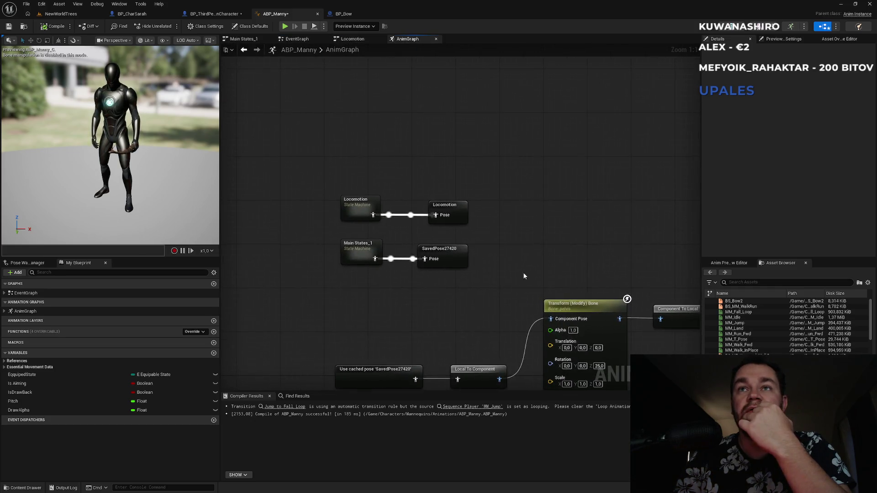
# Add a new state machine named Bow to the AnimGraph.
pyautogui.rightClick(352, 157)
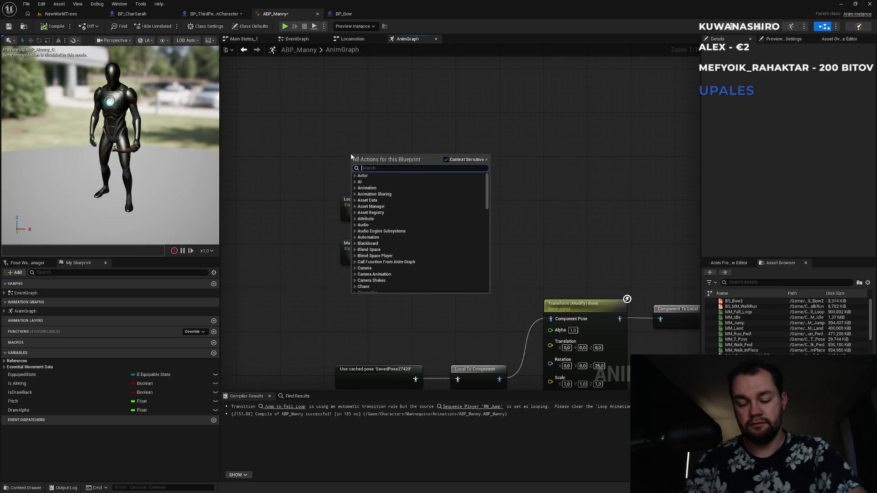
pyautogui.write('state machine')
pyautogui.press('Return')
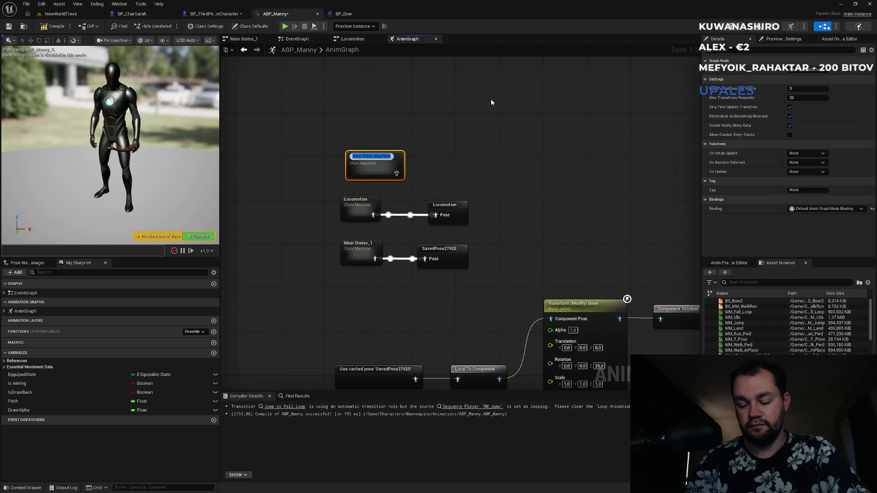
pyautogui.write('Bow')
pyautogui.press('Return')
# Save Bow's pose as cached pose BowCache, unhook the old cached pose from Local To Component, and compile.
pyautogui.moveTo(375, 169); pyautogui.dragTo(427, 171)
pyautogui.write('save')
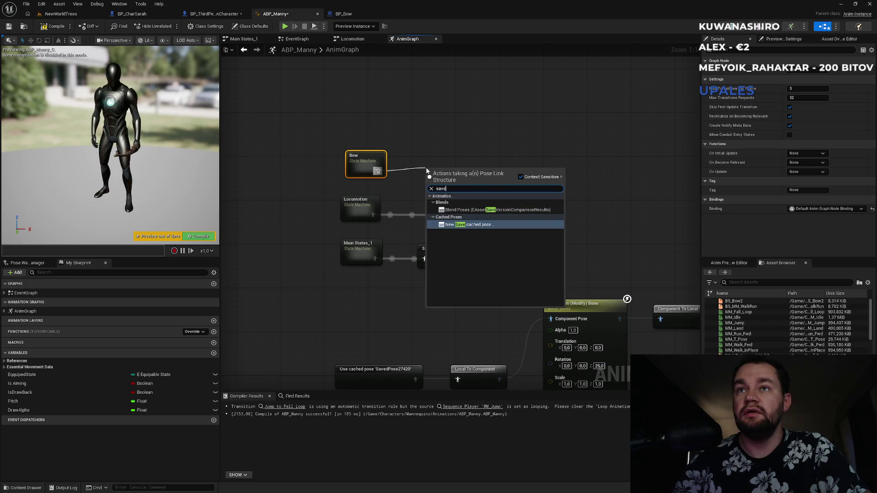
pyautogui.click(461, 225)
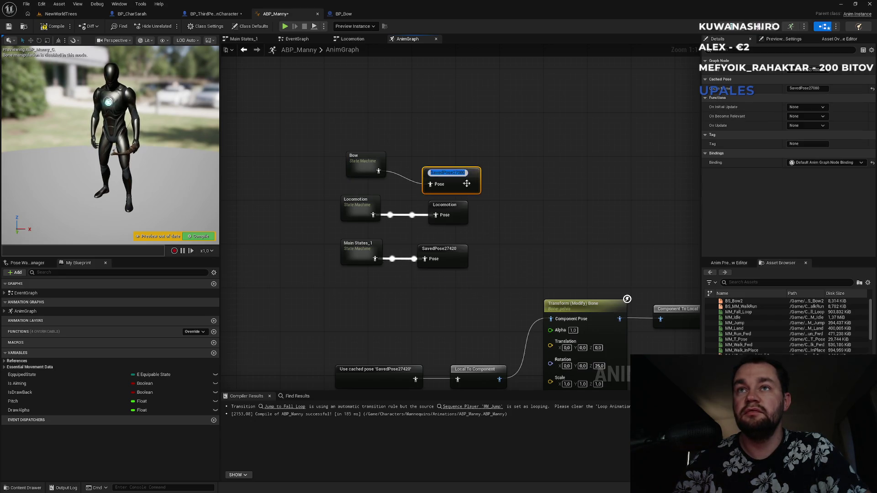
pyautogui.write('BowCache')
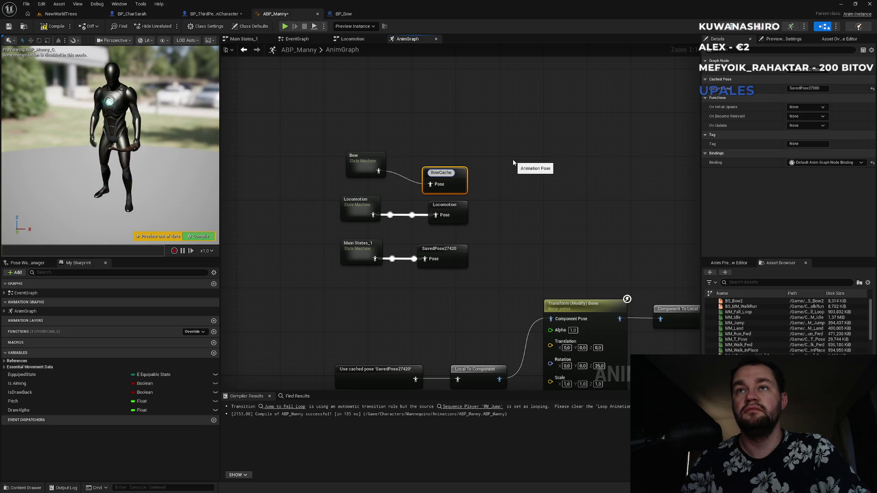
pyautogui.moveTo(444, 179); pyautogui.dragTo(444, 168)
pyautogui.moveTo(498, 226); pyautogui.dragTo(503, 118)
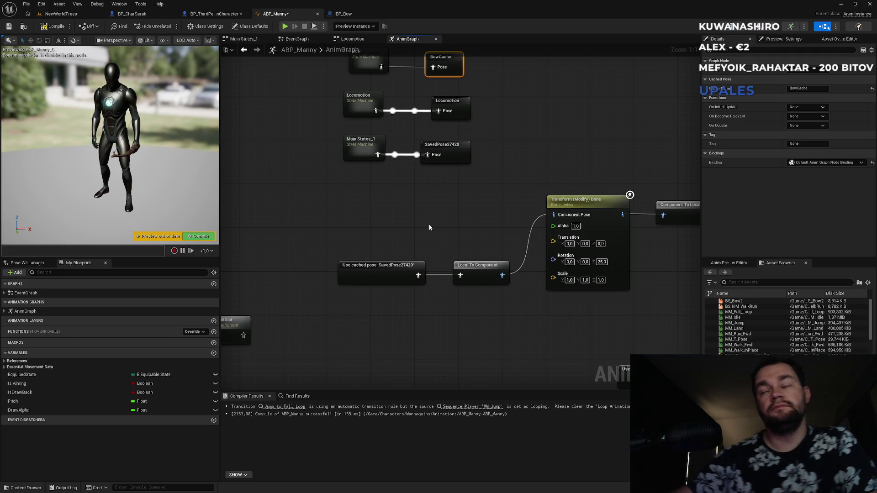
pyautogui.moveTo(533, 194)
pyautogui.mouseDown()
pyautogui.moveTo(293, 145)
pyautogui.moveTo(335, 164)
pyautogui.moveTo(562, 201)
pyautogui.mouseUp()
pyautogui.keyDown('alt'); pyautogui.click(468, 282); pyautogui.keyUp('alt')
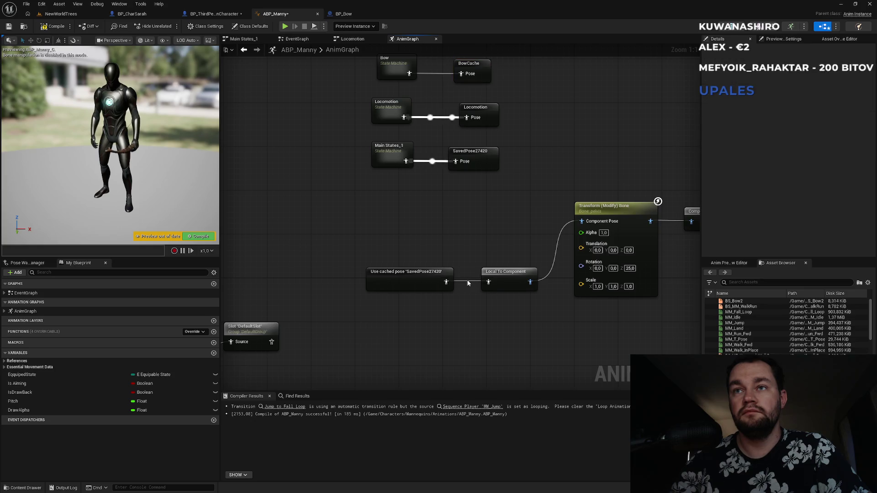
pyautogui.click(201, 237)
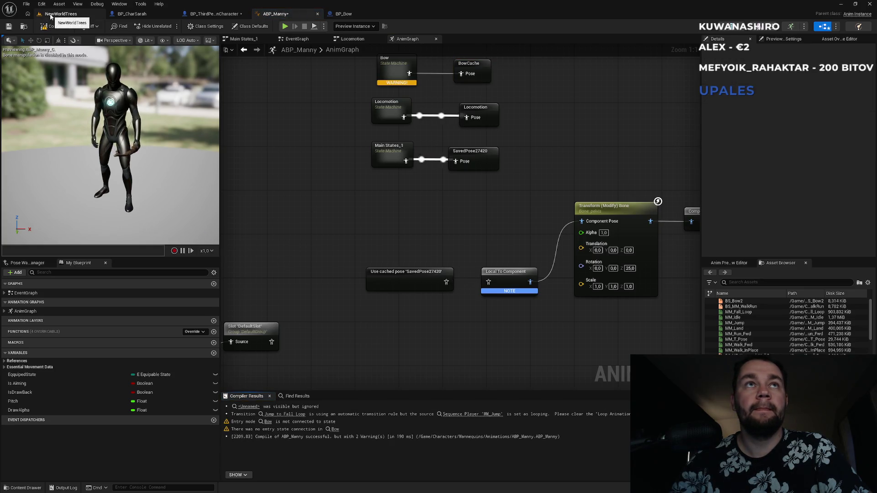
# Play-test NewWorldTrees, equipping the bow with key 1 and walking across the snow, then stop.
pyautogui.click(72, 16)
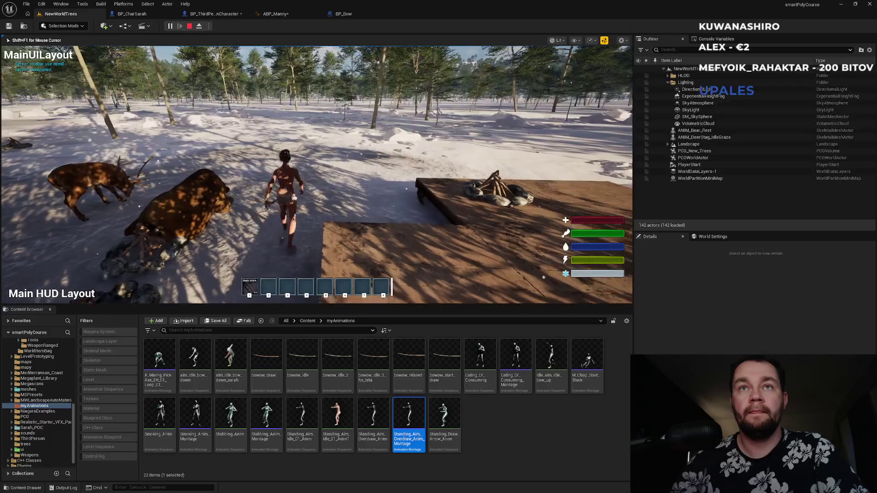
pyautogui.press('1')
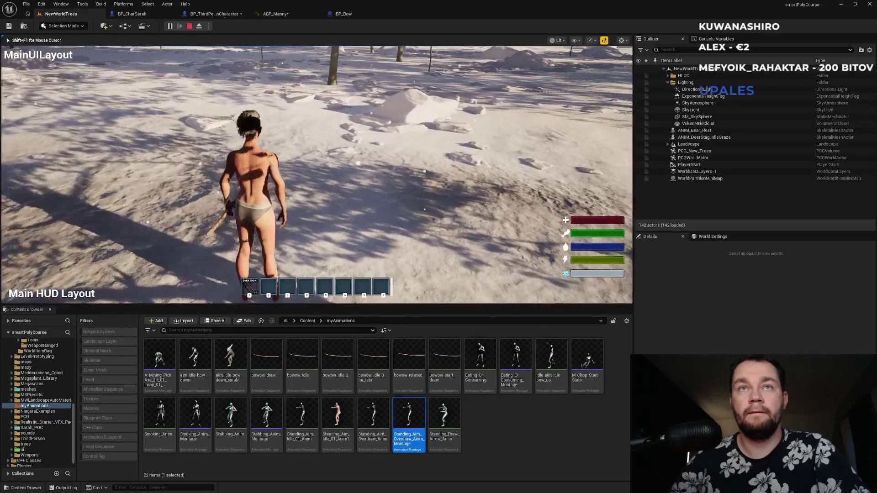
pyautogui.press('w')
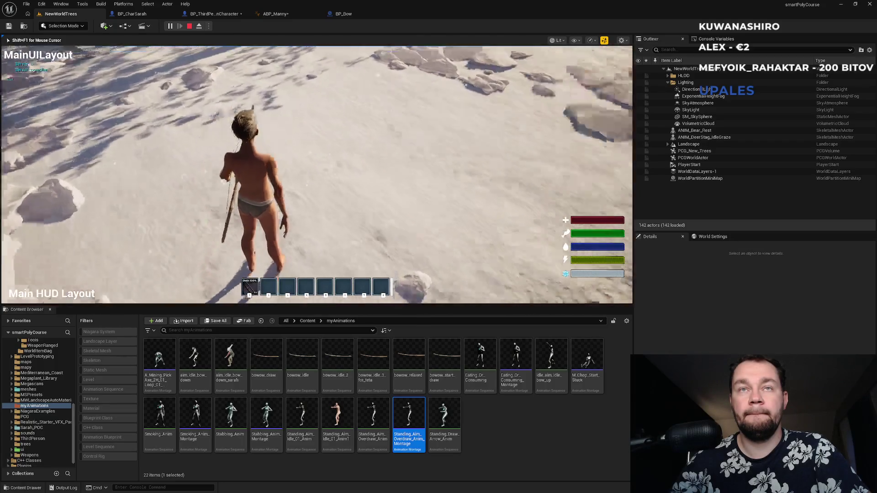
pyautogui.press('w')
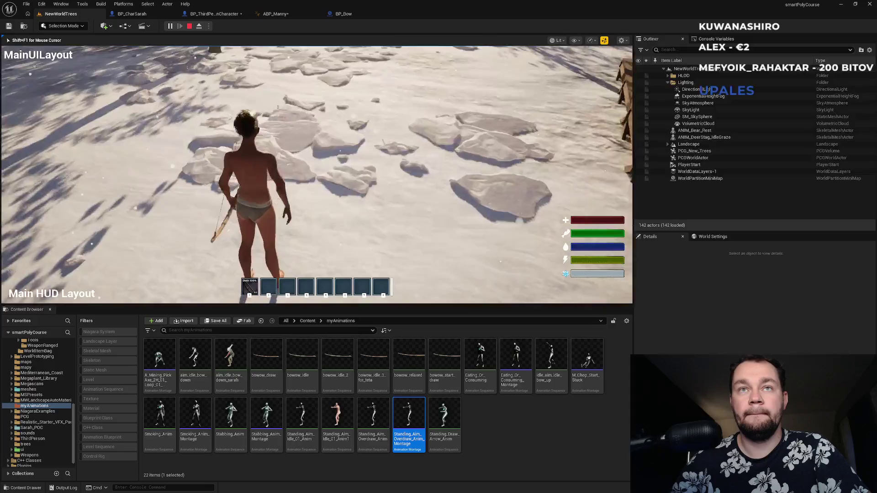
pyautogui.press('w')
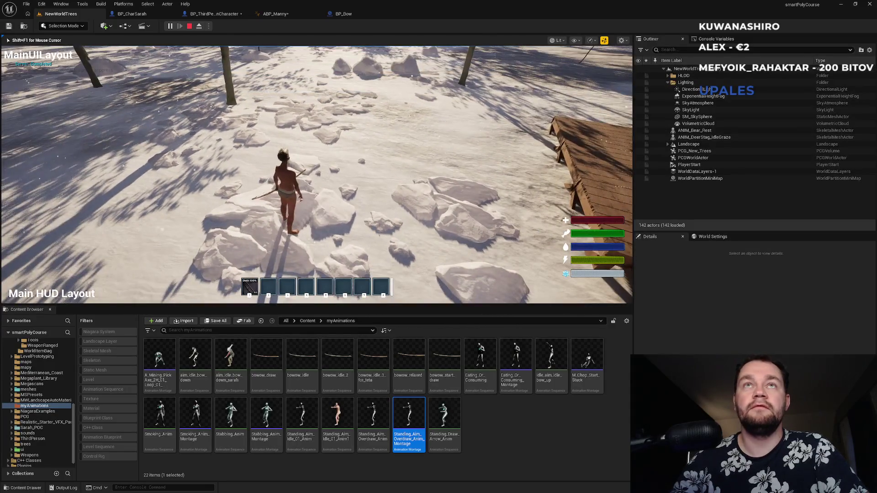
pyautogui.press('w')
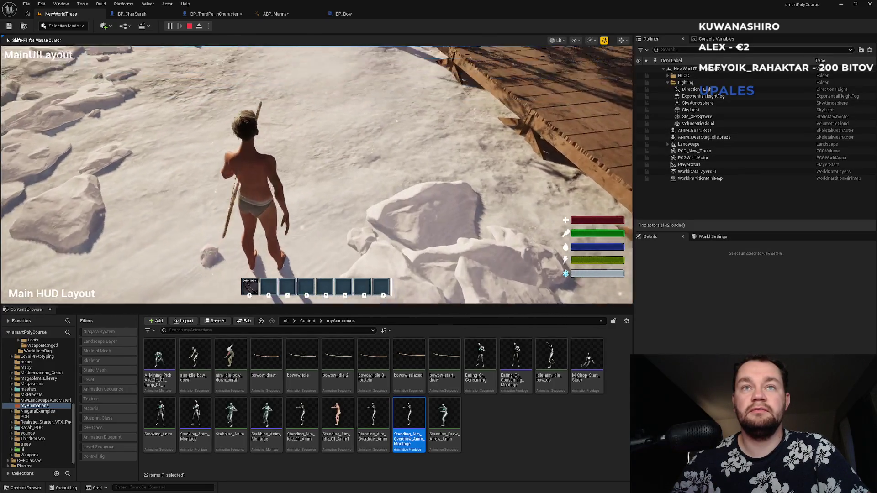
pyautogui.hotkey('shift', 'F1')
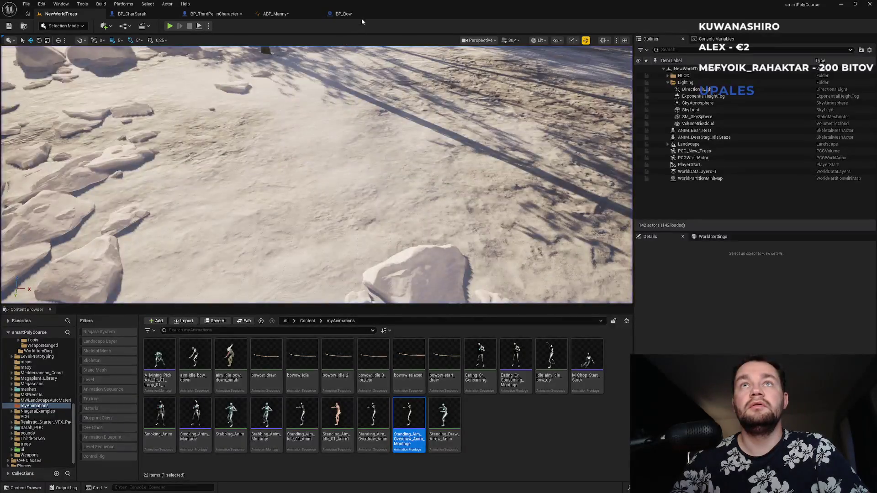
# Add a Use cached pose 'BowCache' node into Local To Component's input, then enter the Bow state machine.
pyautogui.click(361, 15)
pyautogui.click(275, 14)
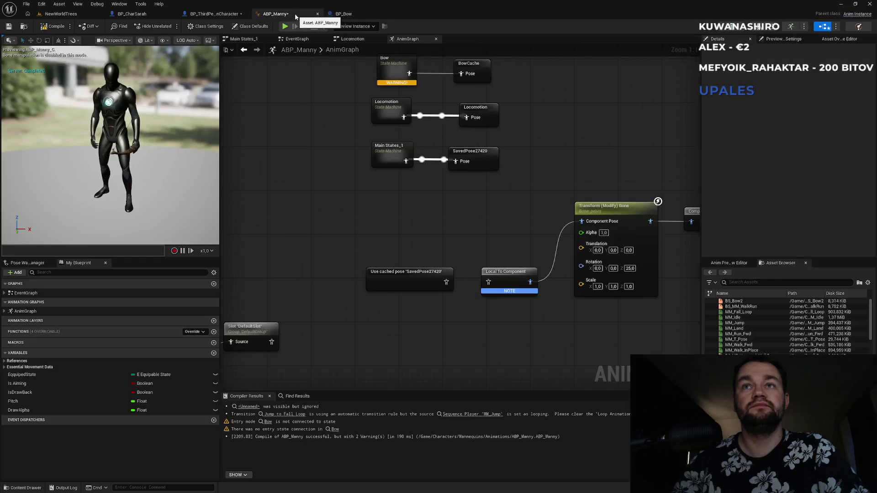
pyautogui.moveTo(434, 225)
pyautogui.mouseDown()
pyautogui.moveTo(261, 199)
pyautogui.moveTo(362, 197)
pyautogui.moveTo(199, 176)
pyautogui.mouseUp()
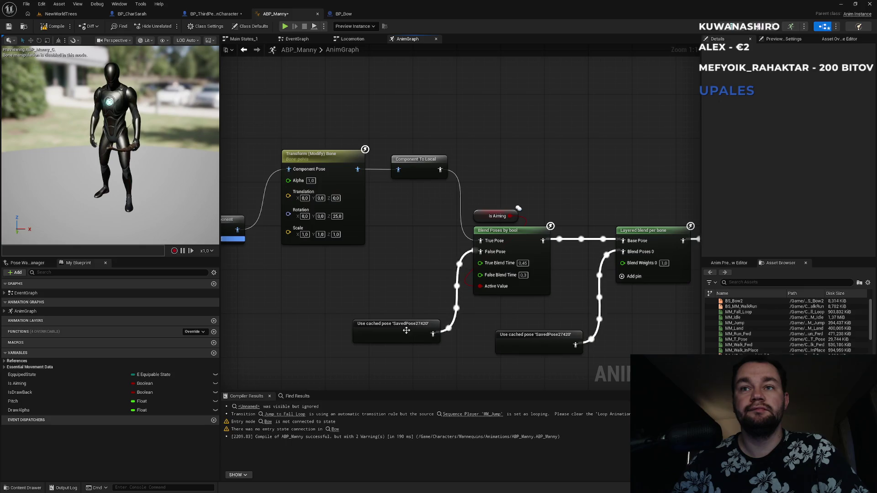
pyautogui.moveTo(354, 280); pyautogui.dragTo(569, 282)
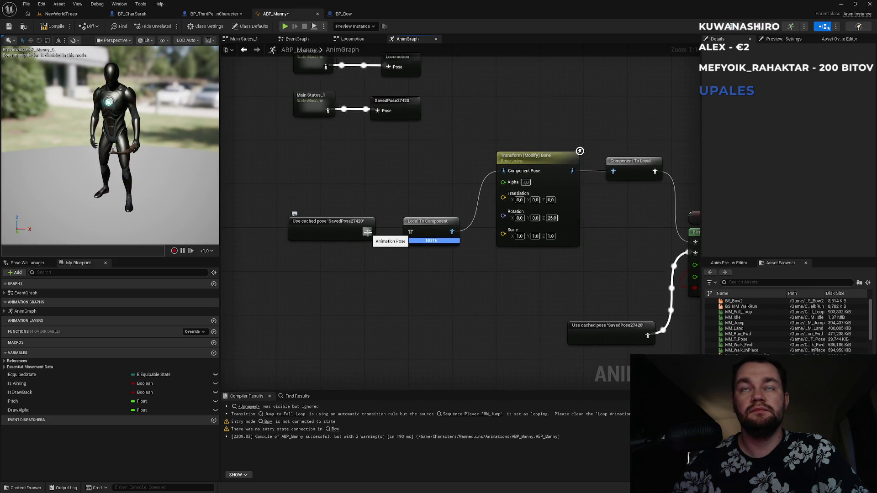
pyautogui.moveTo(337, 174)
pyautogui.mouseDown()
pyautogui.moveTo(358, 292)
pyautogui.moveTo(388, 223)
pyautogui.moveTo(380, 256)
pyautogui.mouseUp()
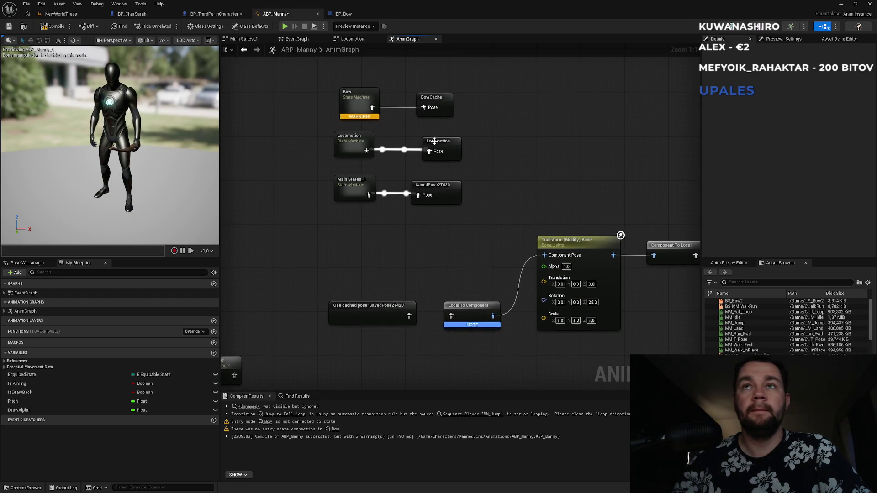
pyautogui.moveTo(456, 316); pyautogui.dragTo(368, 348)
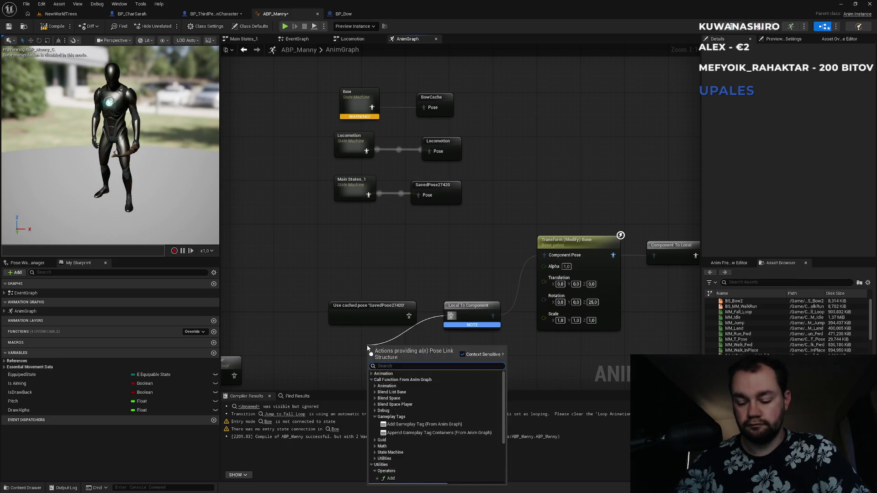
pyautogui.write('bowca')
pyautogui.press('Return')
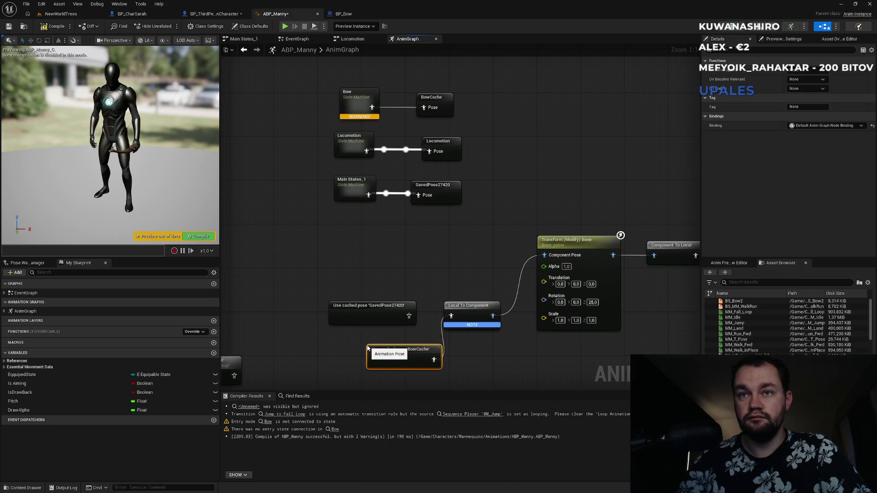
pyautogui.moveTo(379, 360); pyautogui.dragTo(352, 354)
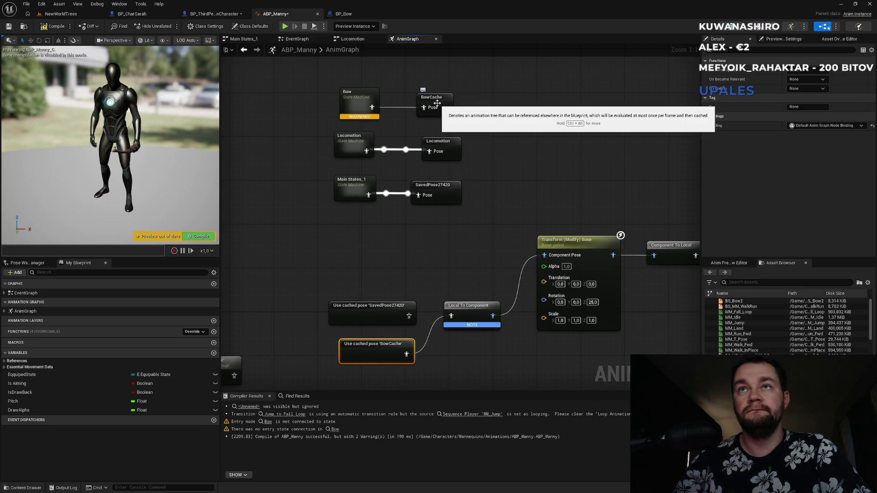
pyautogui.doubleClick(373, 102)
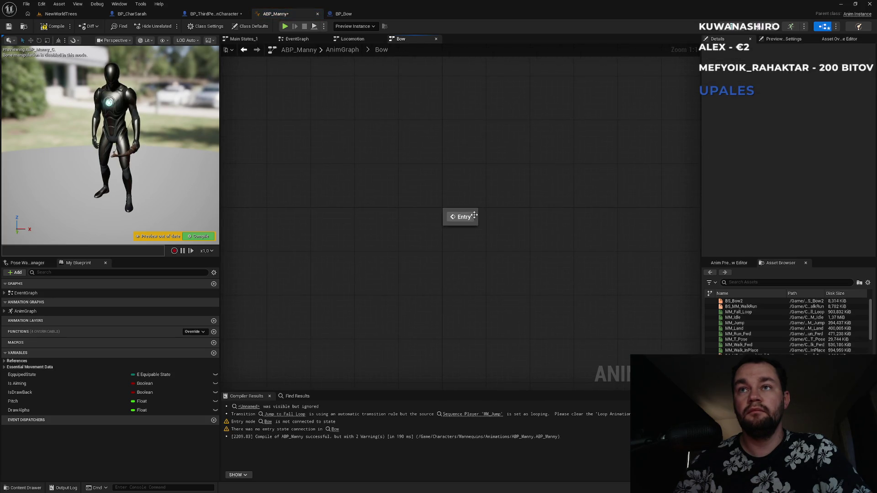
# Create a state named Aim linked from the Bow state machine's Entry node.
pyautogui.moveTo(511, 219); pyautogui.dragTo(513, 219)
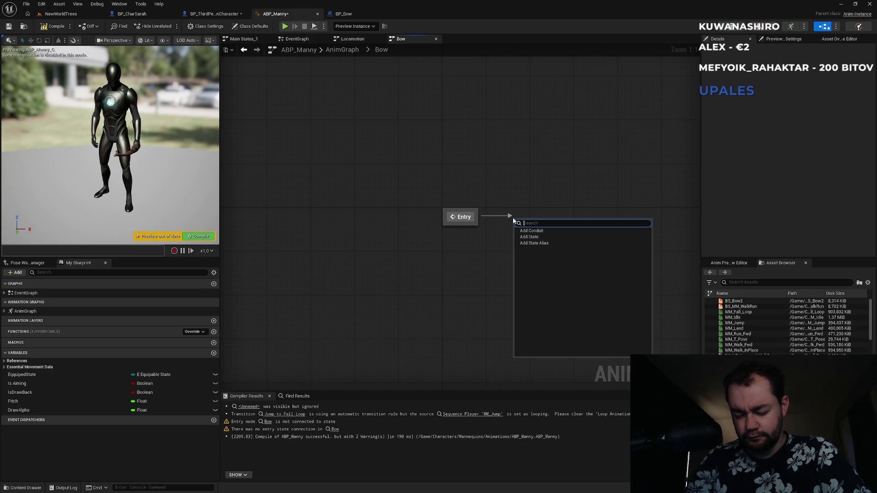
pyautogui.press('BackSpace')
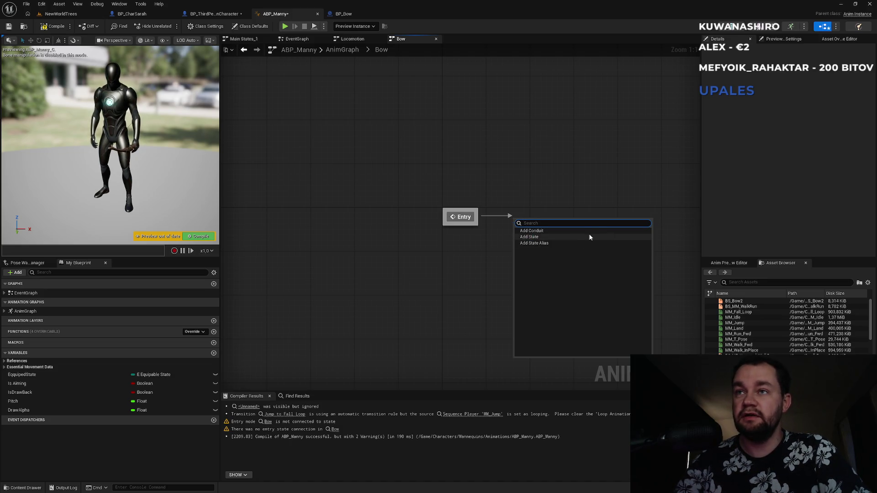
pyautogui.click(530, 237)
pyautogui.write('Aim')
pyautogui.press('Return')
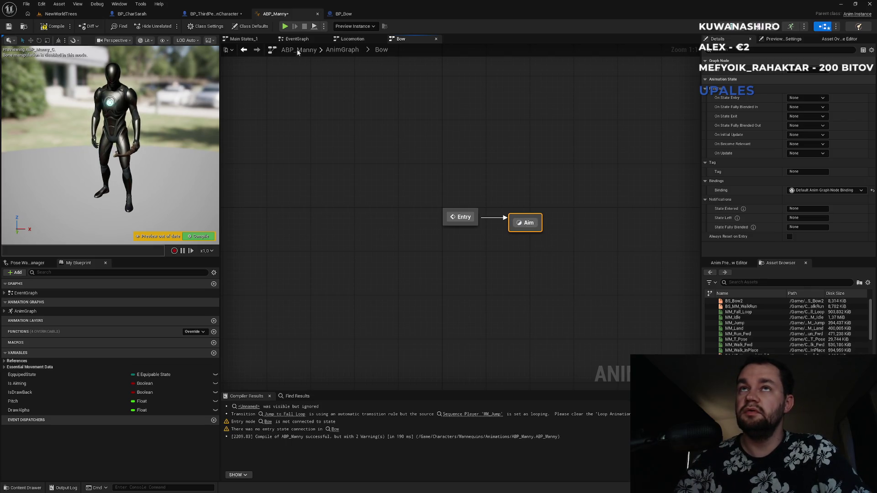
pyautogui.click(353, 15)
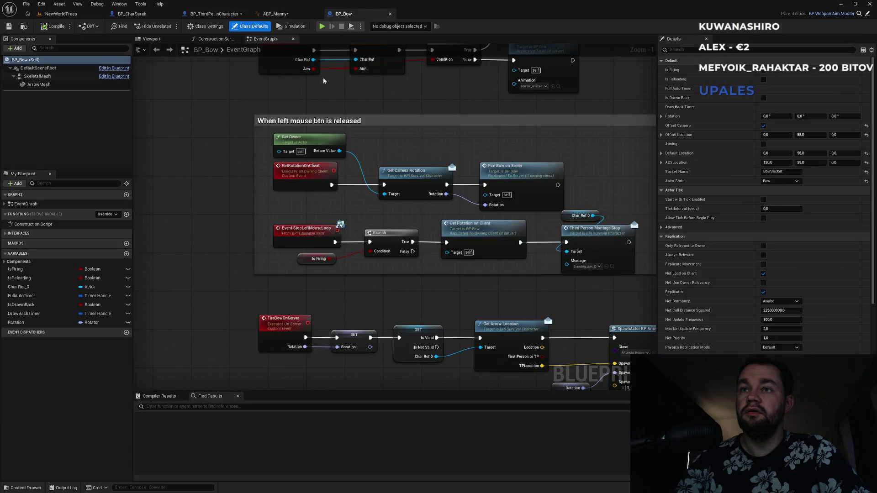
# Locate and select the Pitch and BS_Bow2 nodes in ABP_Manny's main AnimGraph.
pyautogui.click(288, 14)
pyautogui.click(216, 14)
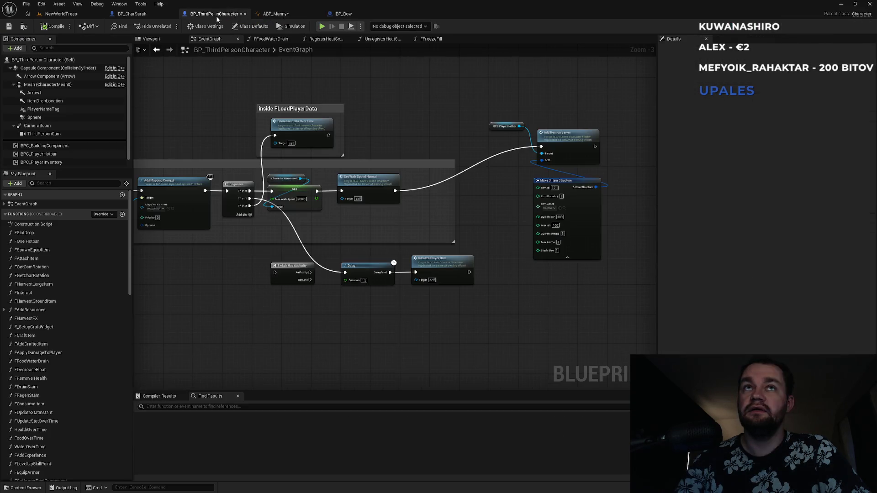
pyautogui.click(276, 14)
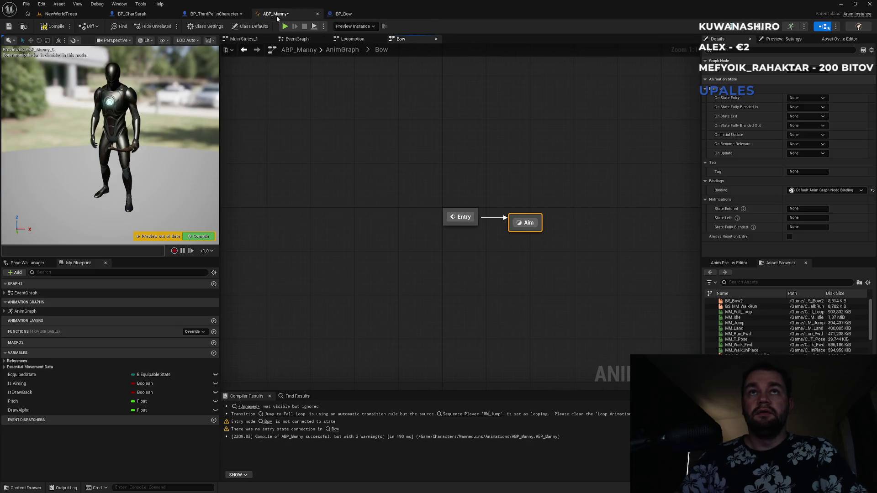
pyautogui.click(342, 49)
pyautogui.scroll(4, 325, 201)
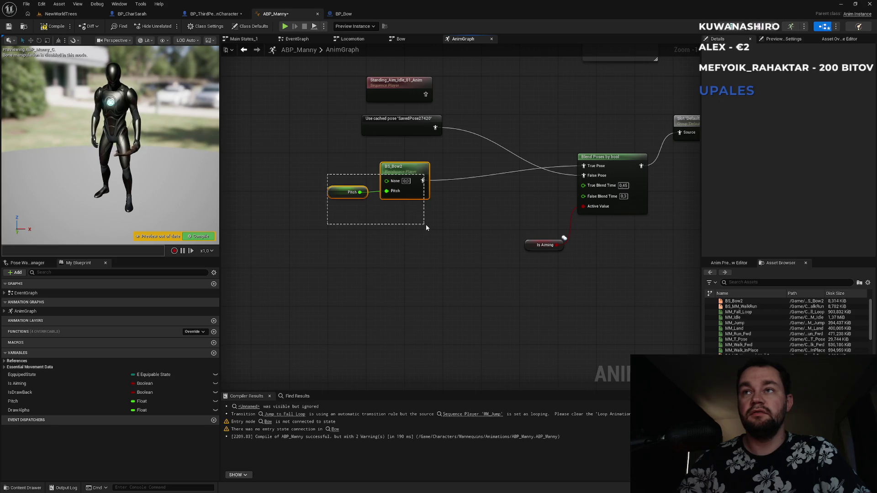
pyautogui.moveTo(426, 224); pyautogui.dragTo(426, 224)
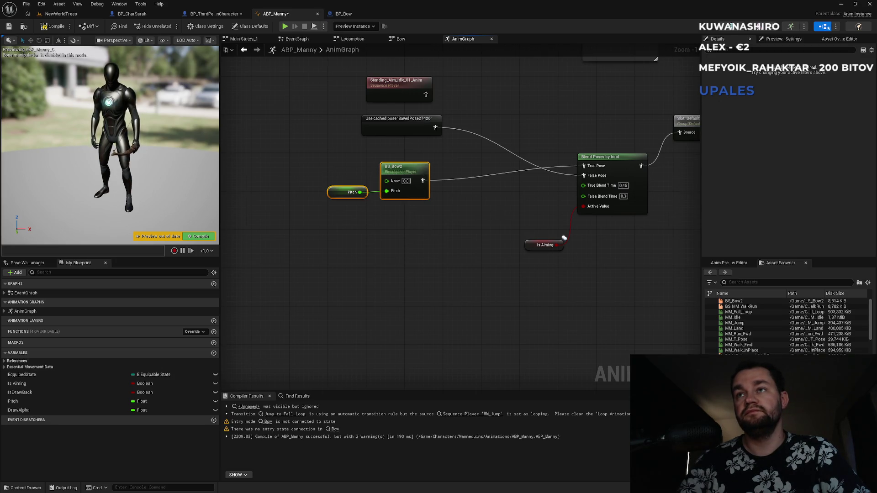
pyautogui.moveTo(499, 214); pyautogui.dragTo(353, 260)
pyautogui.click(363, 14)
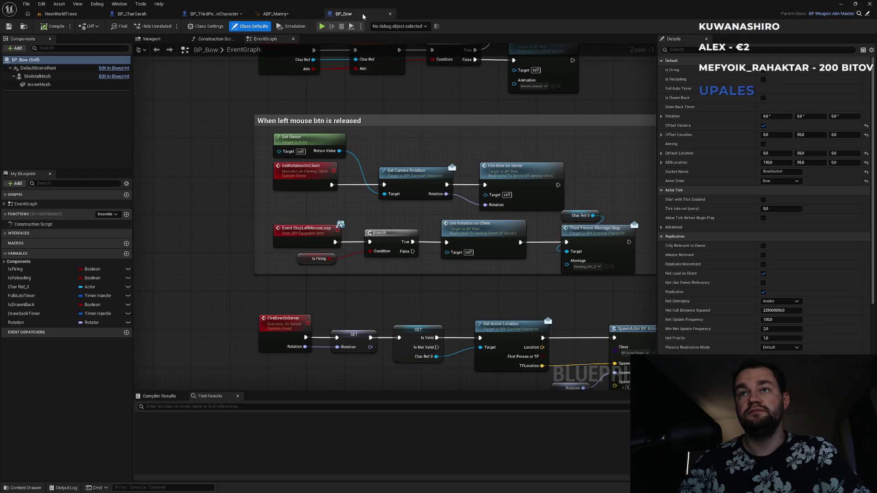
pyautogui.click(301, 17)
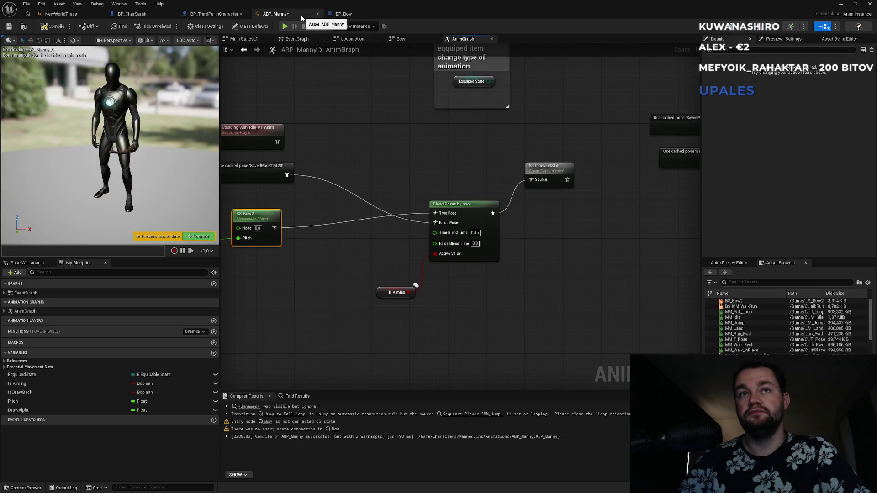
pyautogui.moveTo(359, 134)
pyautogui.mouseDown()
pyautogui.moveTo(431, 156)
pyautogui.moveTo(300, 157)
pyautogui.moveTo(433, 153)
pyautogui.moveTo(278, 153)
pyautogui.mouseUp()
pyautogui.scroll(-2, 430, 157)
pyautogui.moveTo(430, 158); pyautogui.dragTo(257, 229)
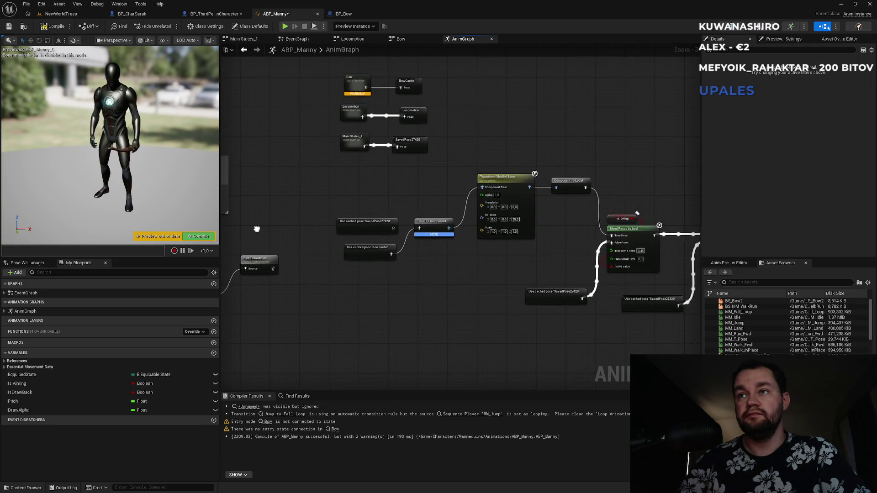
pyautogui.moveTo(257, 229)
pyautogui.mouseDown()
pyautogui.moveTo(292, 189)
pyautogui.moveTo(245, 193)
pyautogui.mouseUp()
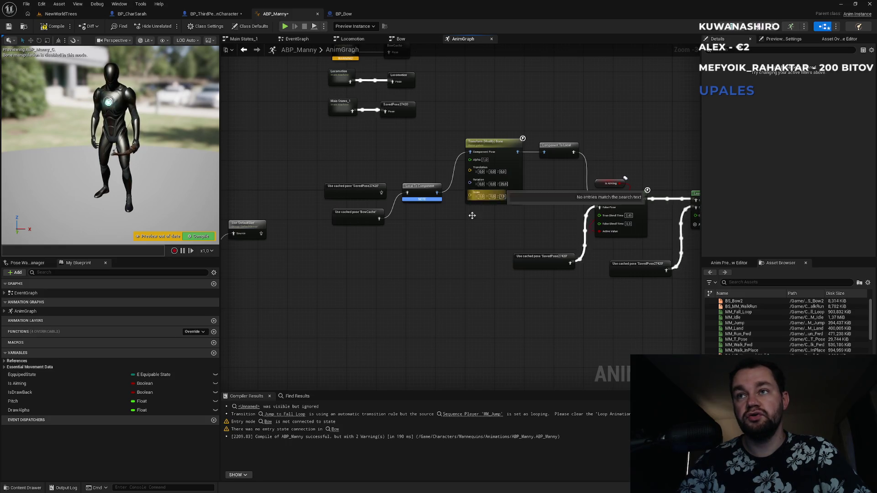
# Paste BS_Bow2 and Pitch into the Aim state and wire BS_Bow2's pose to the output.
pyautogui.click(411, 38)
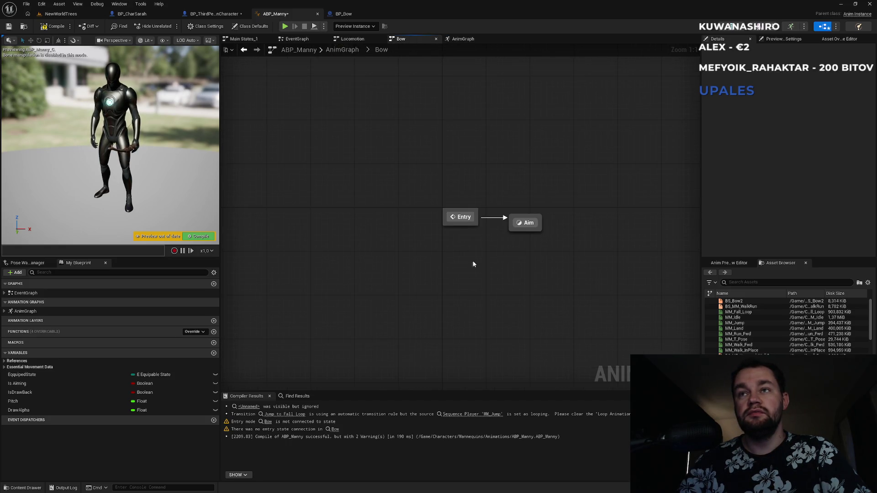
pyautogui.doubleClick(528, 222)
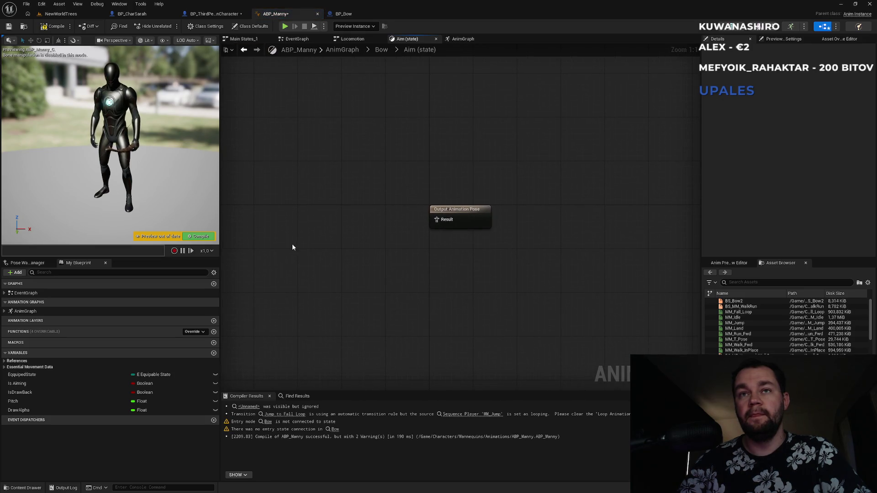
pyautogui.hotkey('ctrl', 'v')
pyautogui.moveTo(365, 247); pyautogui.dragTo(465, 214)
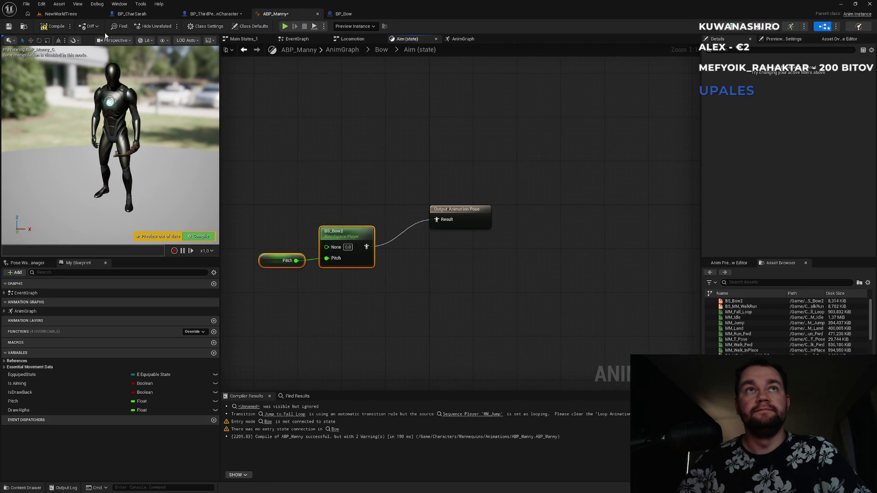
pyautogui.click(81, 15)
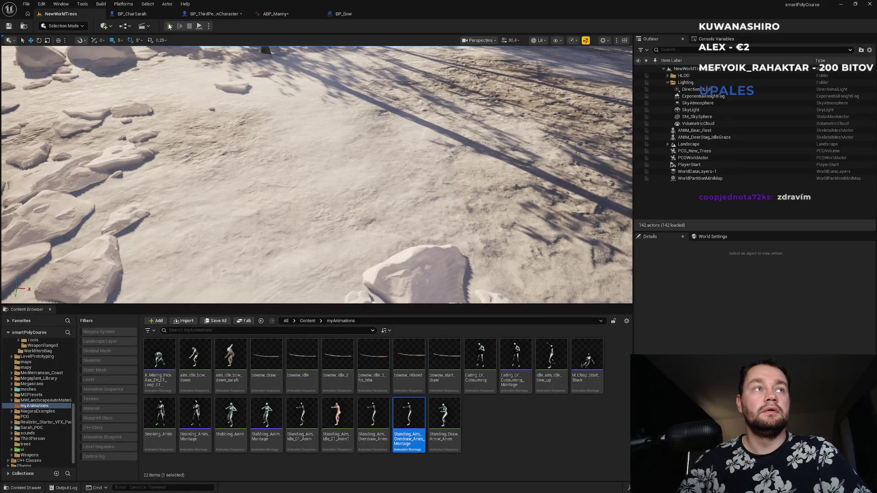
# Play-test the level, walking with W and toggling the bow out and away with E, then stop.
pyautogui.click(169, 26)
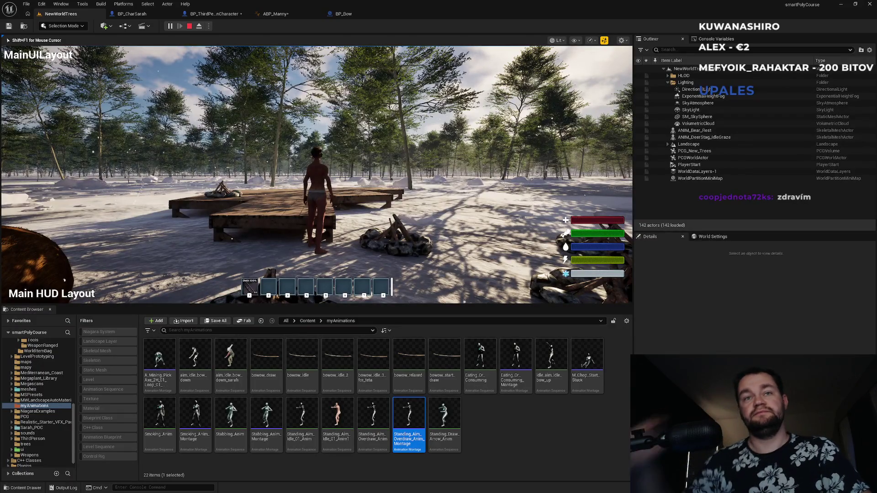
pyautogui.press('w')
pyautogui.press('w')
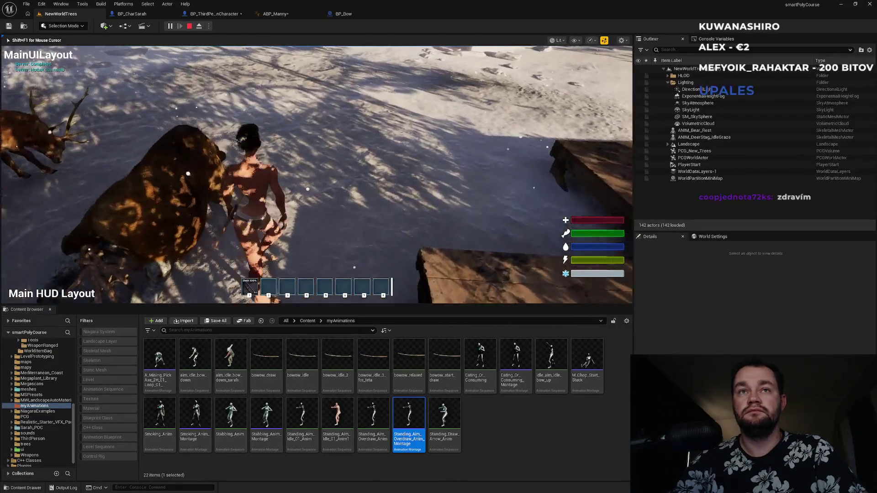
pyautogui.press('e')
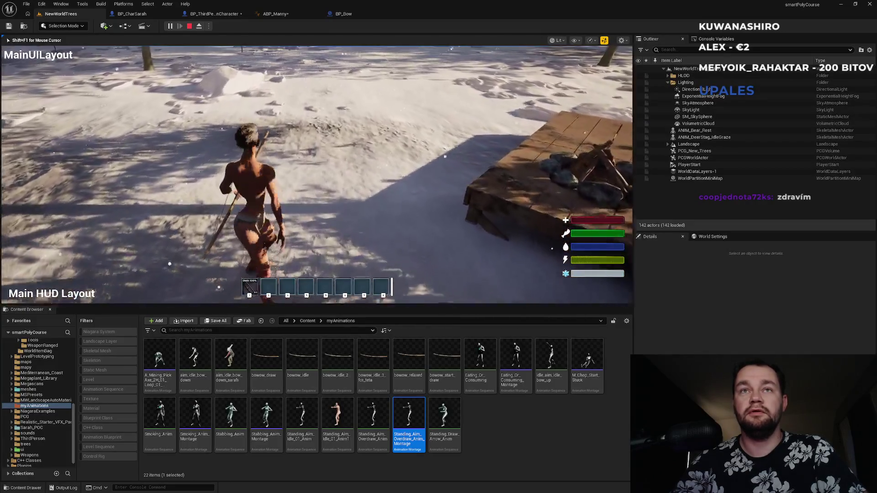
pyautogui.press('w')
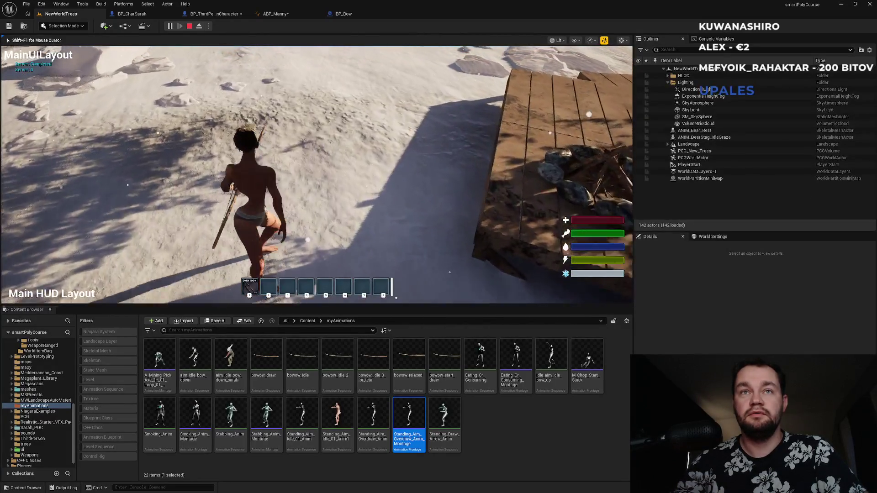
pyautogui.press('e')
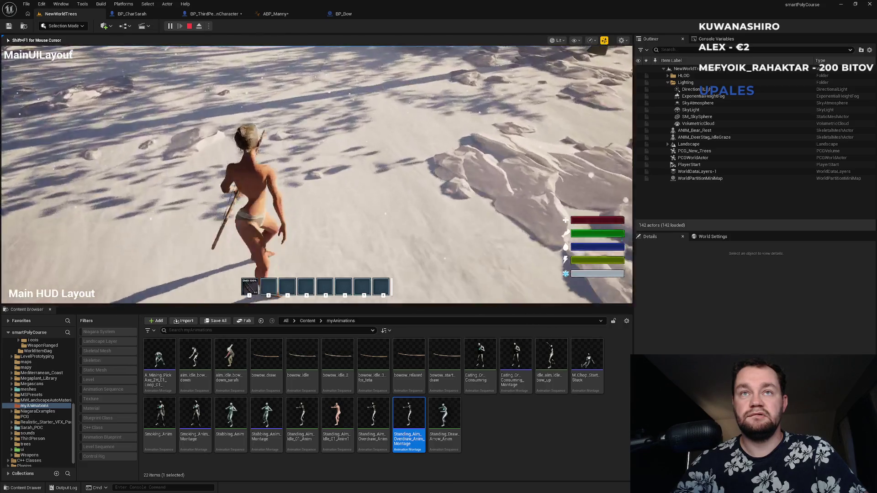
pyautogui.press('e')
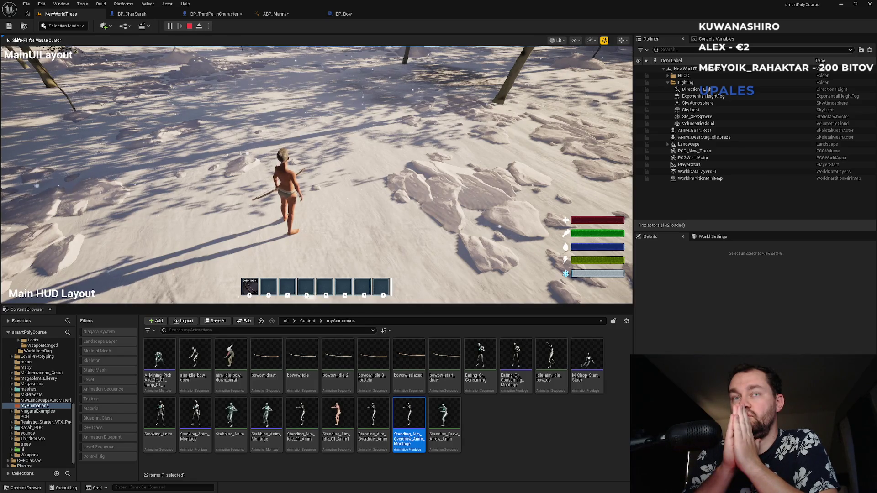
pyautogui.press('w')
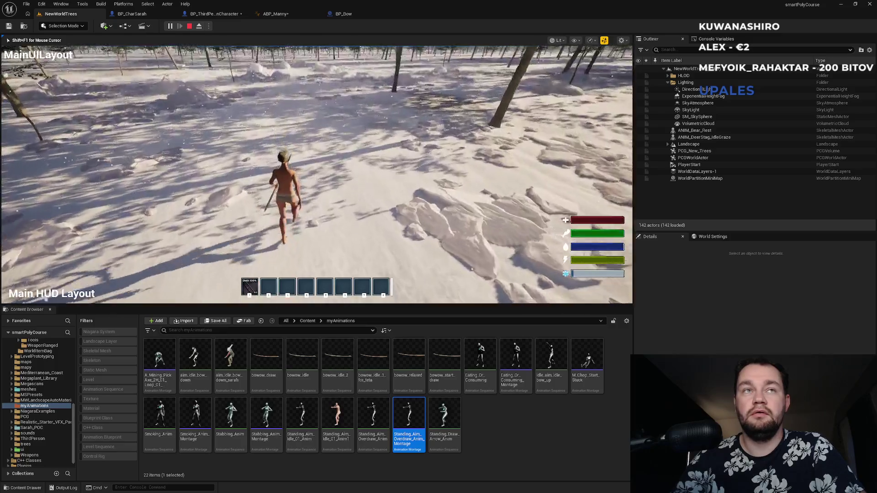
pyautogui.press('Escape')
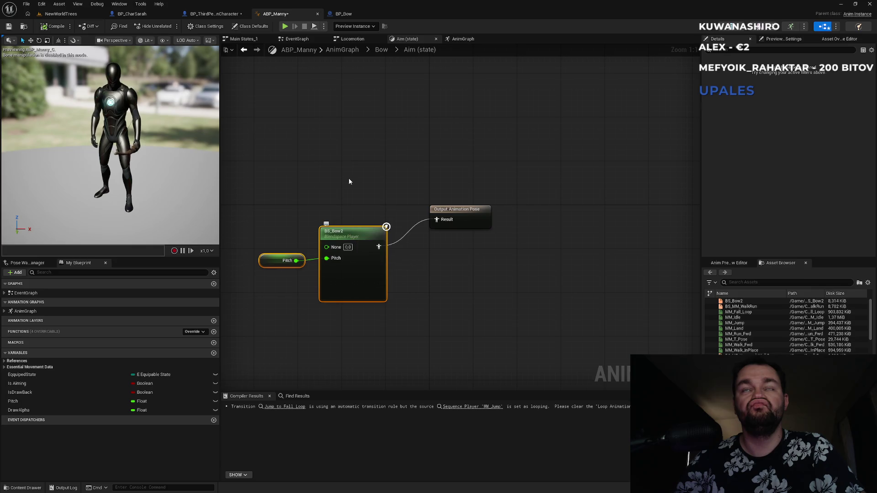
# Review ABP_Manny's Locomotion state machine, Aim state and Bow state machine graphs.
pyautogui.click(365, 39)
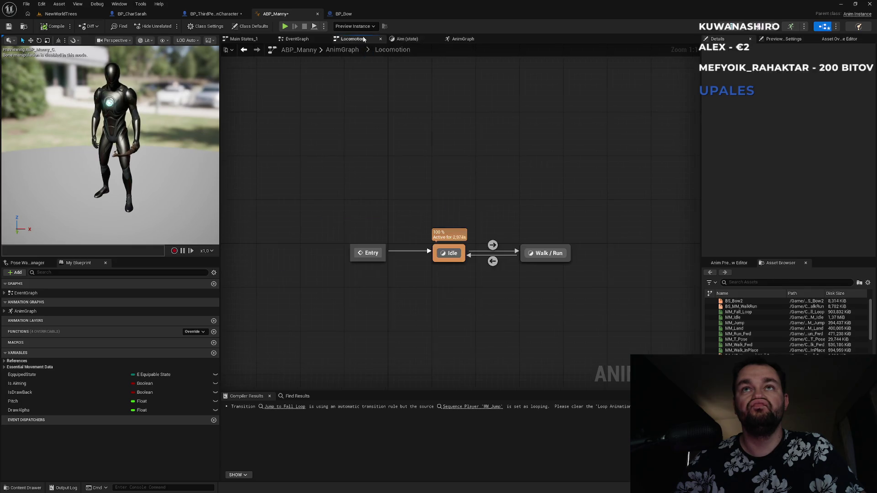
pyautogui.click(410, 45)
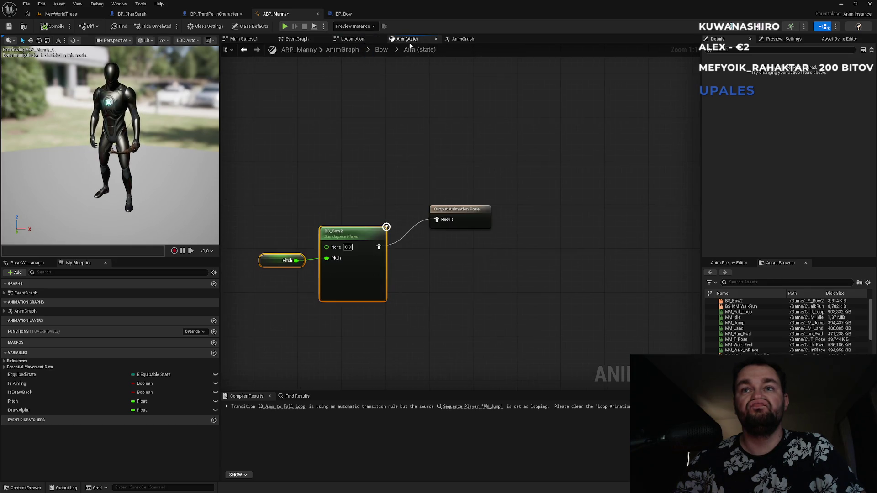
pyautogui.click(382, 49)
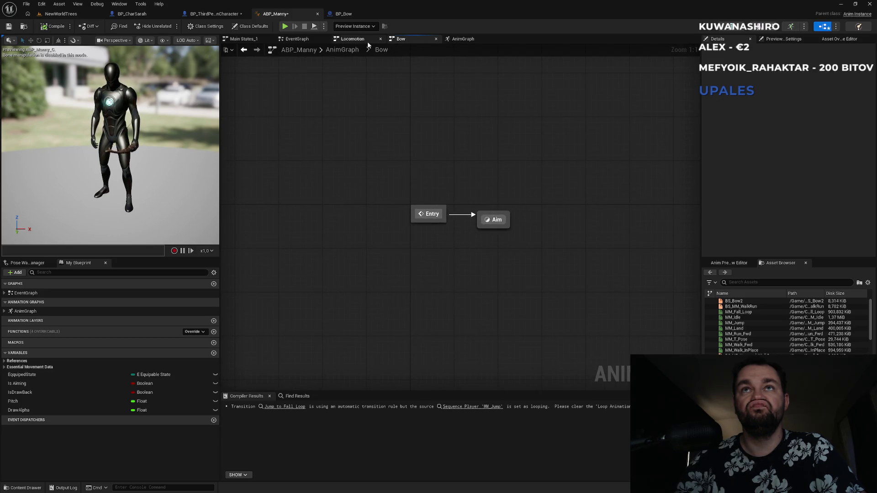
pyautogui.click(368, 40)
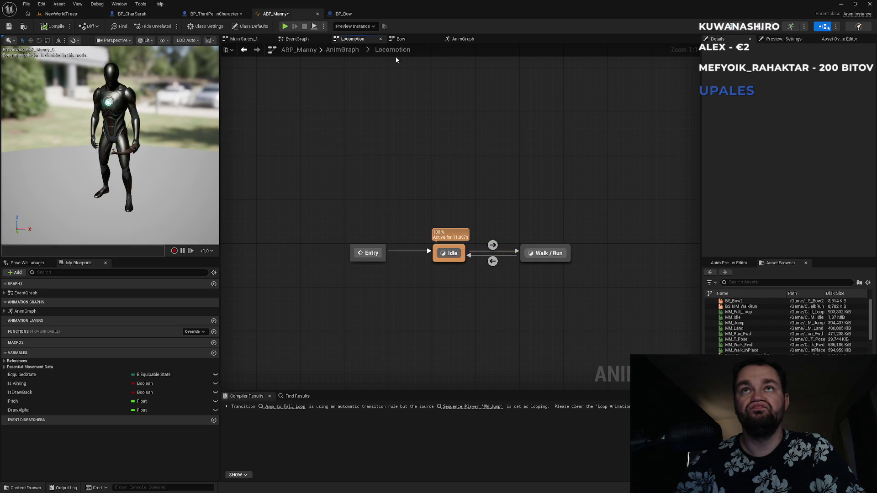
# Check the main AnimGraph and Bow state machine, then return to the NewWorldTrees level.
pyautogui.click(342, 50)
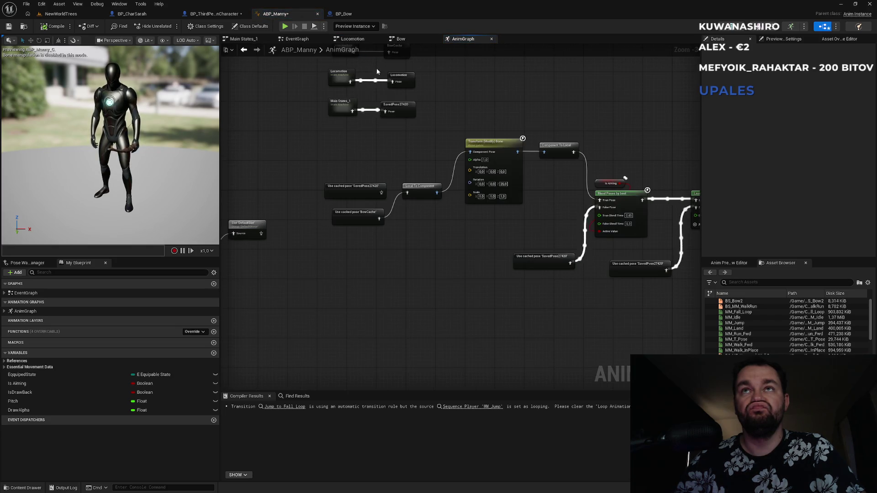
pyautogui.click(401, 39)
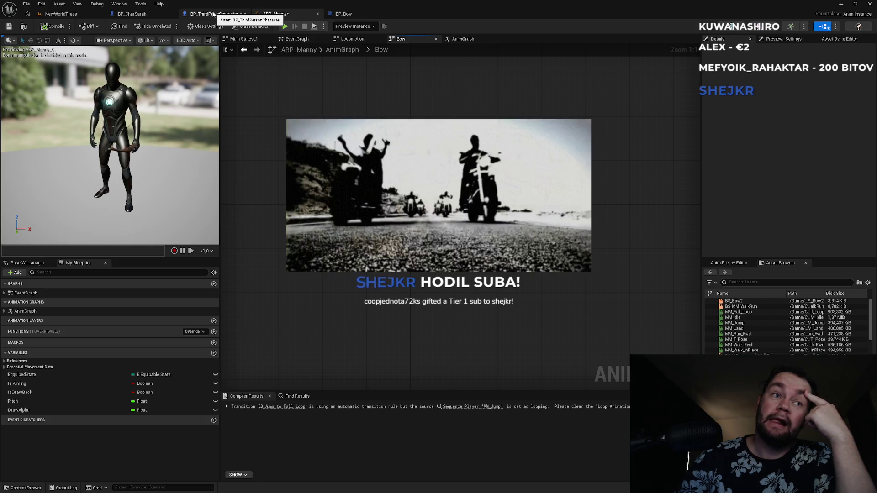
pyautogui.click(73, 14)
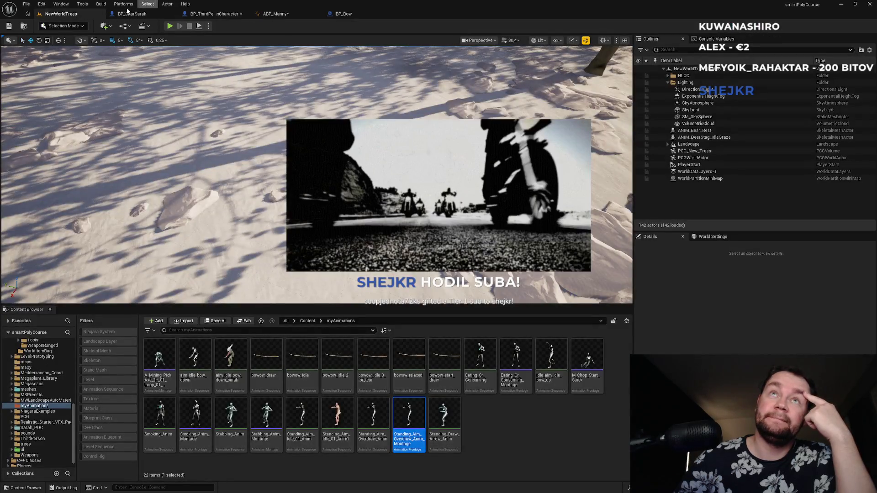
# Inspect a node's pins in BP_ThirdPersonCharacter's event graph near Add Item on Server.
pyautogui.click(215, 13)
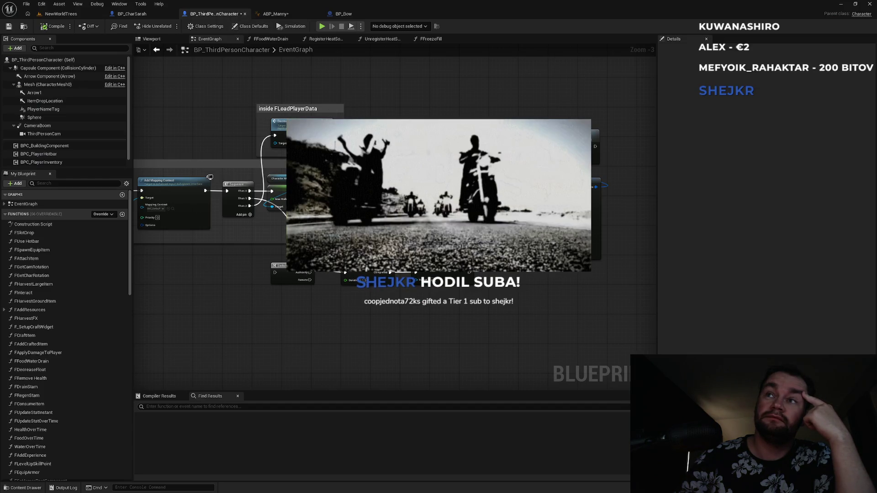
pyautogui.click(571, 192)
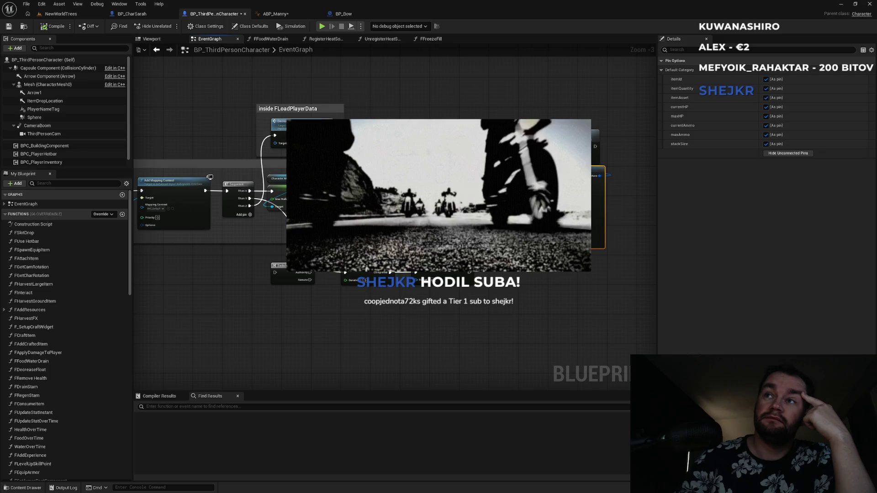
pyautogui.click(502, 108)
# Move BPC Player Hotbar beside Add Item on Server, then go back to ABP_Manny.
pyautogui.scroll(3, 397, 160)
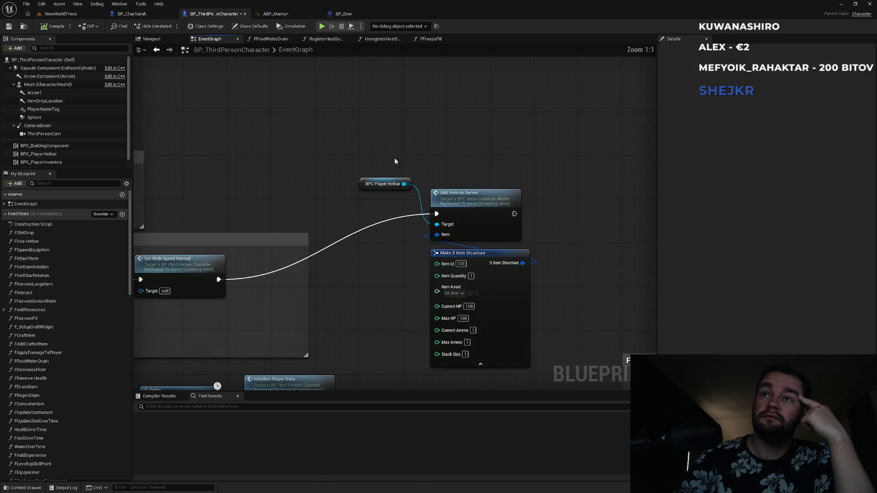
pyautogui.moveTo(362, 182)
pyautogui.mouseDown()
pyautogui.moveTo(433, 174)
pyautogui.moveTo(431, 181)
pyautogui.mouseUp()
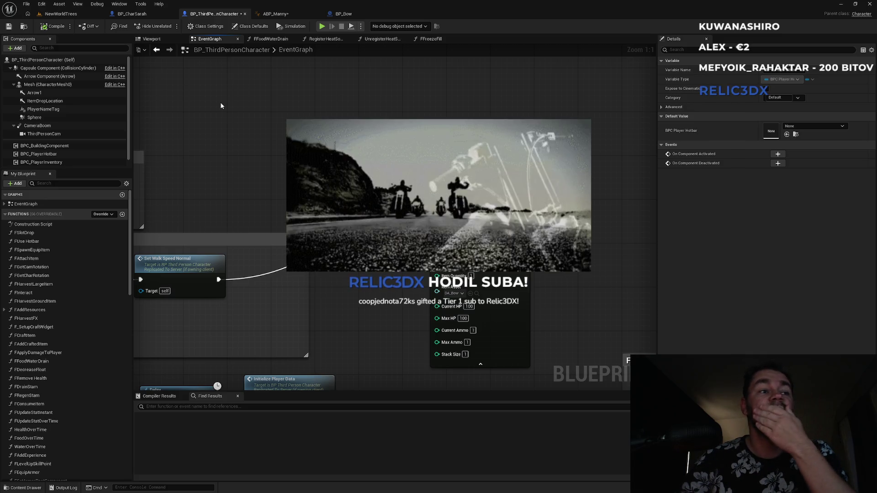
pyautogui.click(59, 14)
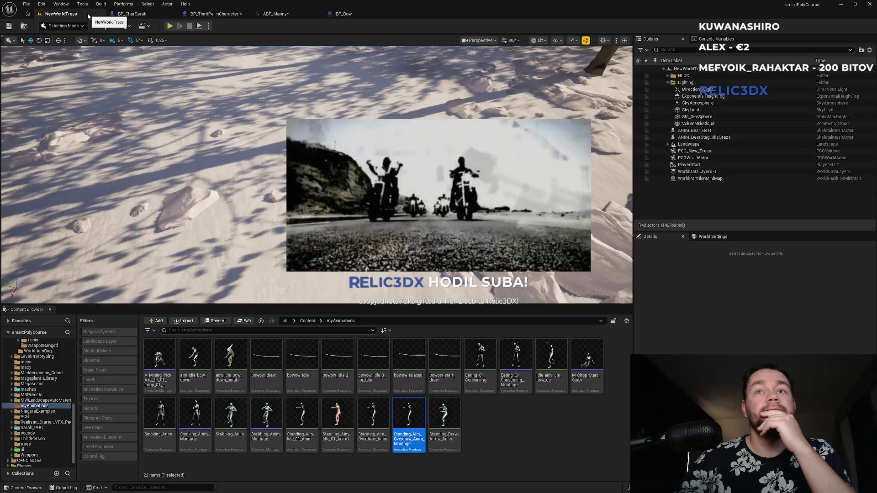
pyautogui.click(265, 14)
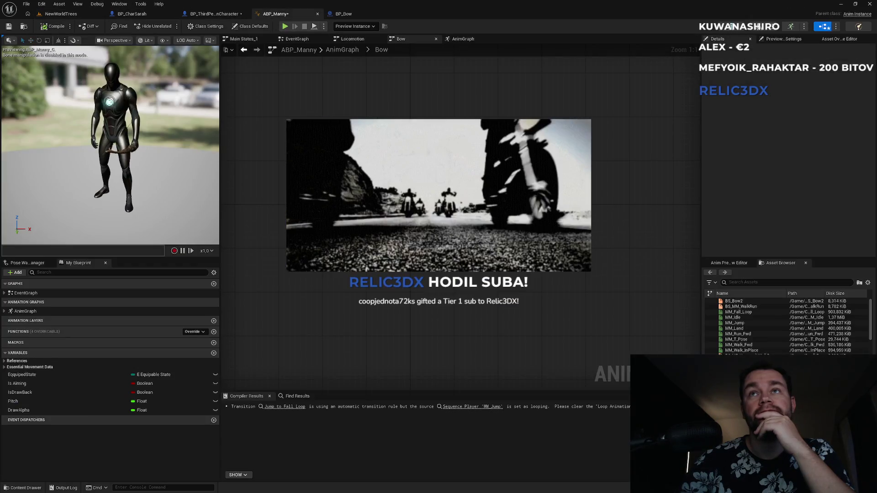
# In the main AnimGraph, move SavedPose27420 up-left and BowCache beside Local To Component.
pyautogui.click(361, 39)
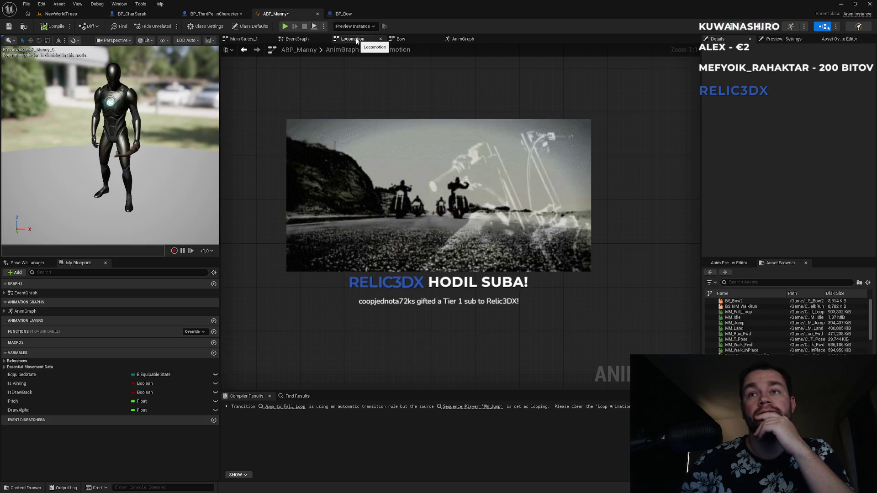
pyautogui.click(297, 40)
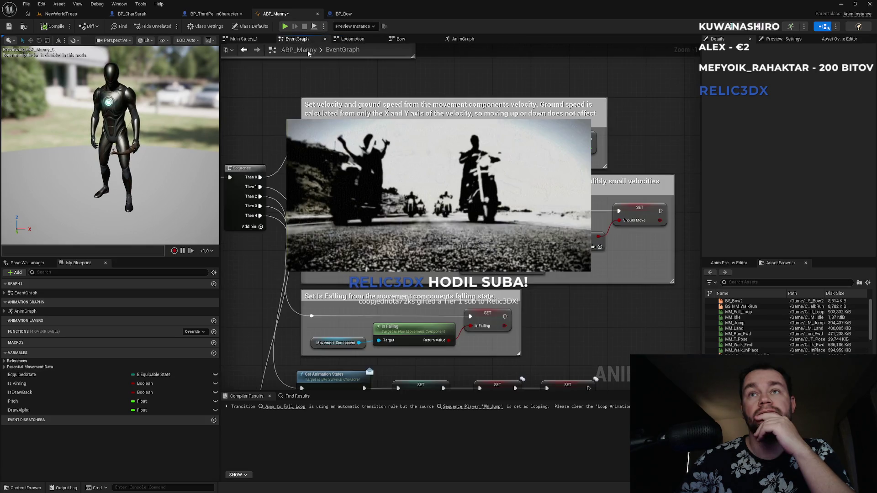
pyautogui.click(465, 40)
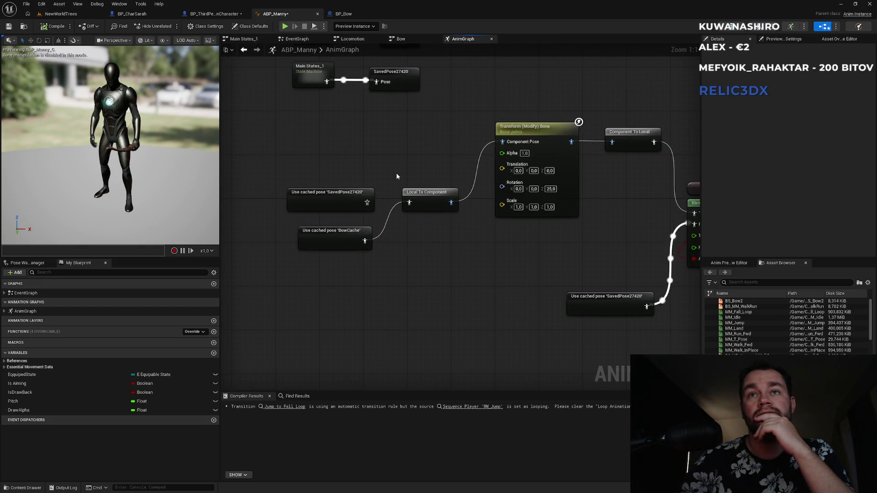
pyautogui.moveTo(339, 194); pyautogui.dragTo(316, 151)
pyautogui.moveTo(336, 231); pyautogui.dragTo(333, 193)
pyautogui.click(408, 167)
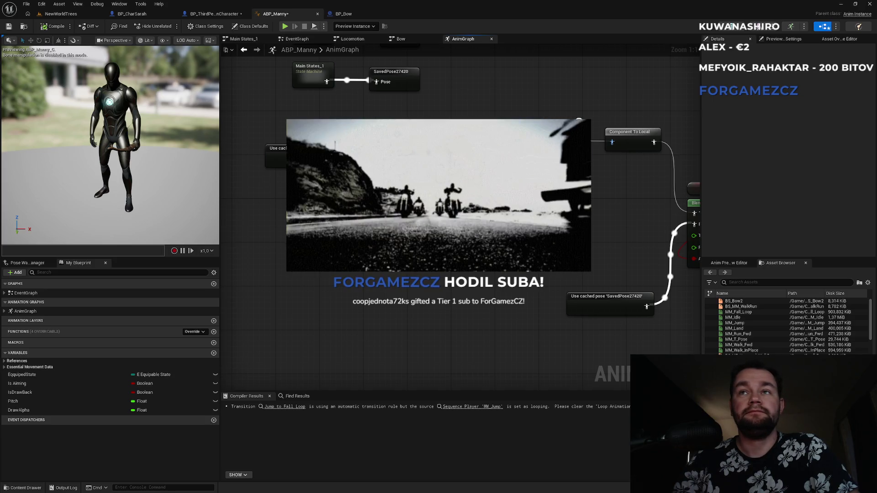
# Pan to Control Rig and Transform (Modify) Bone, jump to SavedPose27420's source, open Main States_1.
pyautogui.moveTo(457, 206); pyautogui.dragTo(406, 238)
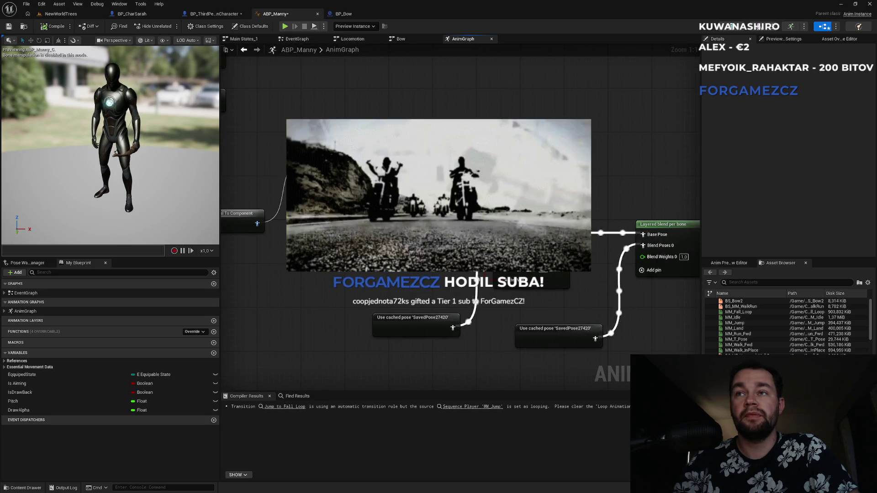
pyautogui.moveTo(457, 205); pyautogui.dragTo(331, 176)
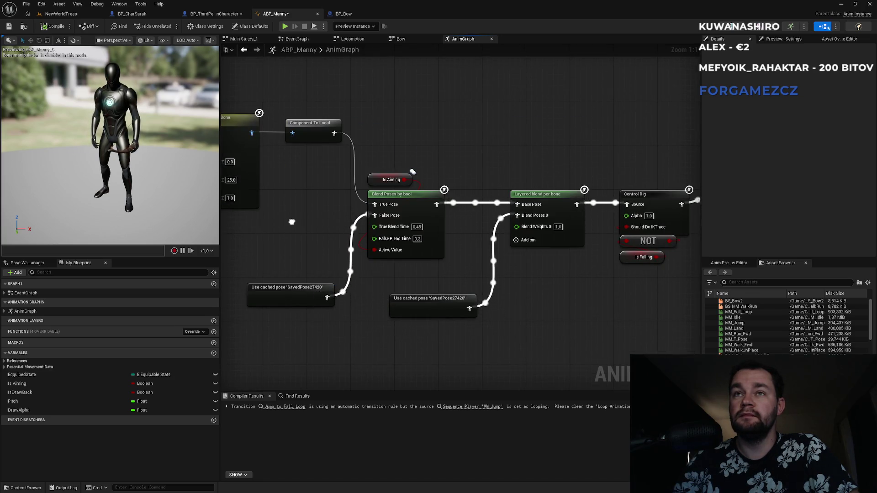
pyautogui.moveTo(291, 222)
pyautogui.mouseDown()
pyautogui.moveTo(372, 212)
pyautogui.moveTo(420, 220)
pyautogui.moveTo(316, 227)
pyautogui.moveTo(369, 226)
pyautogui.mouseUp()
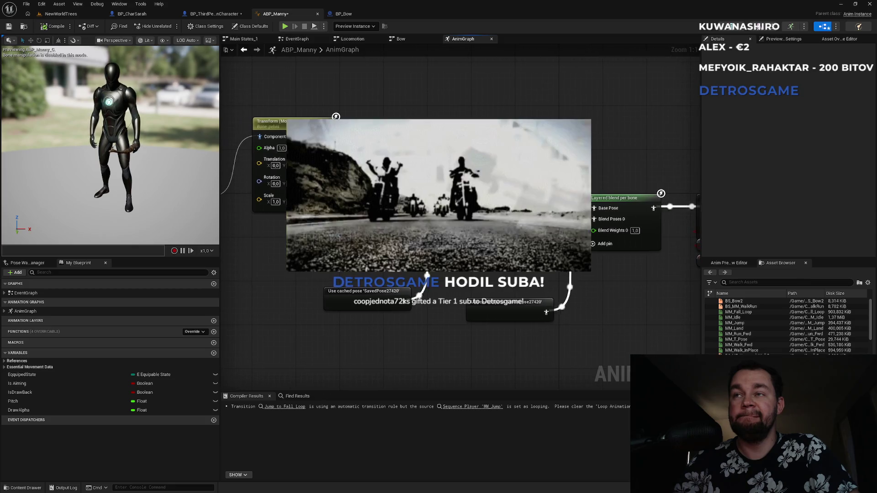
pyautogui.doubleClick(506, 308)
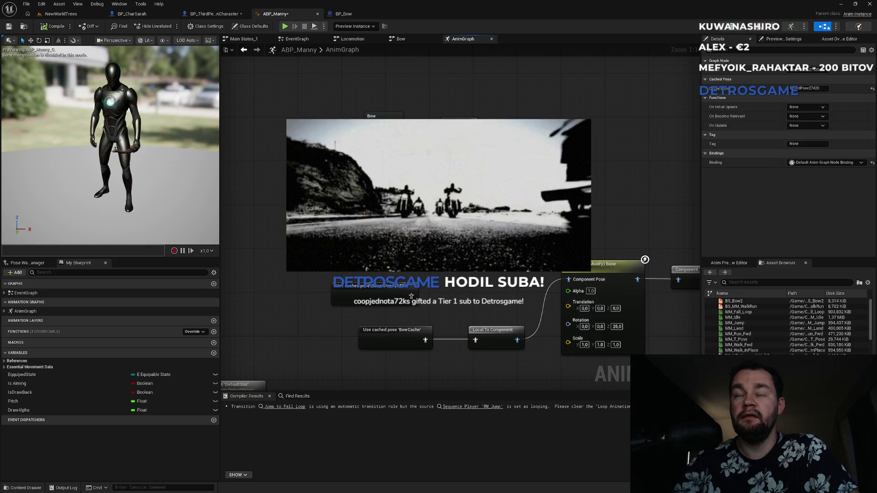
pyautogui.doubleClick(358, 274)
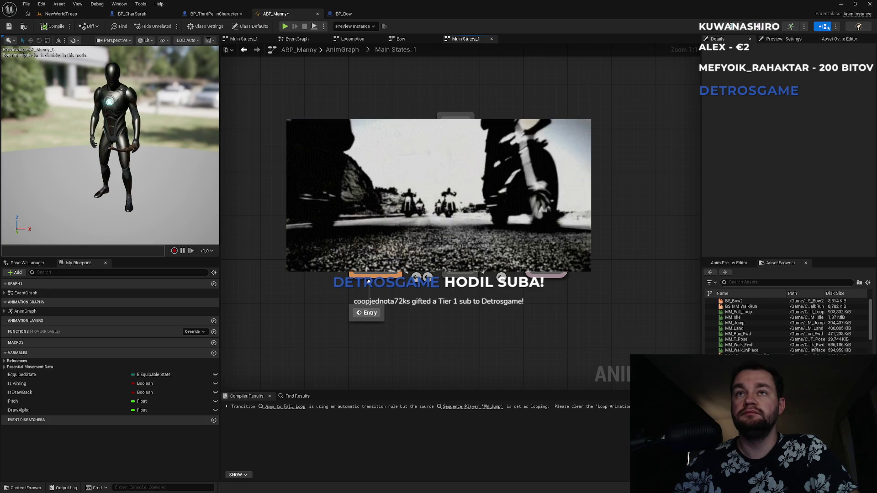
# Flip through ABP_Manny's Bow and Locomotion state machines and its event graph.
pyautogui.click(399, 38)
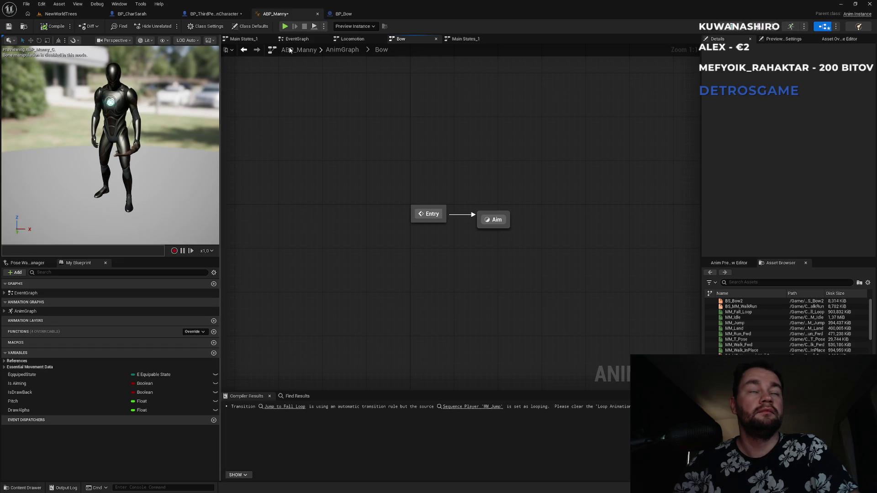
pyautogui.click(350, 40)
pyautogui.click(303, 40)
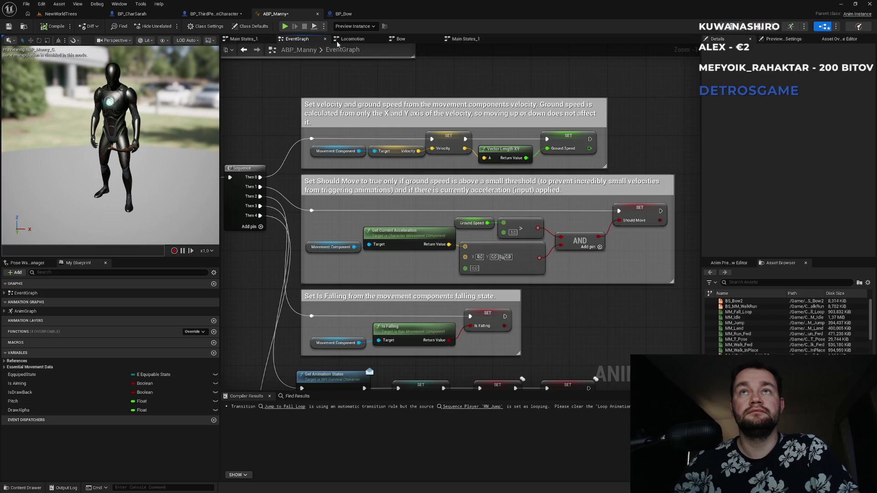
pyautogui.click(359, 41)
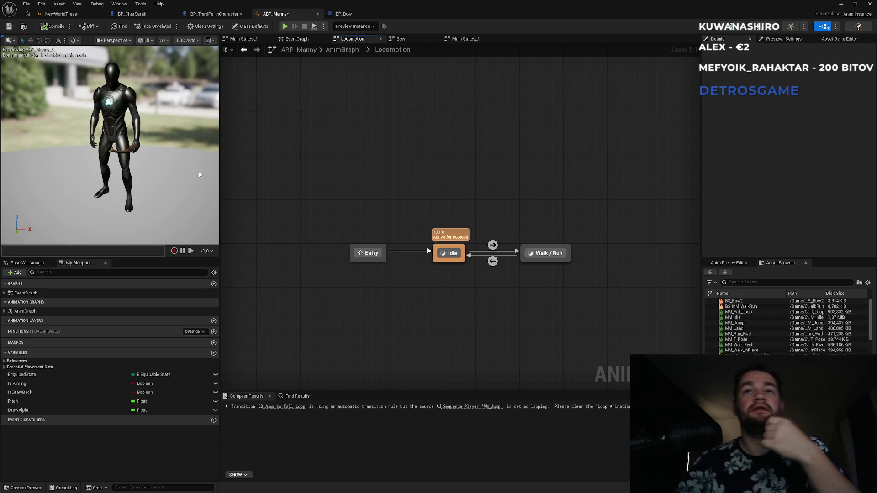
pyautogui.click(295, 40)
# Look over BP_ThirdPersonCharacter, BP_CharSarah's construction script, and BP_Bow.
pyautogui.click(211, 14)
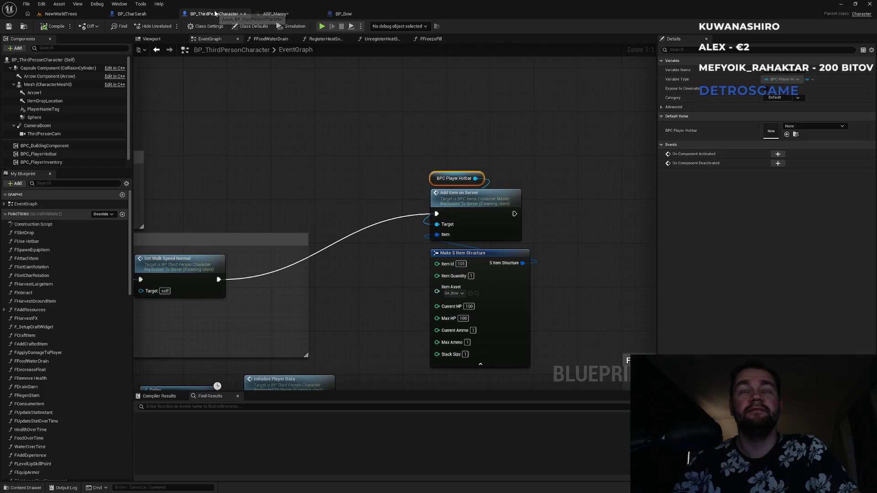
pyautogui.click(132, 14)
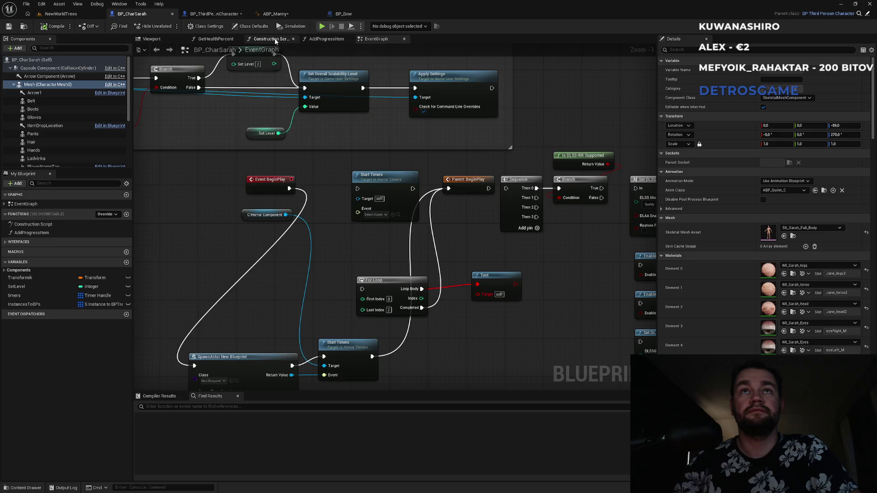
pyautogui.click(273, 39)
pyautogui.click(352, 19)
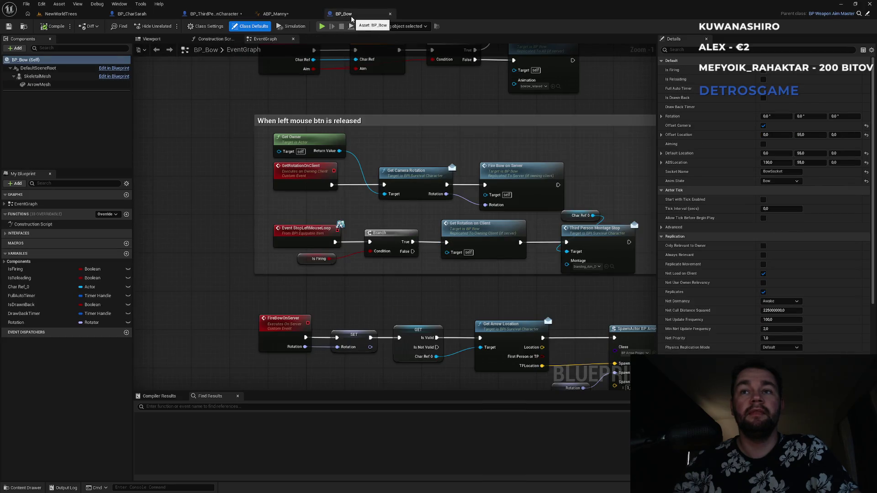
# Back in ABP_Manny, check Main States_1, Bow and the event graph, then reopen AnimGraph.
pyautogui.click(287, 18)
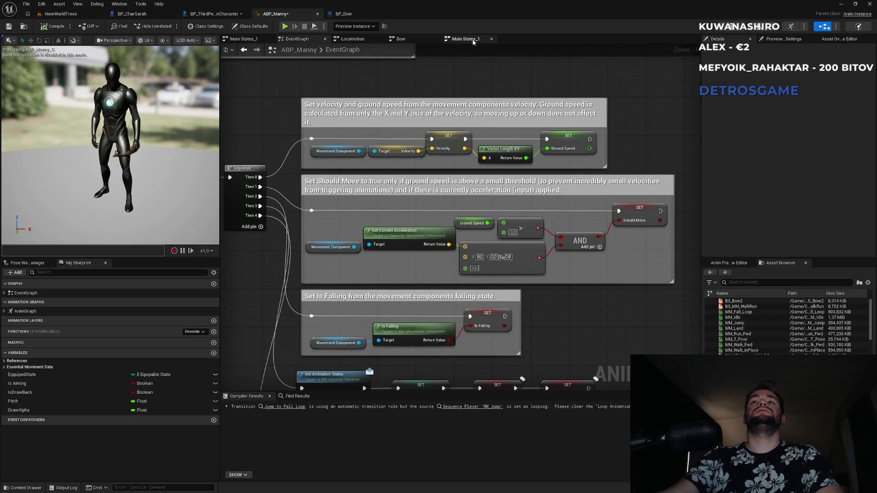
pyautogui.click(464, 40)
pyautogui.click(361, 40)
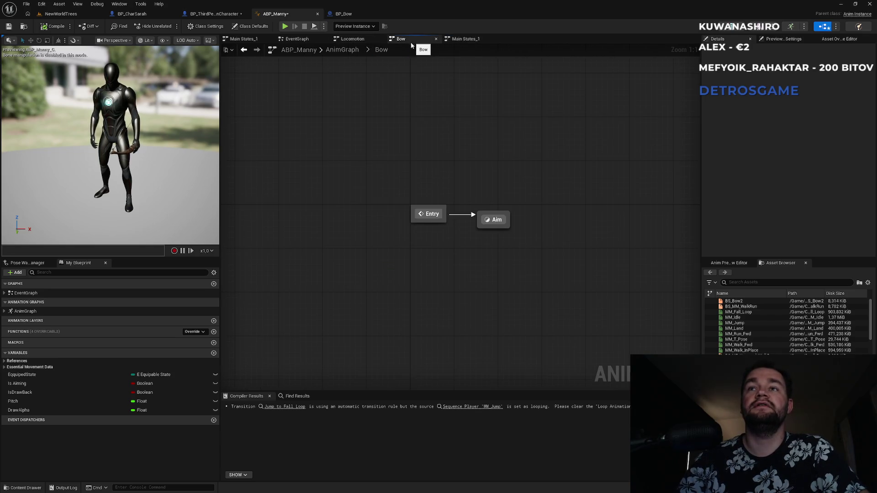
pyautogui.click(312, 39)
pyautogui.scroll(-5, 306, 140)
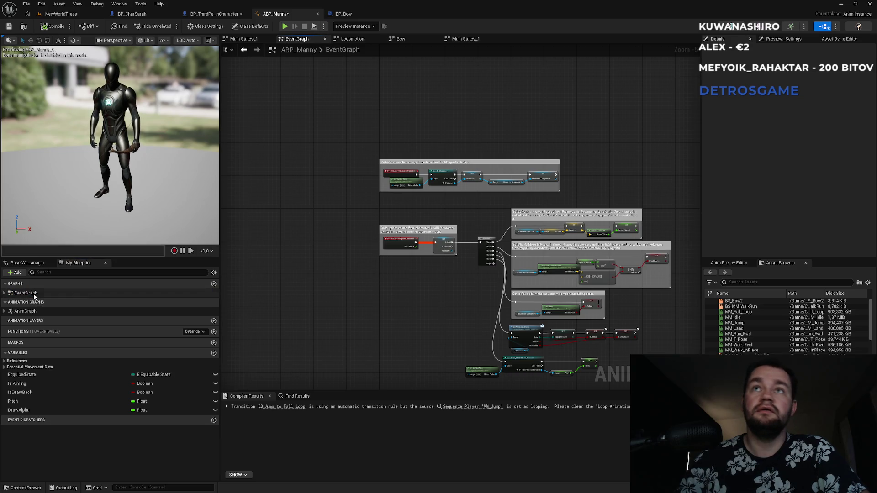
pyautogui.doubleClick(32, 311)
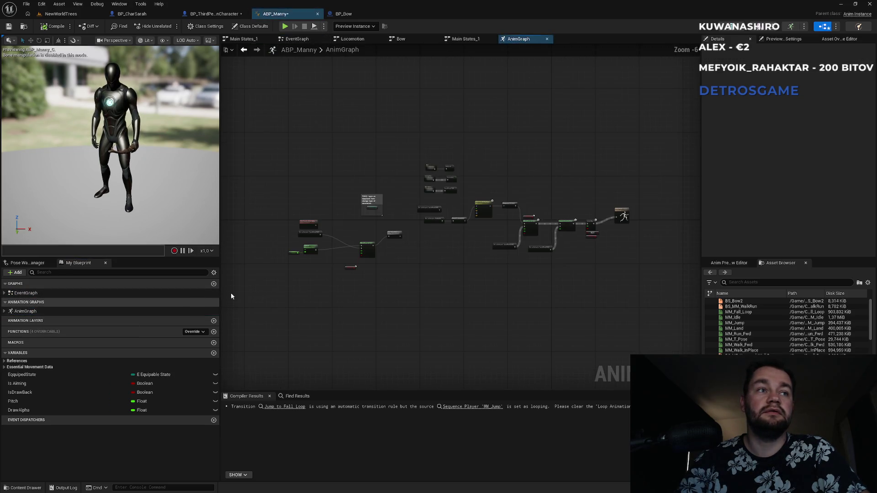
# Inspect Layered blend per bone and the SavedPose27420 cached pose settings, then return to NewWorldTrees.
pyautogui.scroll(3, 436, 247)
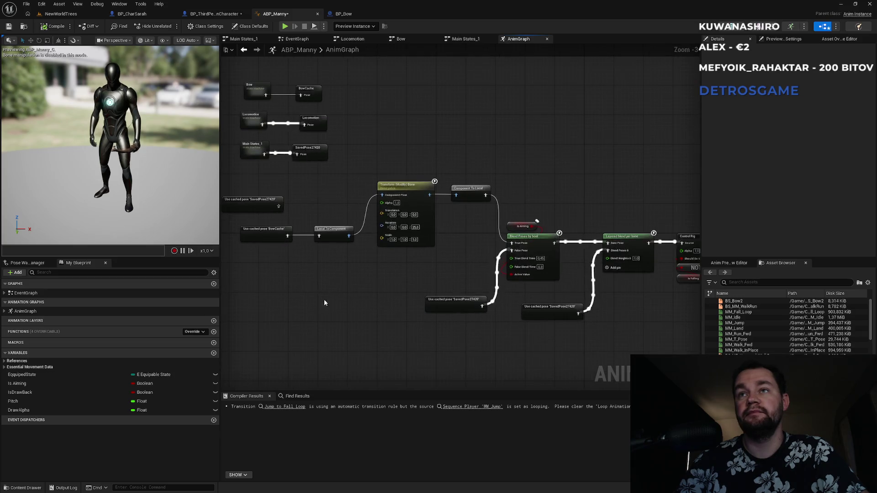
pyautogui.moveTo(390, 298)
pyautogui.mouseDown()
pyautogui.moveTo(421, 280)
pyautogui.moveTo(283, 255)
pyautogui.mouseUp()
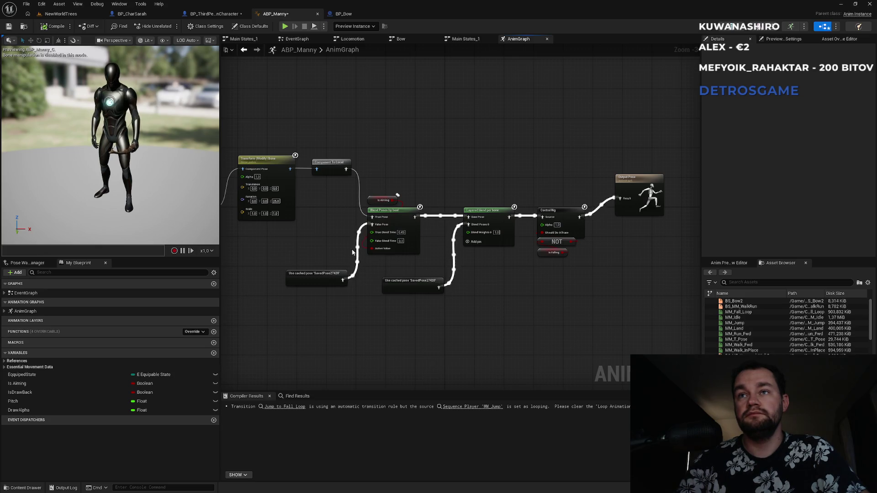
pyautogui.click(497, 211)
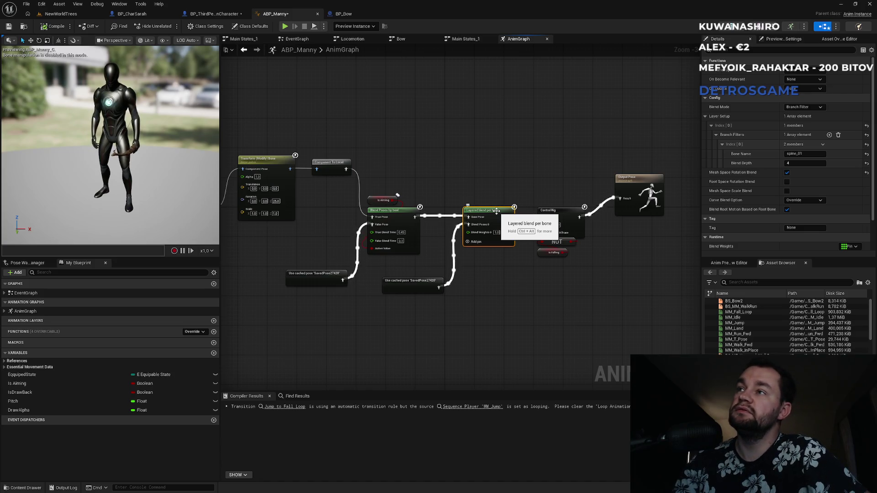
pyautogui.click(424, 281)
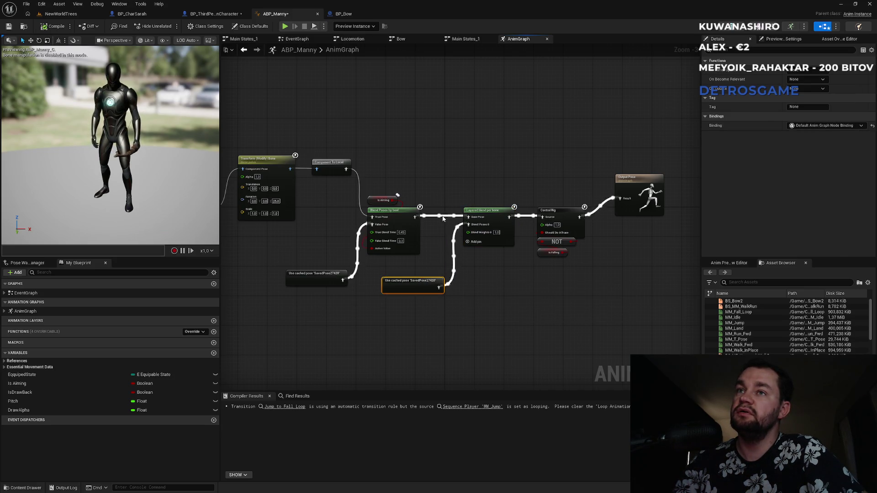
pyautogui.click(61, 13)
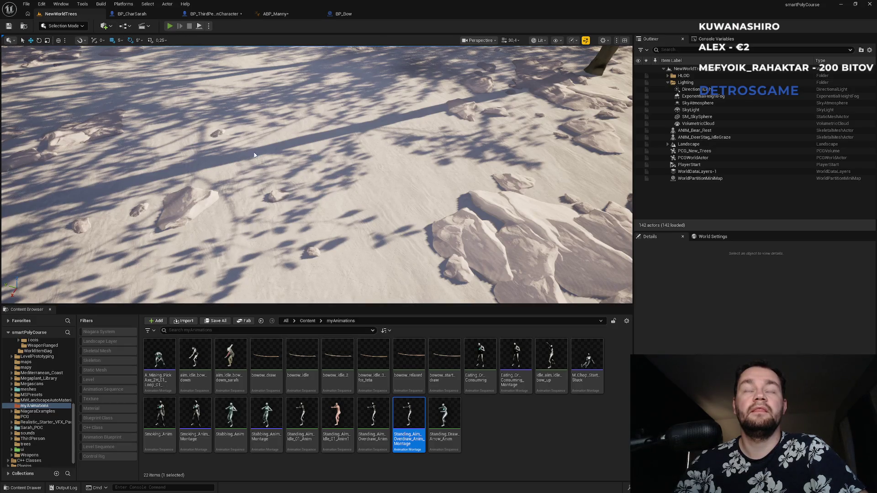
# Play-test in editor, equipping the bow with key 1, then stop.
pyautogui.hotkey('alt', 'p')
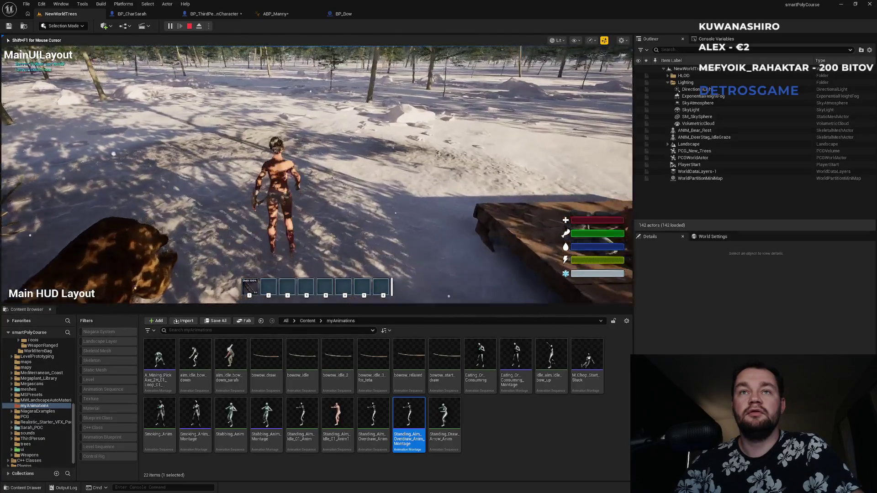
pyautogui.press('1')
pyautogui.press('Escape')
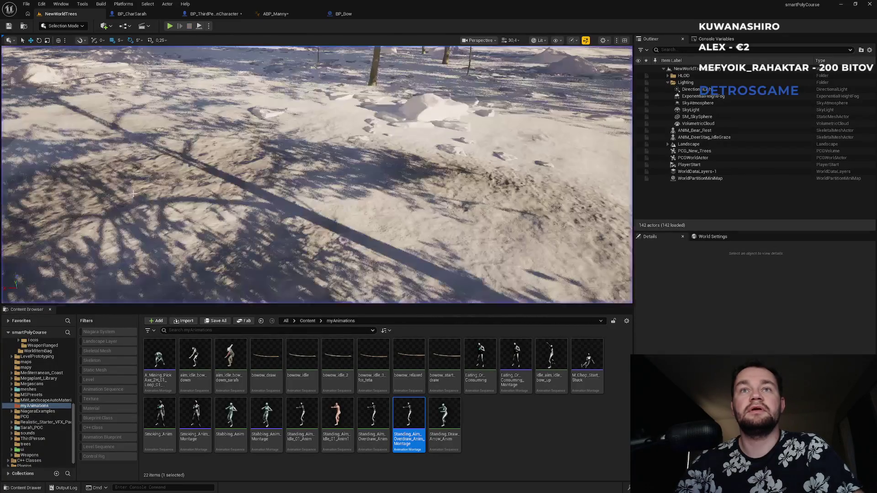
# Move the cached pose wire from Blend Poses 0 to Layered blend's Base Pose and compile.
pyautogui.click(358, 15)
pyautogui.click(275, 13)
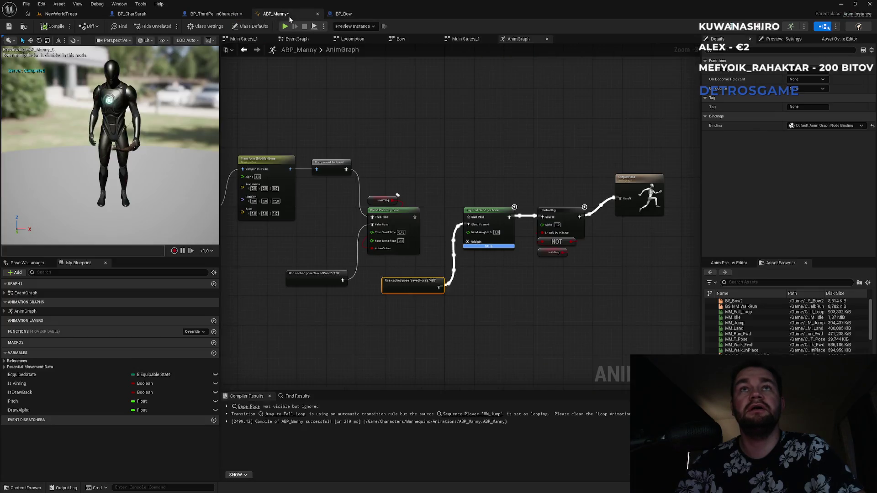
pyautogui.scroll(1, 424, 235)
pyautogui.keyDown('alt'); pyautogui.click(469, 234); pyautogui.keyUp('alt')
pyautogui.moveTo(443, 315); pyautogui.dragTo(491, 210)
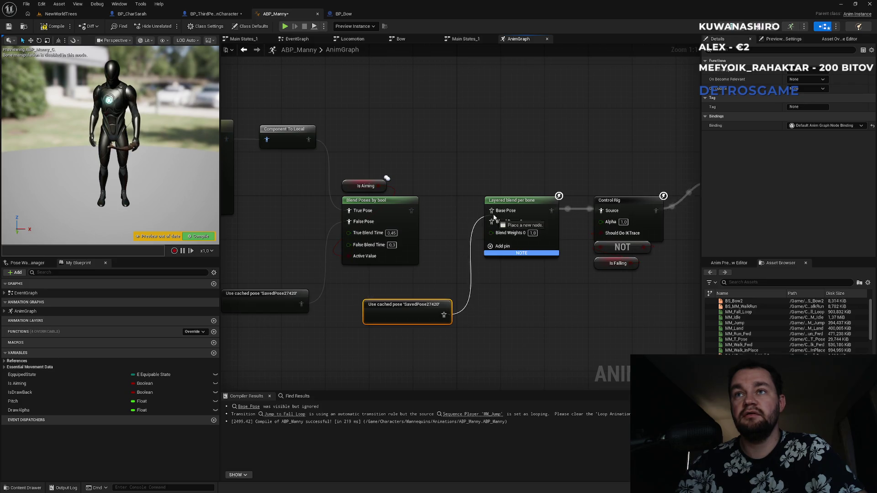
pyautogui.click(53, 26)
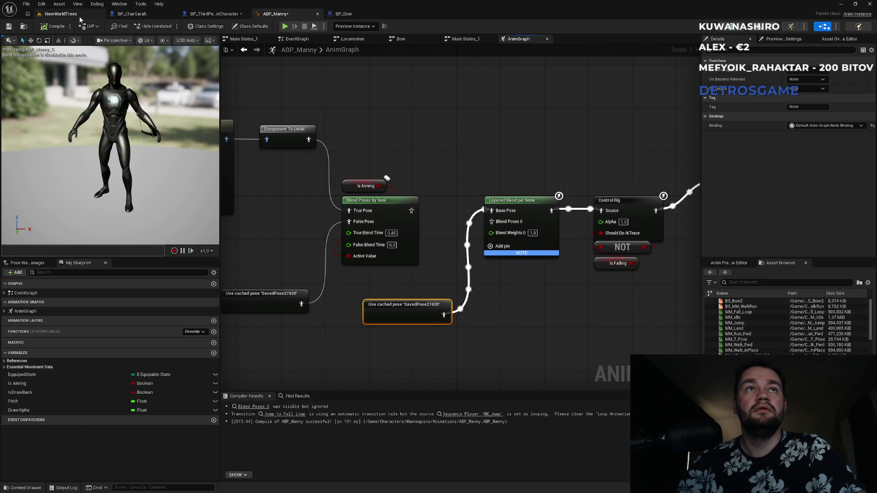
# Play-test the level again, then release the mouse and go to BP_ThirdPersonCharacter.
pyautogui.click(79, 16)
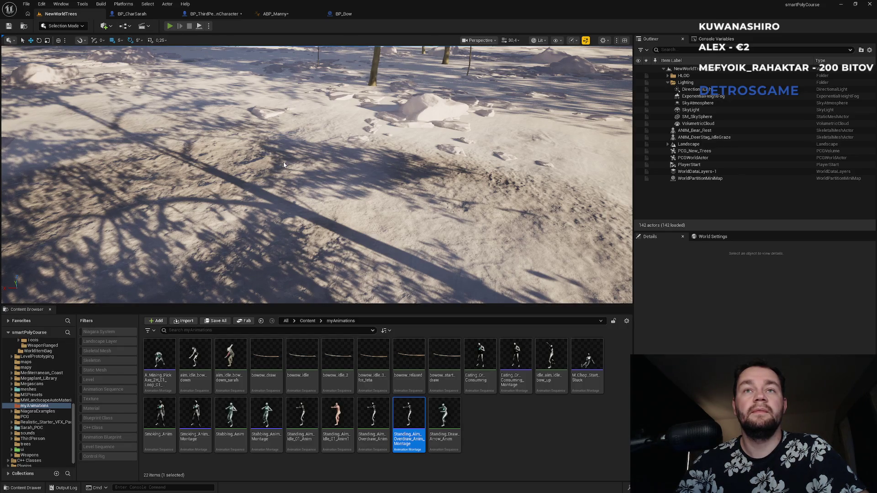
pyautogui.hotkey('alt', 'p')
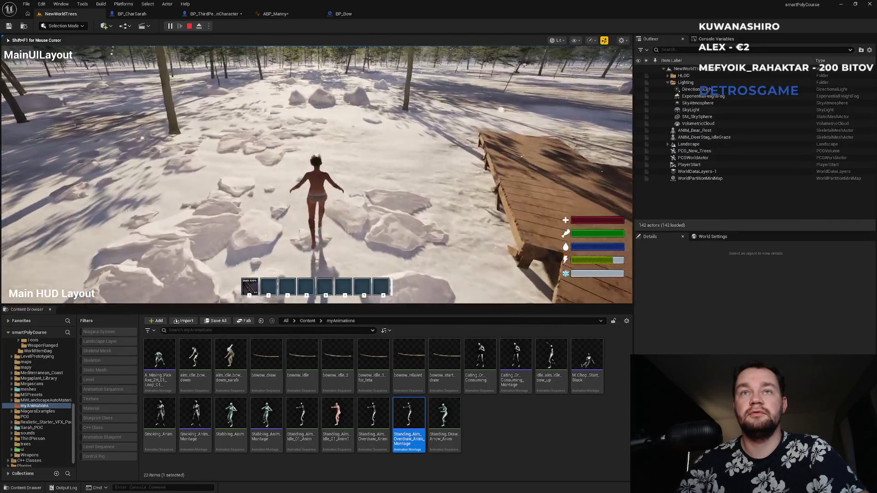
pyautogui.hotkey('shift', 'F1')
pyautogui.click(214, 13)
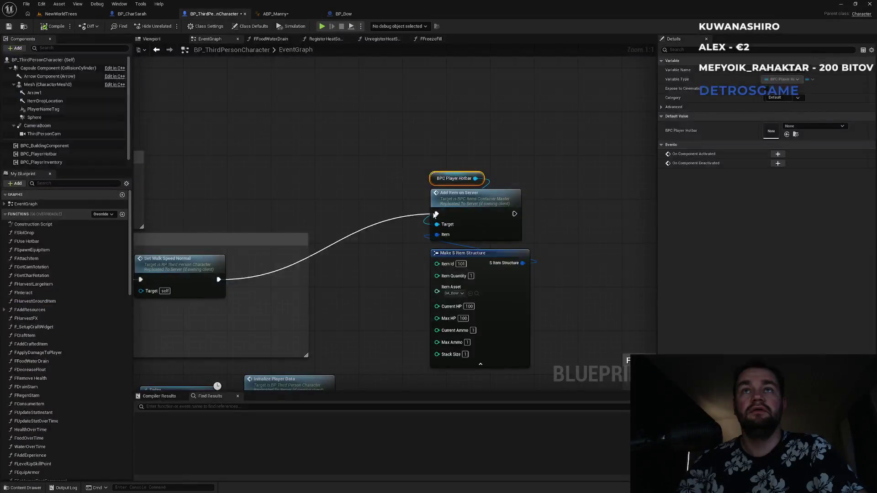
# Inspect Layered blend per bone and connect Blend Poses by bool's output to Blend Poses 0.
pyautogui.click(277, 13)
pyautogui.click(523, 211)
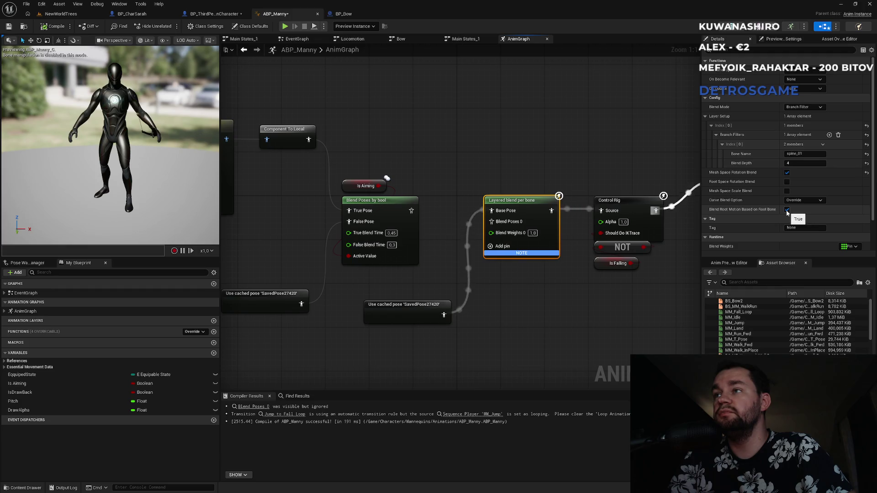
pyautogui.scroll(-3, 758, 229)
pyautogui.scroll(3, 759, 233)
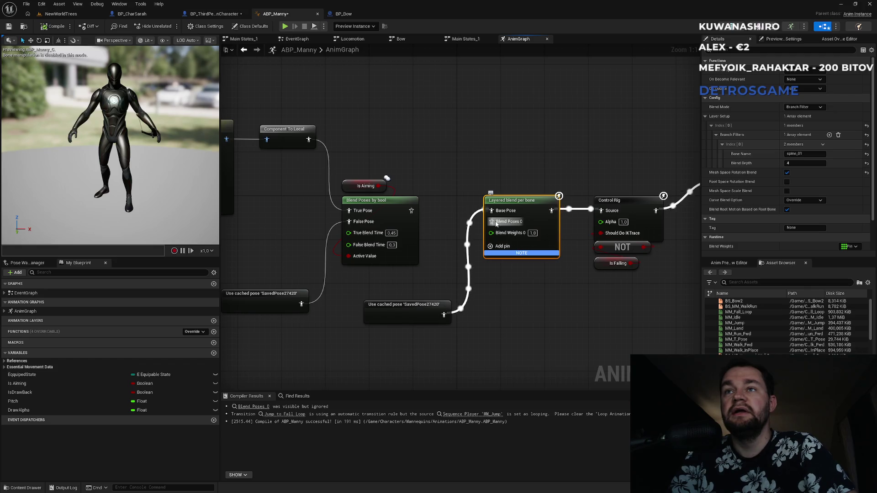
pyautogui.moveTo(411, 211)
pyautogui.mouseDown()
pyautogui.moveTo(527, 232)
pyautogui.moveTo(492, 222)
pyautogui.mouseUp()
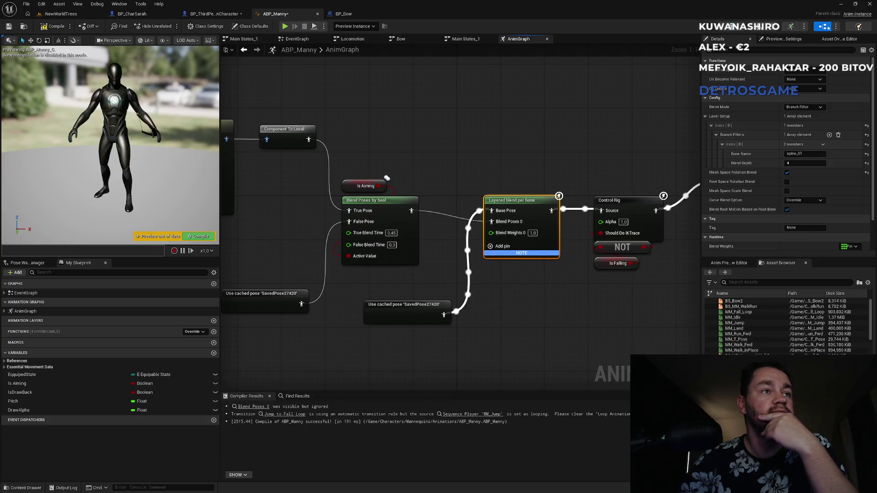
pyautogui.click(372, 157)
# Nudge Layered blend and Control Rig up, pan to the Transform (Modify) Bone chain, return to level.
pyautogui.moveTo(394, 155)
pyautogui.mouseDown()
pyautogui.moveTo(422, 144)
pyautogui.moveTo(390, 177)
pyautogui.moveTo(514, 256)
pyautogui.mouseUp()
pyautogui.moveTo(491, 200); pyautogui.dragTo(491, 188)
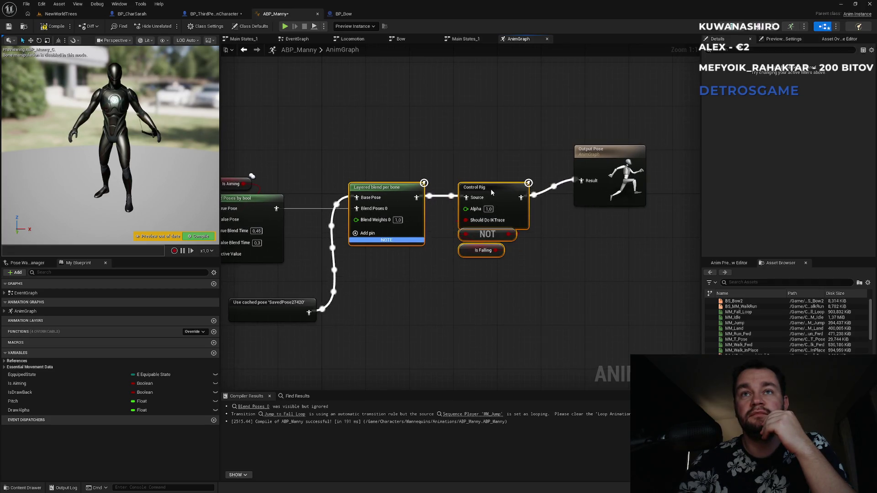
pyautogui.click(389, 147)
pyautogui.moveTo(342, 160); pyautogui.dragTo(573, 148)
pyautogui.moveTo(222, 210); pyautogui.dragTo(424, 252)
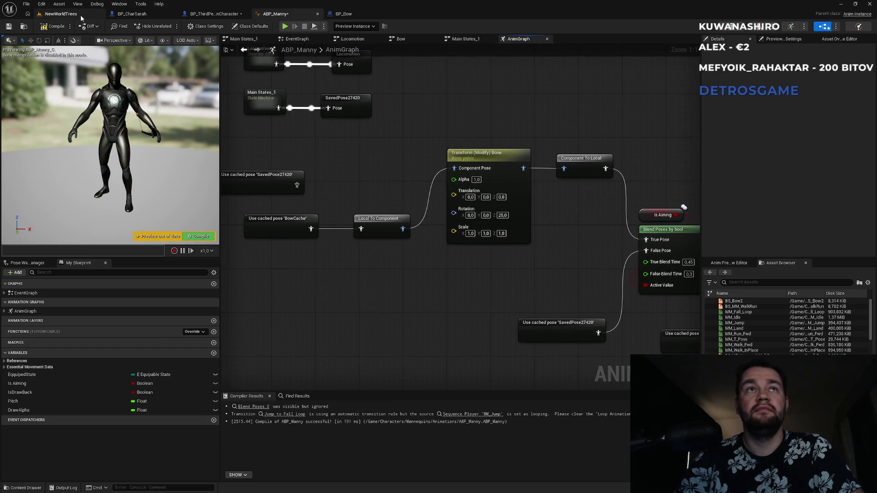
pyautogui.click(60, 14)
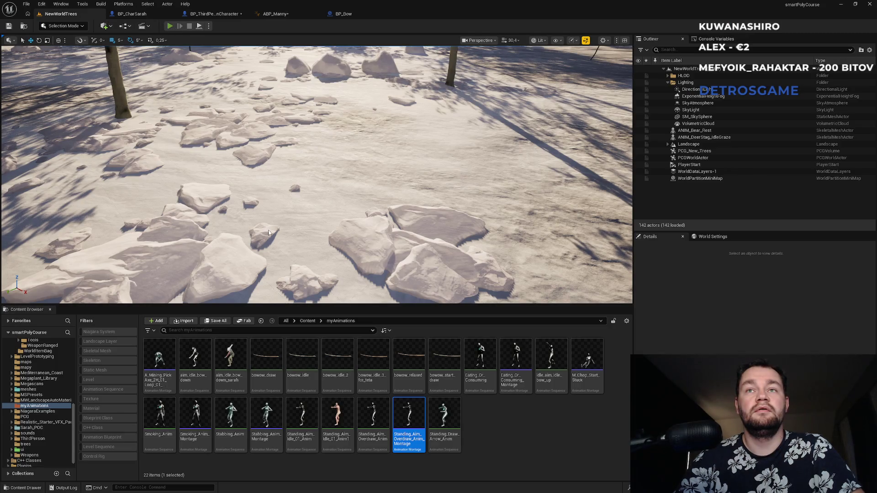
pyautogui.hotkey('alt', 'p')
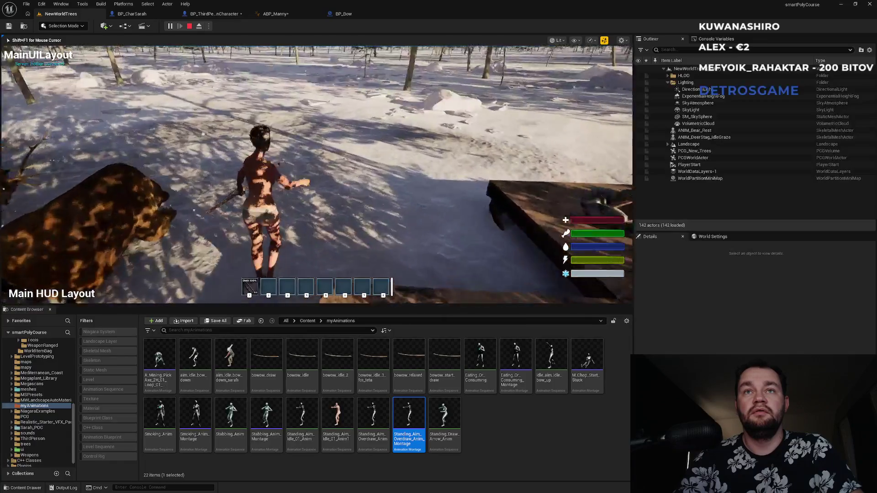
pyautogui.rightClick(316, 175)
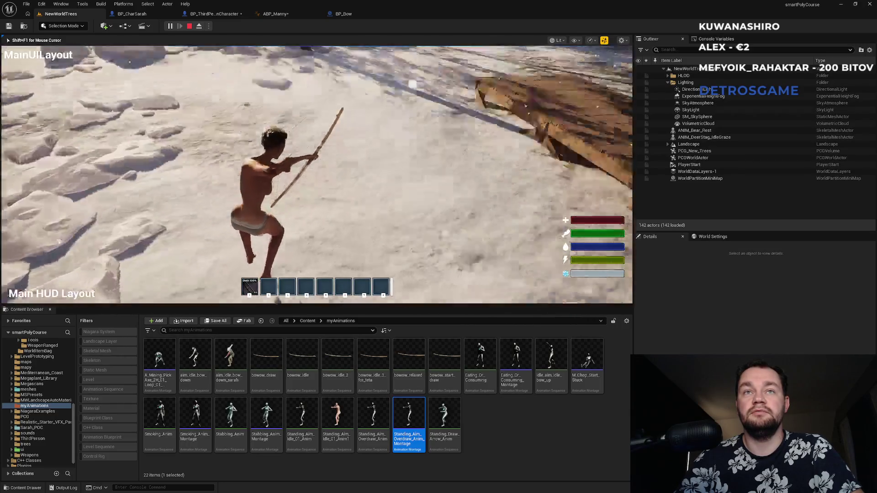
pyautogui.press('Escape')
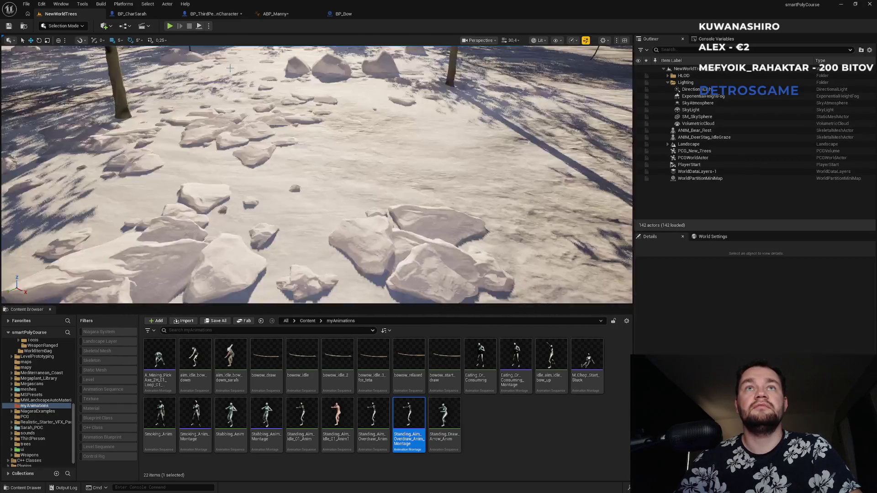
pyautogui.click(297, 12)
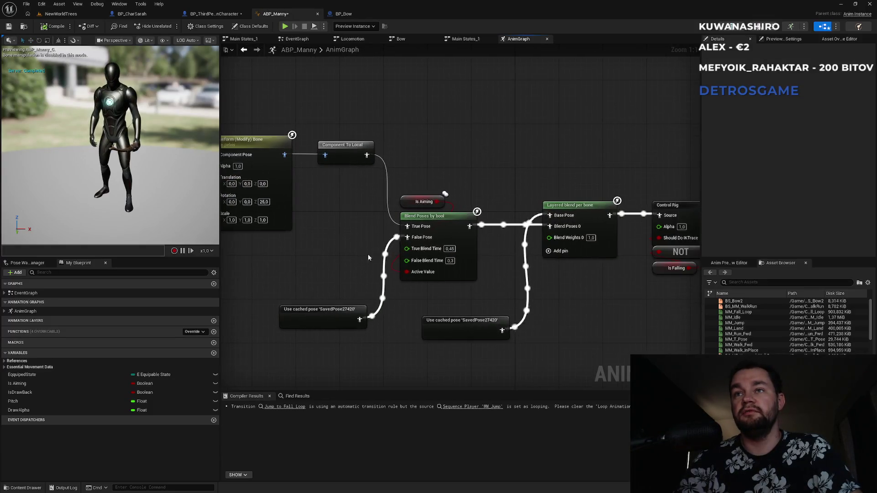
pyautogui.moveTo(405, 245)
pyautogui.mouseDown()
pyautogui.moveTo(564, 247)
pyautogui.moveTo(670, 260)
pyautogui.mouseUp()
pyautogui.hotkey('ctrl', 'Tab')
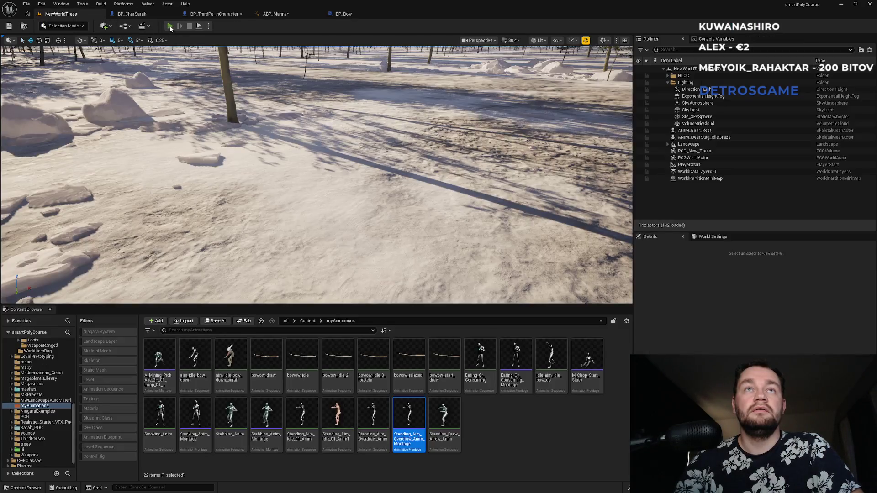
pyautogui.hotkey('alt', 'p')
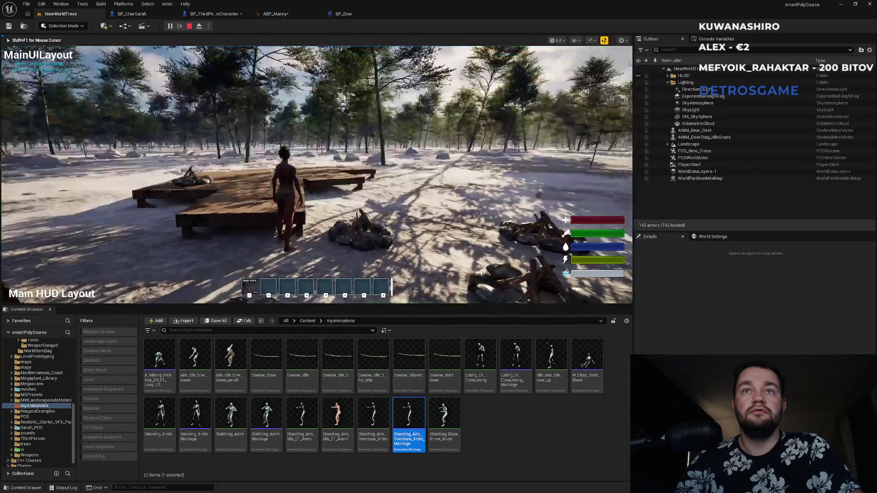
pyautogui.press('w')
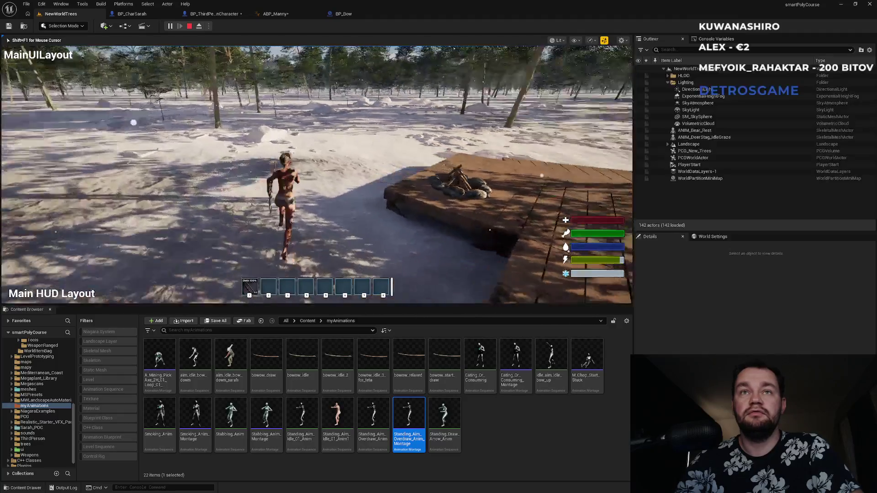
pyautogui.press('w')
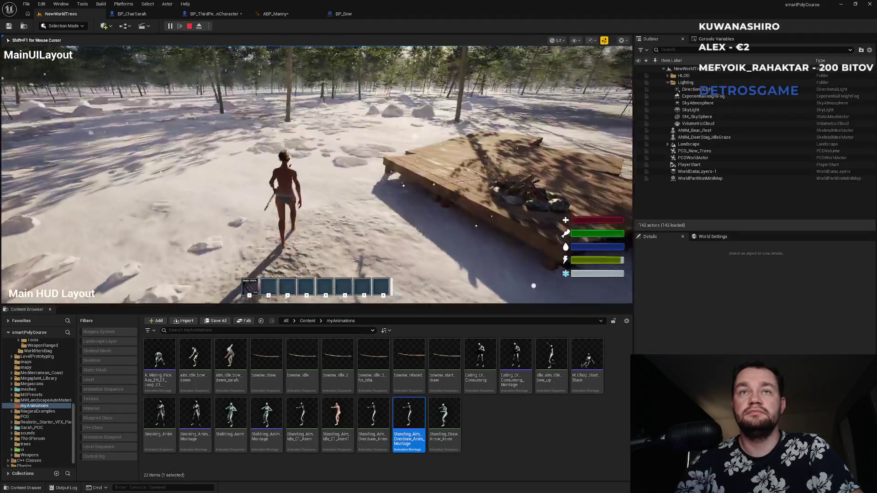
pyautogui.press('w')
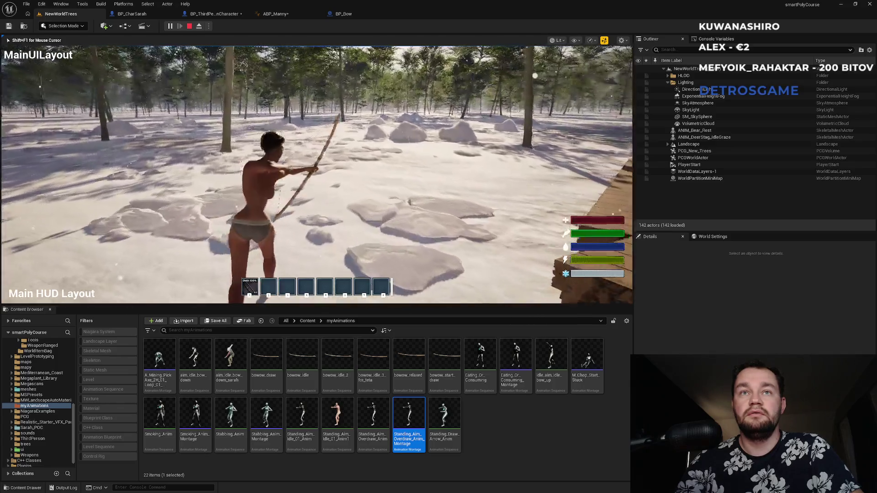
pyautogui.press('w')
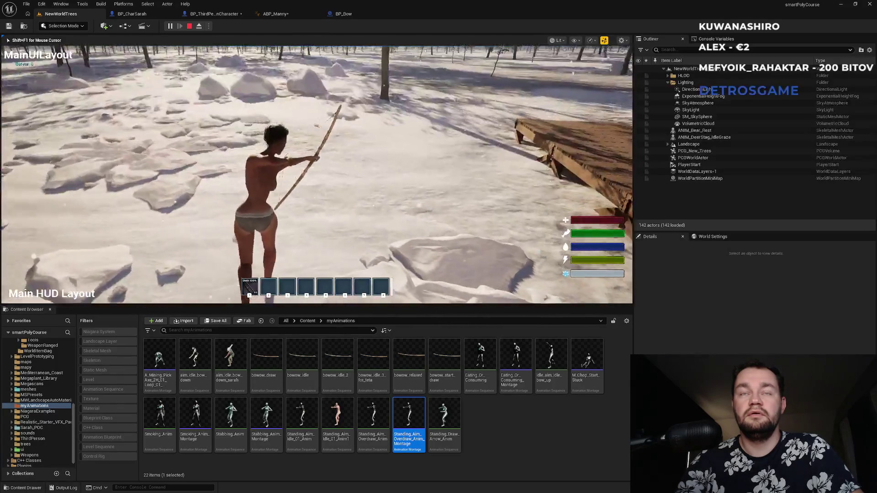
pyautogui.press('w')
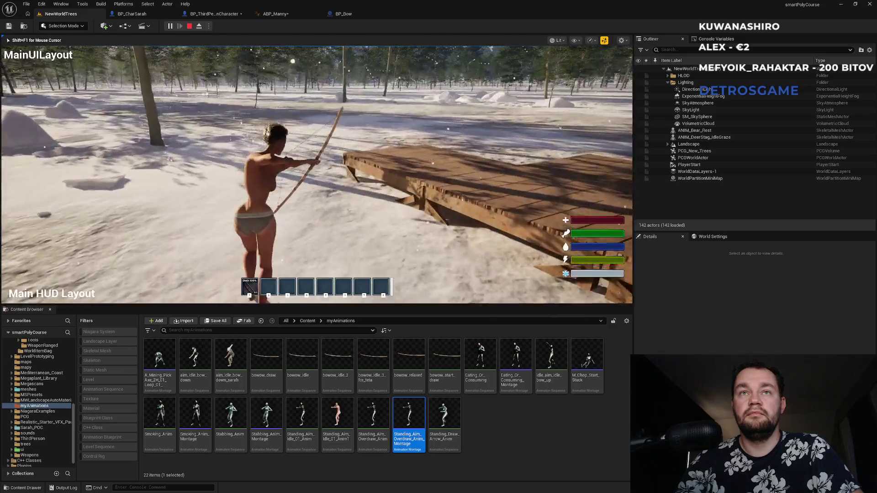
pyautogui.press('Escape')
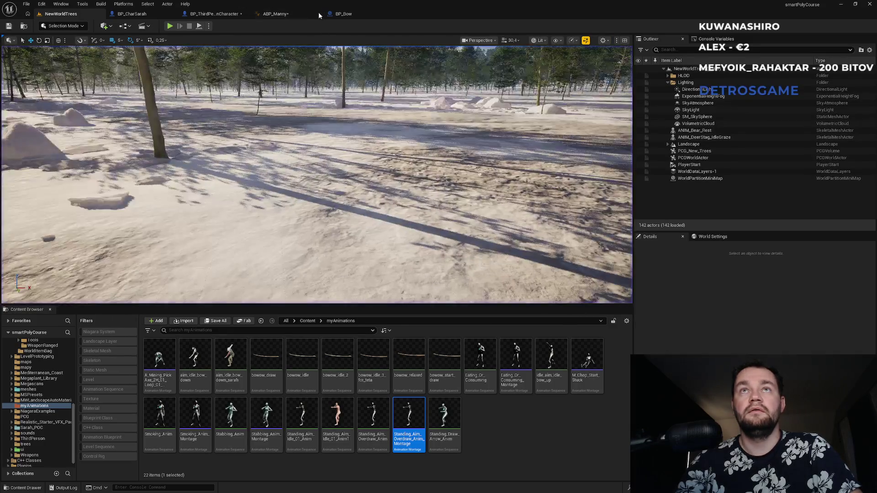
pyautogui.click(318, 14)
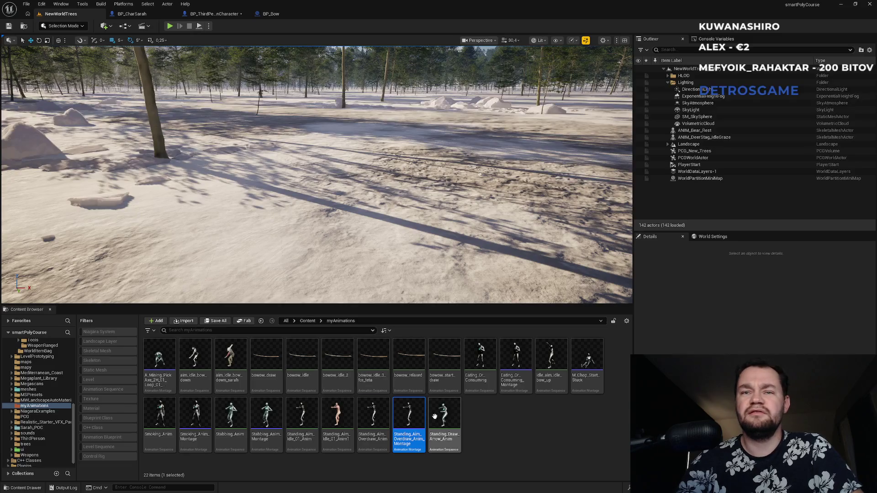
# Browse from BP_ThirdPersonCharacter's Mesh Anim Class to its asset and open ABP_Manny.
pyautogui.click(307, 321)
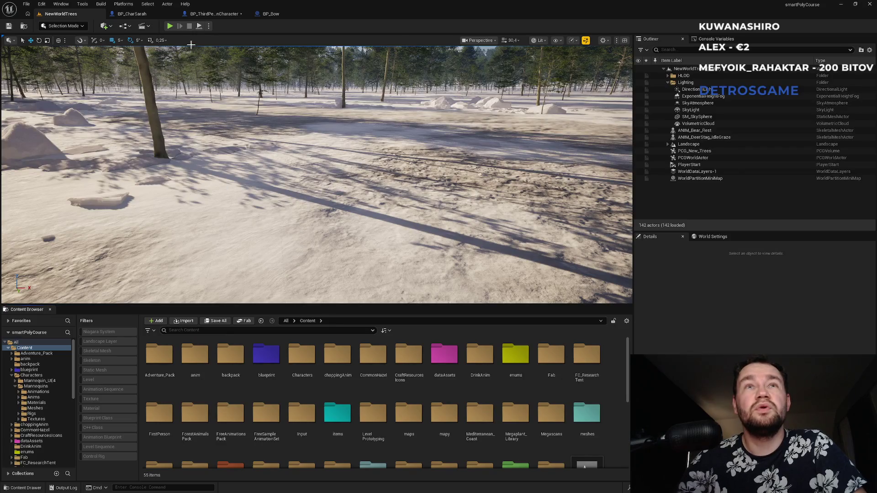
pyautogui.click(214, 14)
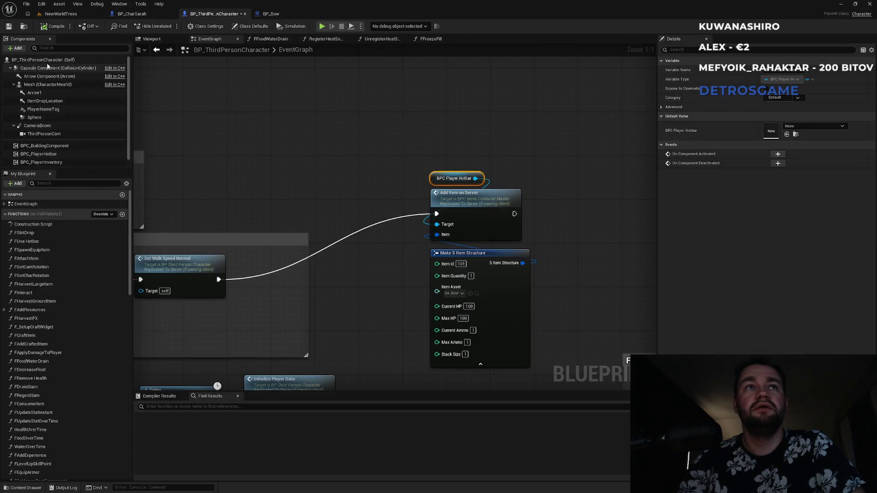
pyautogui.click(46, 60)
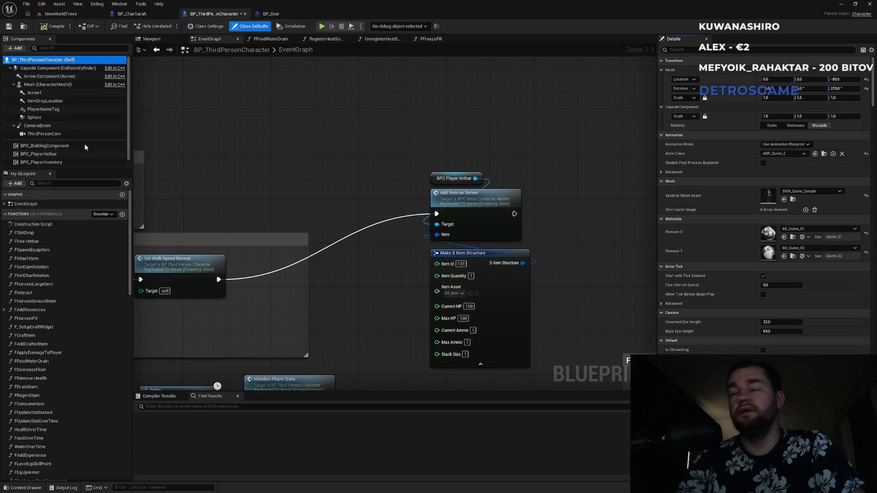
pyautogui.click(39, 84)
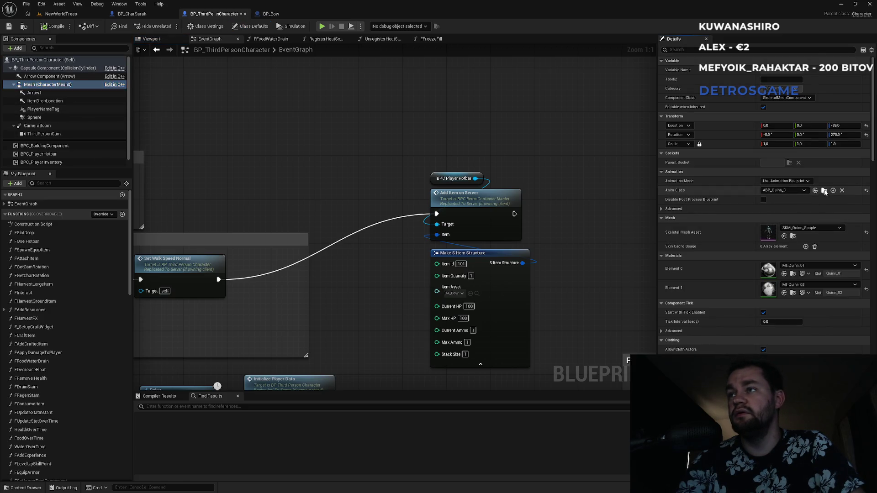
pyautogui.click(824, 192)
pyautogui.doubleClick(230, 354)
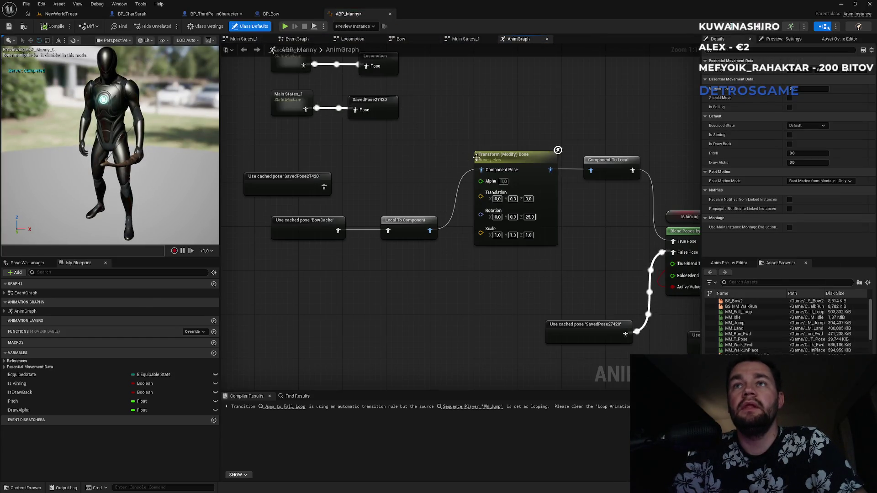
# Wire BowCache to Blend Poses by bool's True Pose, move it lower, and return to NewWorldTrees.
pyautogui.moveTo(477, 157)
pyautogui.mouseDown()
pyautogui.moveTo(481, 144)
pyautogui.moveTo(473, 143)
pyautogui.mouseUp()
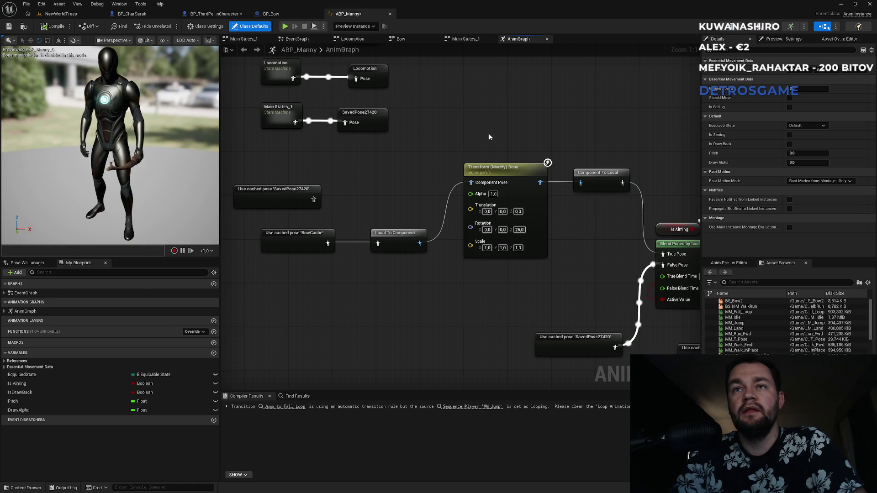
pyautogui.moveTo(488, 136)
pyautogui.mouseDown()
pyautogui.moveTo(441, 137)
pyautogui.moveTo(467, 139)
pyautogui.mouseUp()
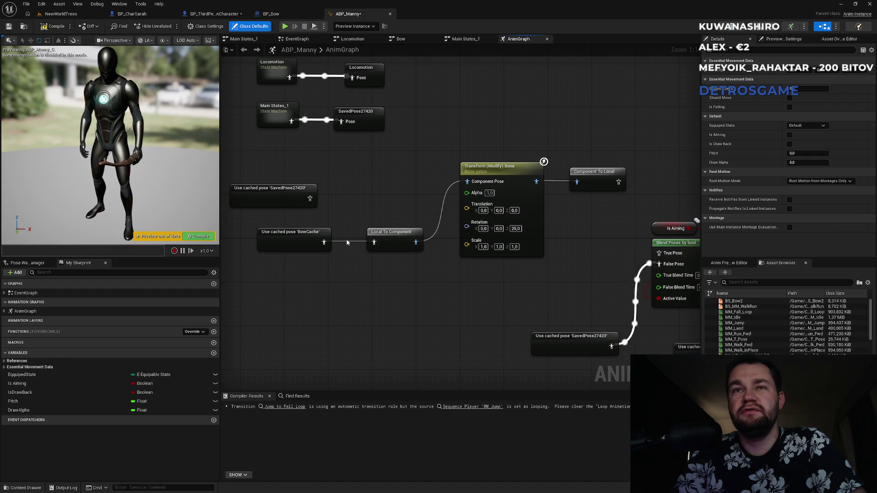
pyautogui.moveTo(484, 300); pyautogui.dragTo(672, 256)
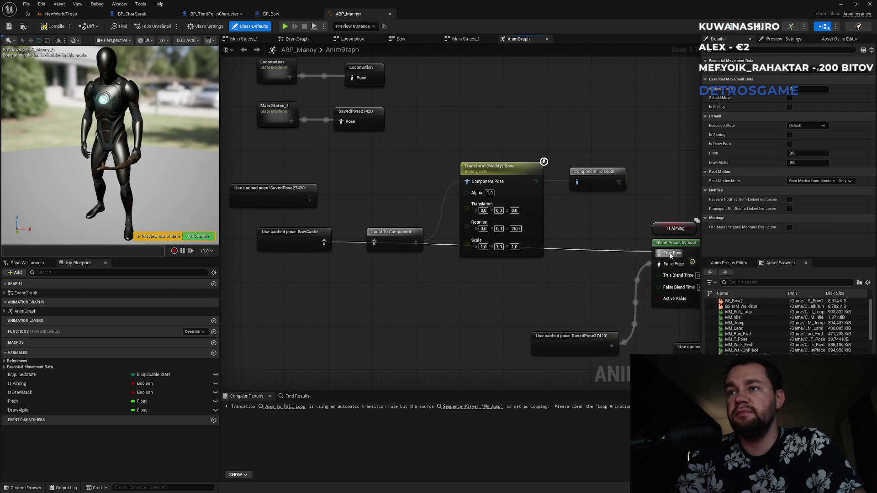
pyautogui.moveTo(316, 237); pyautogui.dragTo(356, 304)
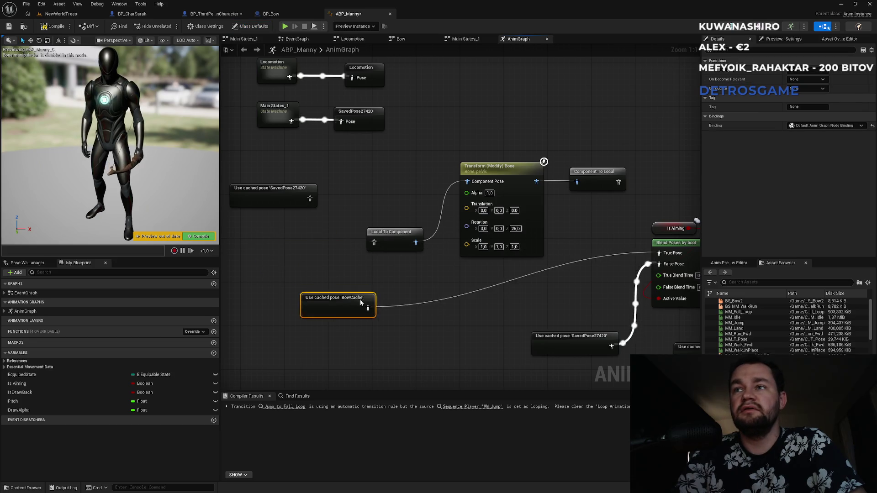
pyautogui.click(83, 17)
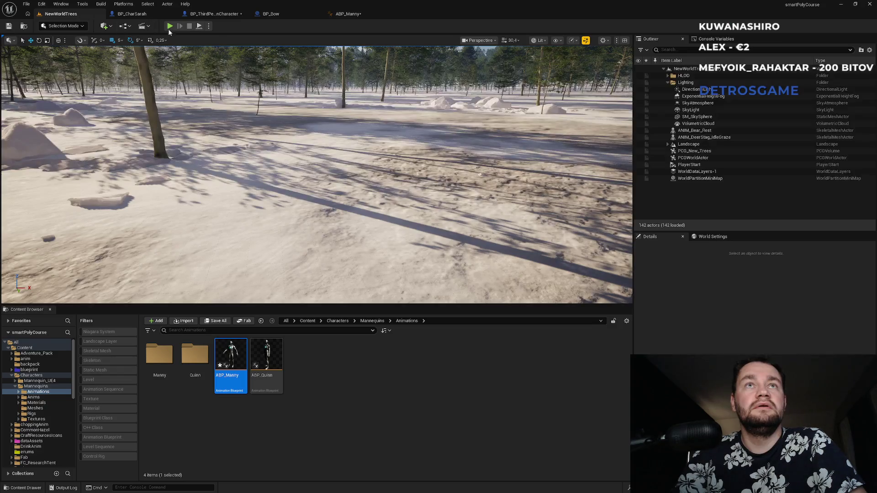
pyautogui.hotkey('alt', 'p')
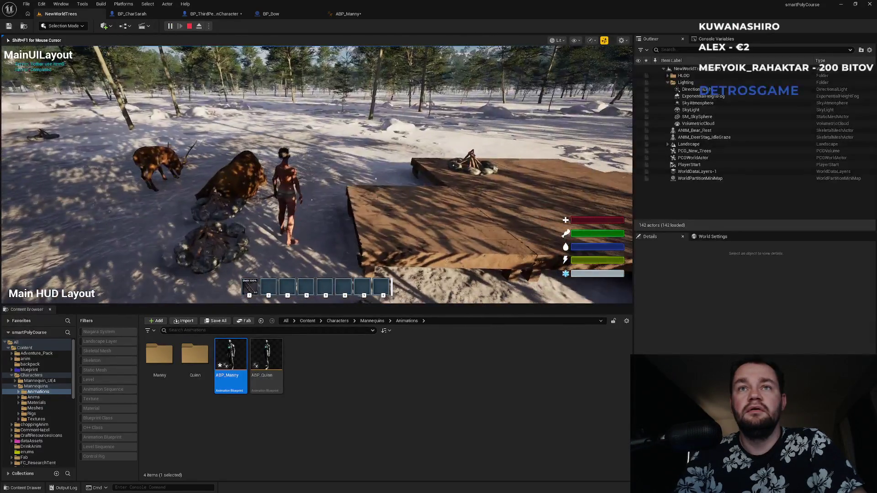
pyautogui.click(316, 174)
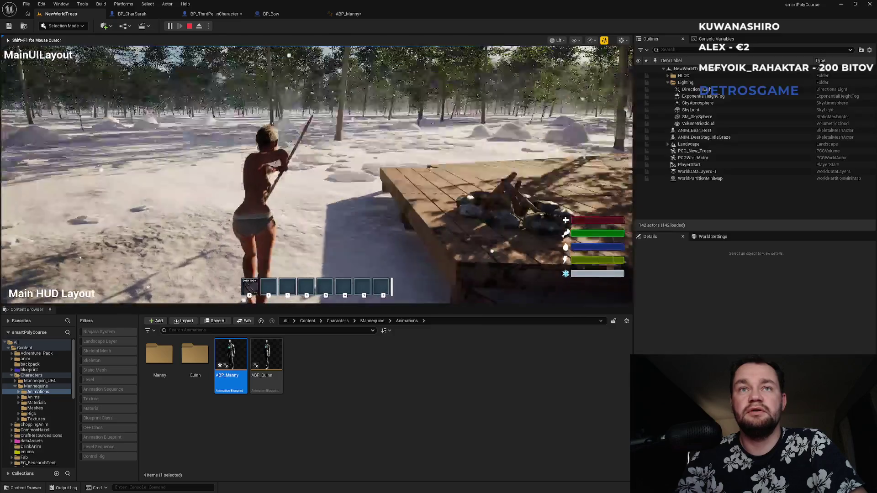
pyautogui.press('space')
pyautogui.press('w')
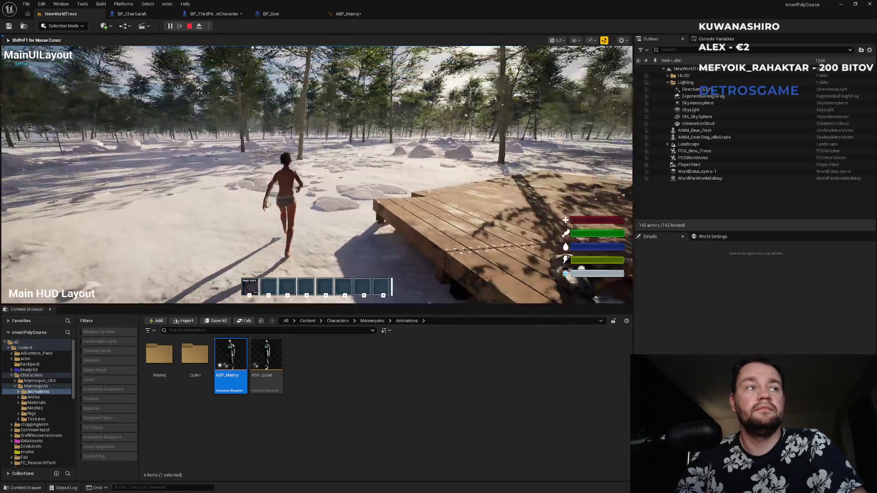
pyautogui.press('space')
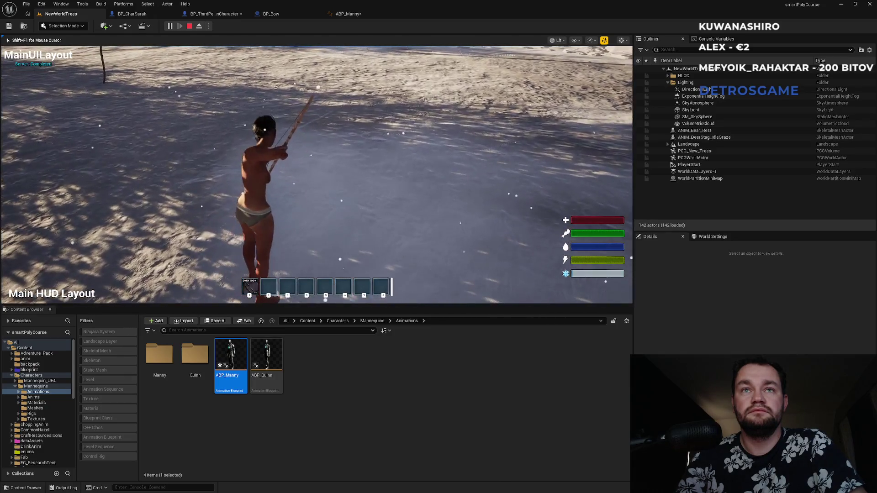
pyautogui.hotkey('shift', 'F1')
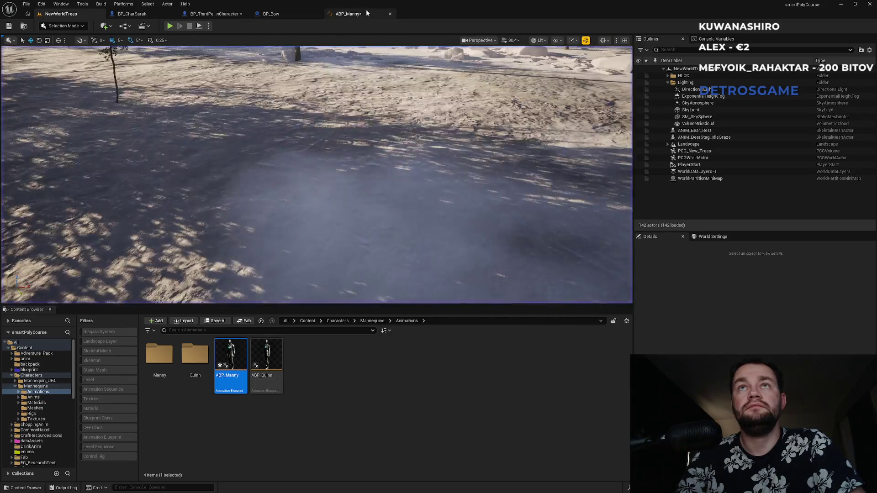
# In ABP_Manny's AnimGraph, move the SavedPose27420 cached pose node upward and pan to Output Pose.
pyautogui.click(366, 10)
pyautogui.moveTo(647, 171)
pyautogui.mouseDown()
pyautogui.moveTo(561, 153)
pyautogui.moveTo(332, 135)
pyautogui.mouseUp()
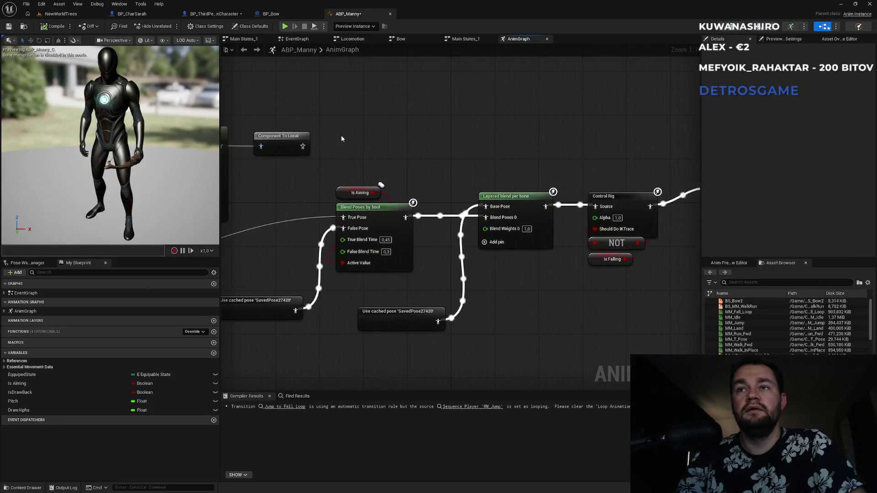
pyautogui.moveTo(419, 314)
pyautogui.mouseDown()
pyautogui.moveTo(420, 120)
pyautogui.moveTo(397, 124)
pyautogui.moveTo(448, 92)
pyautogui.moveTo(528, 85)
pyautogui.mouseUp()
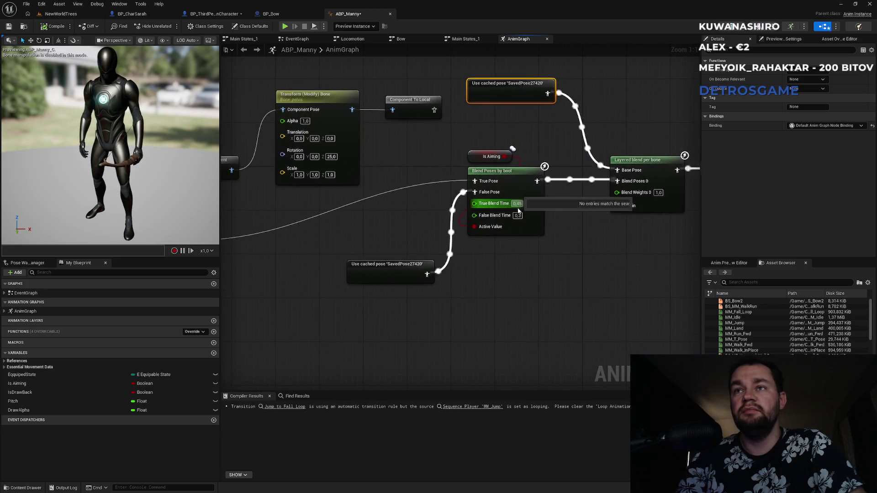
pyautogui.moveTo(365, 212); pyautogui.dragTo(507, 224)
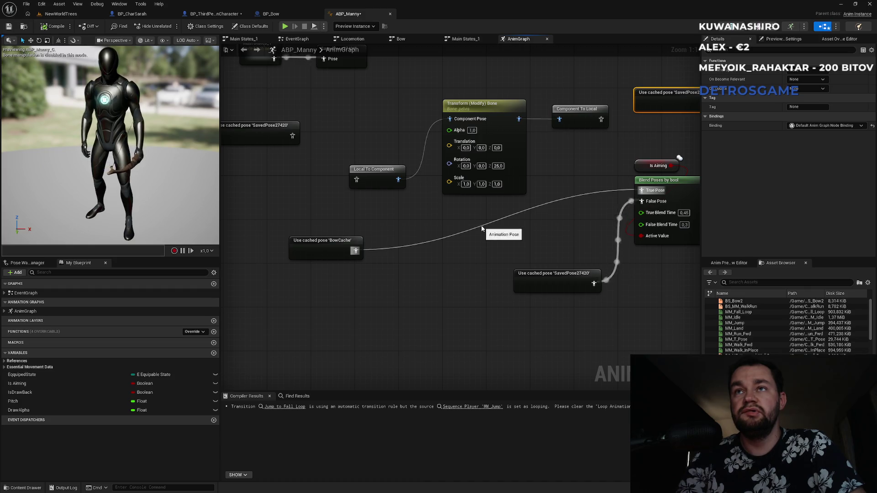
pyautogui.moveTo(508, 227)
pyautogui.mouseDown()
pyautogui.moveTo(347, 233)
pyautogui.moveTo(115, 219)
pyautogui.mouseUp()
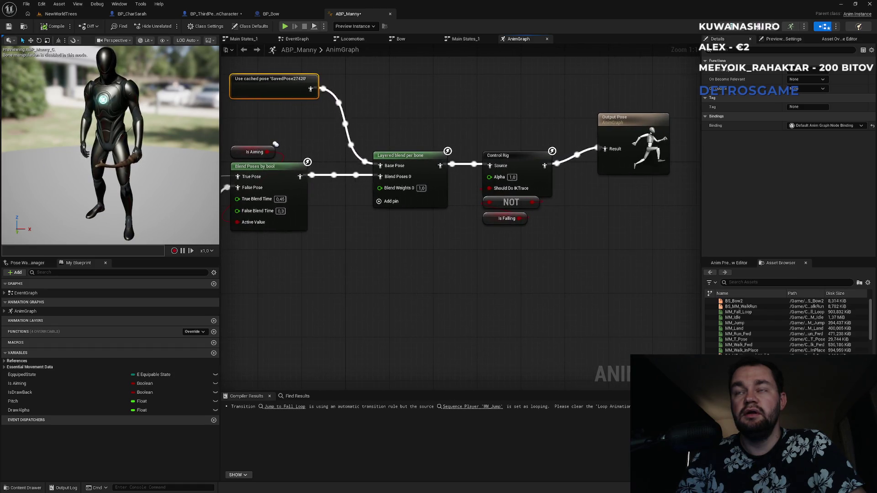
pyautogui.moveTo(613, 250); pyautogui.dragTo(484, 260)
# Shift Output Pose, Control Rig and NOT right, and tuck Is Falling under NOT.
pyautogui.click(528, 137)
pyautogui.moveTo(528, 137); pyautogui.dragTo(580, 131)
pyautogui.moveTo(368, 128); pyautogui.dragTo(583, 221)
pyautogui.moveTo(416, 179)
pyautogui.mouseDown()
pyautogui.moveTo(489, 173)
pyautogui.moveTo(475, 174)
pyautogui.mouseUp()
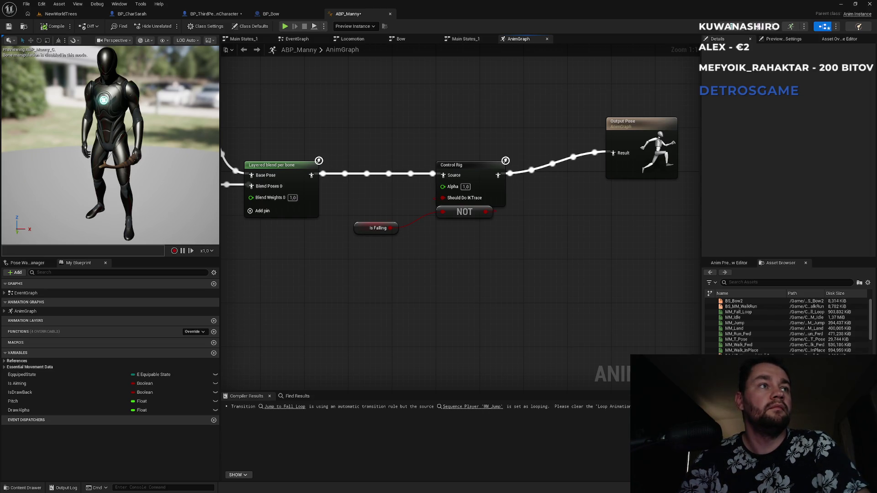
pyautogui.moveTo(367, 232); pyautogui.dragTo(450, 234)
pyautogui.moveTo(633, 122); pyautogui.dragTo(567, 111)
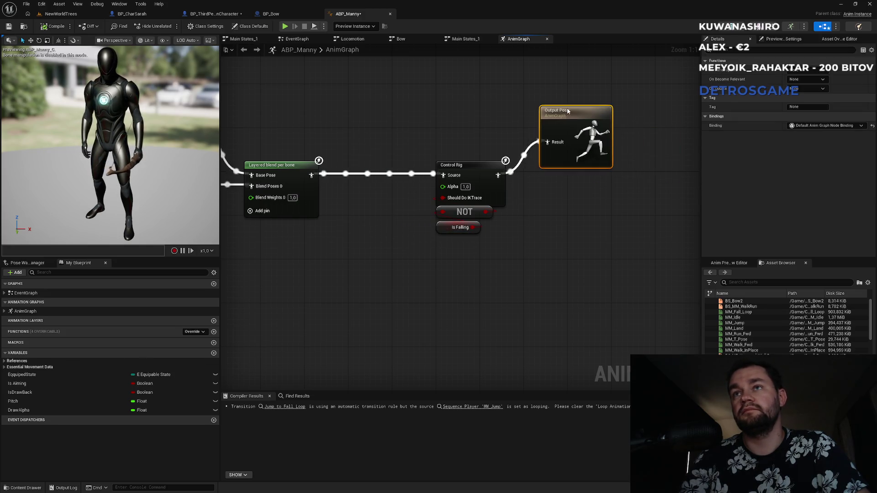
pyautogui.moveTo(229, 122); pyautogui.dragTo(549, 142)
# Move the Local To Component node up beside the Transform (Modify) Bone chain.
pyautogui.click(339, 300)
pyautogui.click(345, 272)
pyautogui.moveTo(345, 272)
pyautogui.mouseDown()
pyautogui.moveTo(386, 288)
pyautogui.moveTo(457, 288)
pyautogui.mouseUp()
pyautogui.moveTo(360, 255)
pyautogui.mouseDown()
pyautogui.moveTo(533, 273)
pyautogui.moveTo(440, 266)
pyautogui.mouseUp()
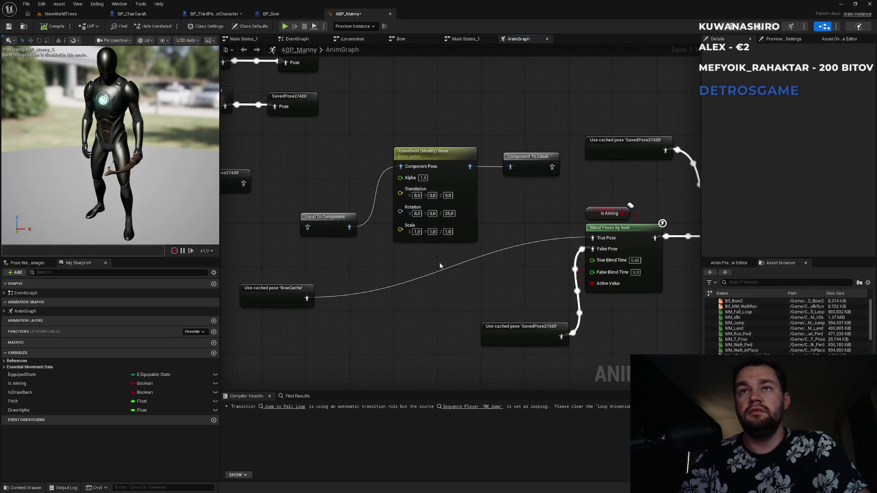
pyautogui.moveTo(324, 186)
pyautogui.mouseDown()
pyautogui.moveTo(405, 215)
pyautogui.moveTo(270, 178)
pyautogui.moveTo(351, 182)
pyautogui.moveTo(317, 161)
pyautogui.mouseUp()
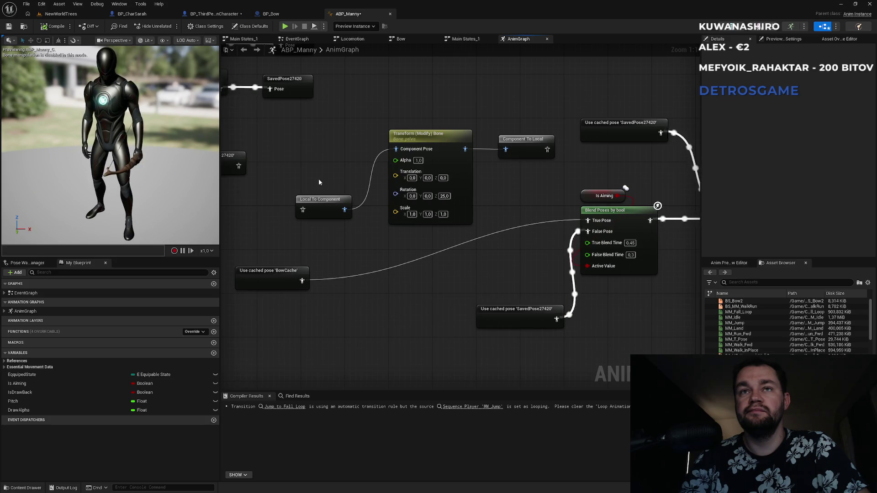
pyautogui.moveTo(335, 203); pyautogui.dragTo(347, 197)
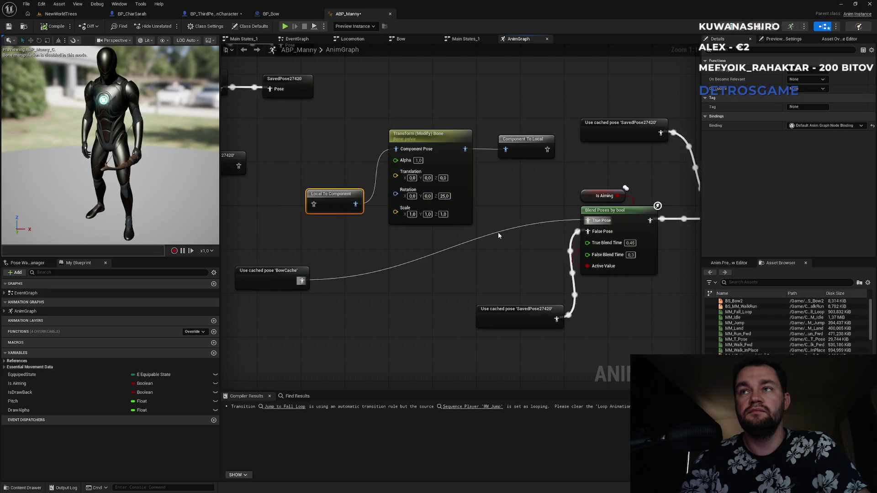
pyautogui.moveTo(318, 206)
pyautogui.mouseDown()
pyautogui.moveTo(303, 284)
pyautogui.moveTo(303, 218)
pyautogui.mouseUp()
pyautogui.click(299, 218)
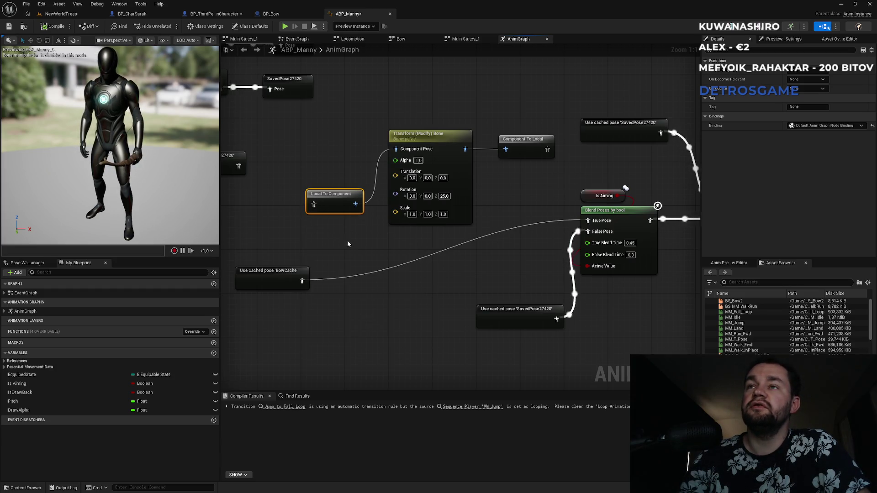
pyautogui.moveTo(453, 249)
pyautogui.mouseDown()
pyautogui.moveTo(182, 254)
pyautogui.moveTo(473, 254)
pyautogui.moveTo(332, 242)
pyautogui.mouseUp()
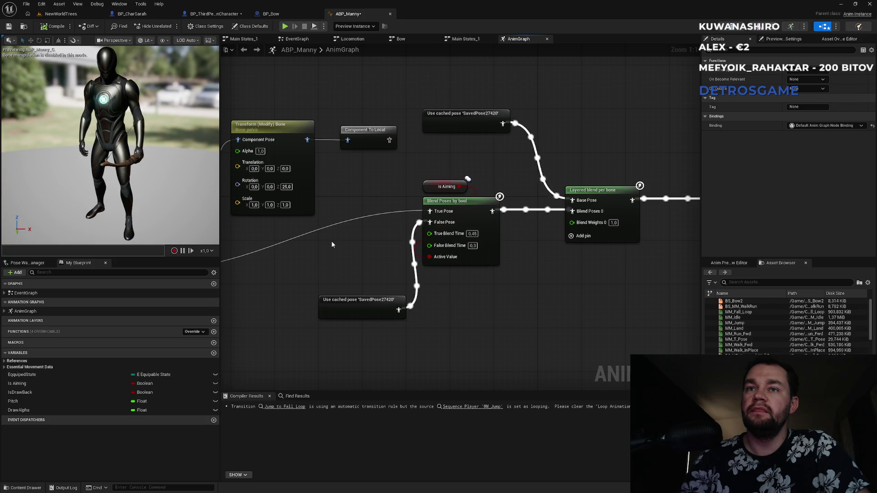
# Paste a copy of the Is Aiming blend pair, fed by the cached pose, into Base Pose.
pyautogui.moveTo(516, 173)
pyautogui.mouseDown()
pyautogui.moveTo(407, 243)
pyautogui.moveTo(366, 318)
pyautogui.mouseUp()
pyautogui.moveTo(376, 220)
pyautogui.mouseDown()
pyautogui.moveTo(373, 182)
pyautogui.moveTo(358, 165)
pyautogui.mouseUp()
pyautogui.click(476, 130)
pyautogui.hotkey('ctrl', 'v')
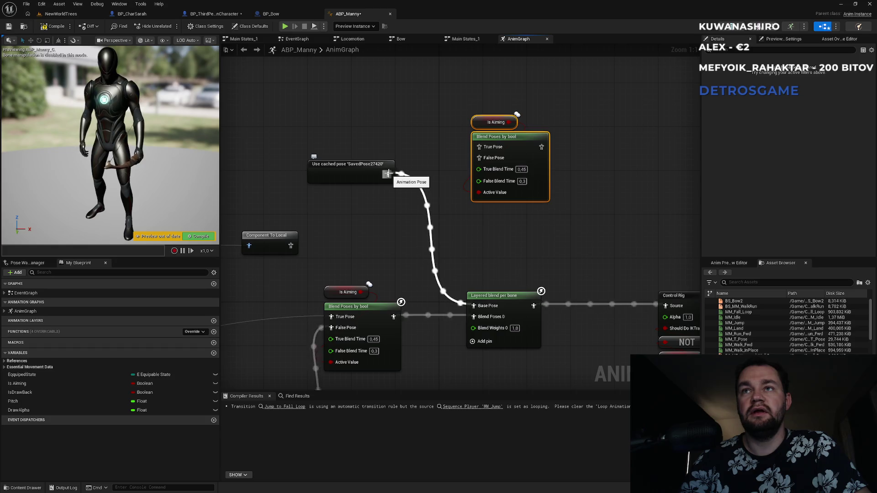
pyautogui.moveTo(387, 174); pyautogui.dragTo(479, 158)
pyautogui.moveTo(541, 147)
pyautogui.mouseDown()
pyautogui.moveTo(512, 247)
pyautogui.moveTo(471, 294)
pyautogui.moveTo(474, 306)
pyautogui.mouseUp()
# Duplicate the Transform (Modify) Bone and Local To Component chain into the new True Pose.
pyautogui.moveTo(283, 209)
pyautogui.mouseDown()
pyautogui.moveTo(438, 285)
pyautogui.moveTo(464, 287)
pyautogui.mouseUp()
pyautogui.moveTo(409, 135); pyautogui.dragTo(297, 236)
pyautogui.hotkey('ctrl', 'v')
pyautogui.moveTo(558, 133); pyautogui.dragTo(571, 238)
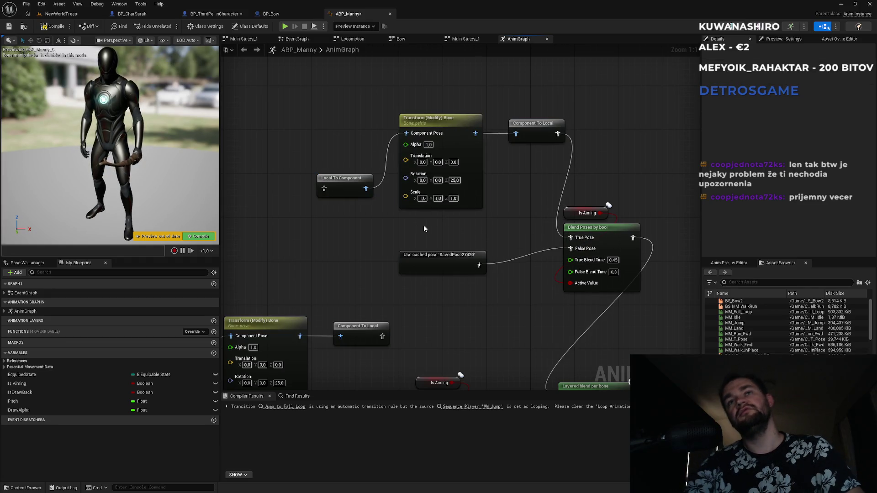
# Feed a copied SavedPose27420 node into the new Local To Component, then return to the level.
pyautogui.click(434, 258)
pyautogui.moveTo(330, 226); pyautogui.dragTo(503, 230)
pyautogui.hotkey('ctrl', 'c')
pyautogui.hotkey('ctrl', 'v')
pyautogui.moveTo(487, 149); pyautogui.dragTo(500, 192)
pyautogui.moveTo(558, 235); pyautogui.dragTo(346, 230)
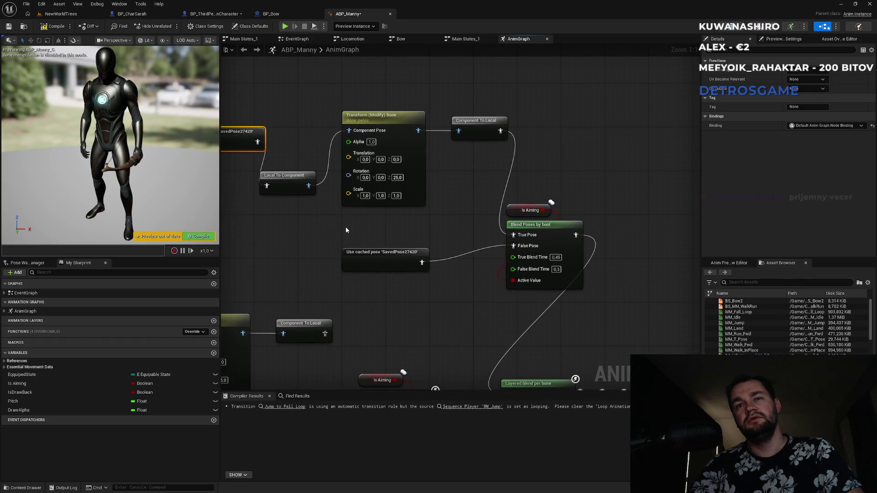
pyautogui.moveTo(435, 323); pyautogui.dragTo(487, 217)
pyautogui.moveTo(361, 300)
pyautogui.mouseDown()
pyautogui.moveTo(537, 292)
pyautogui.moveTo(531, 249)
pyautogui.moveTo(495, 211)
pyautogui.mouseUp()
pyautogui.click(61, 14)
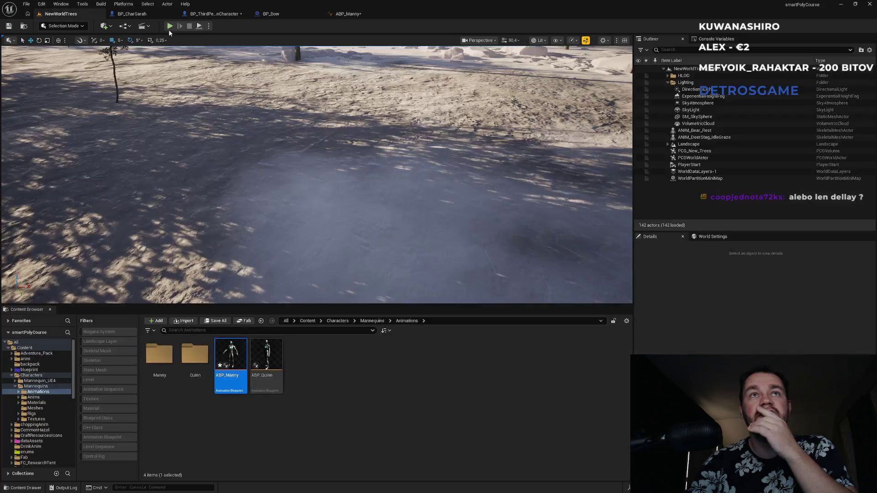
# Play the NewWorldTrees level in the editor and walk the character forward past the rocks toward the snowy forest.
pyautogui.hotkey('alt', 'p')
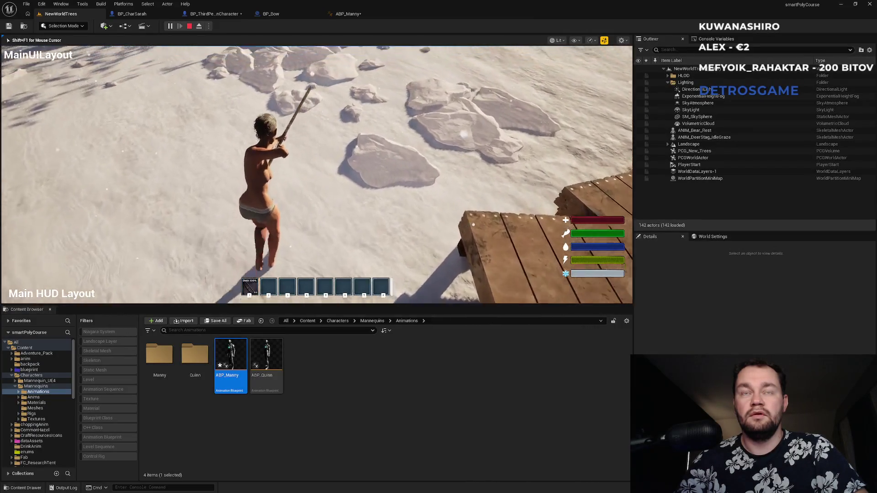
pyautogui.press('w')
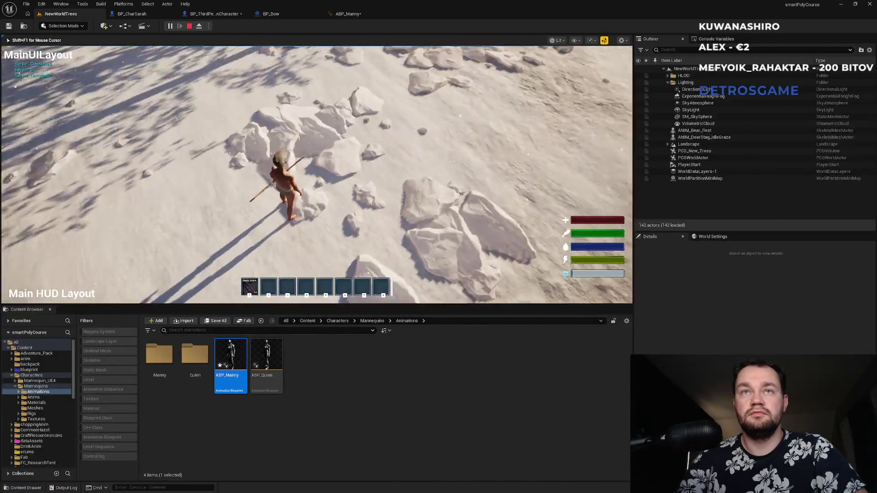
pyautogui.press('w')
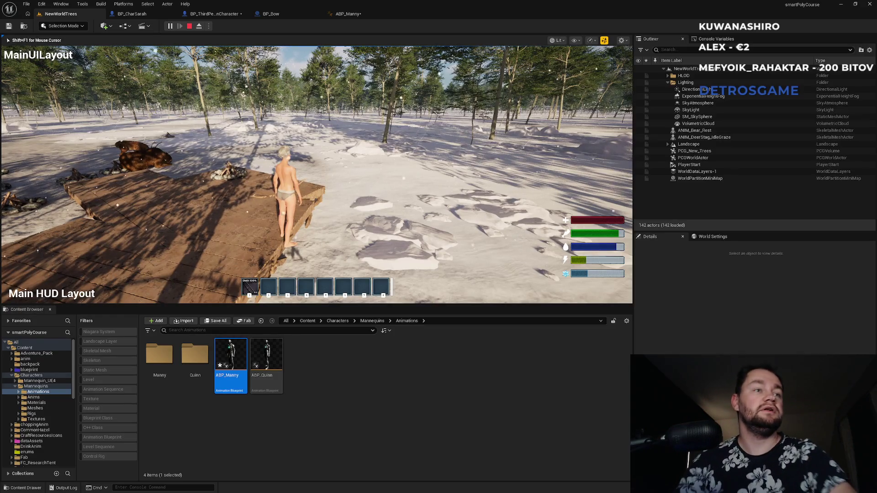
# Walk the character off the deck onto the snow and draw the bow at the deer.
pyautogui.press('a')
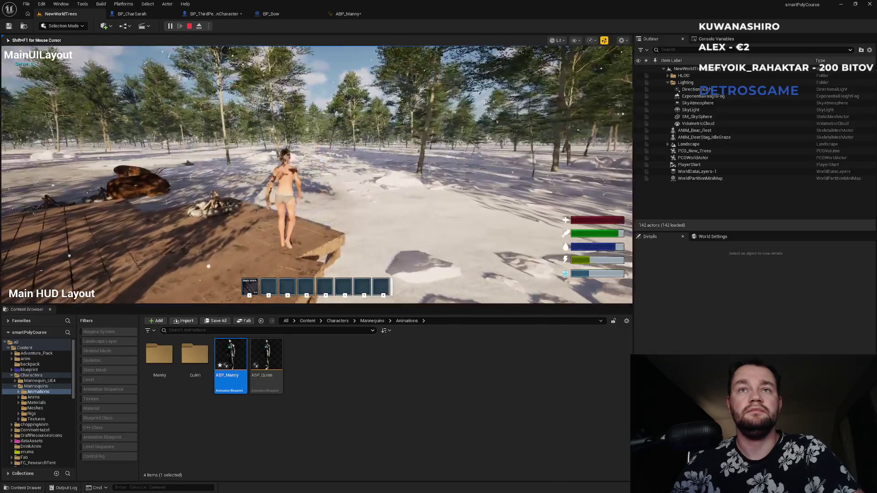
pyautogui.press('w')
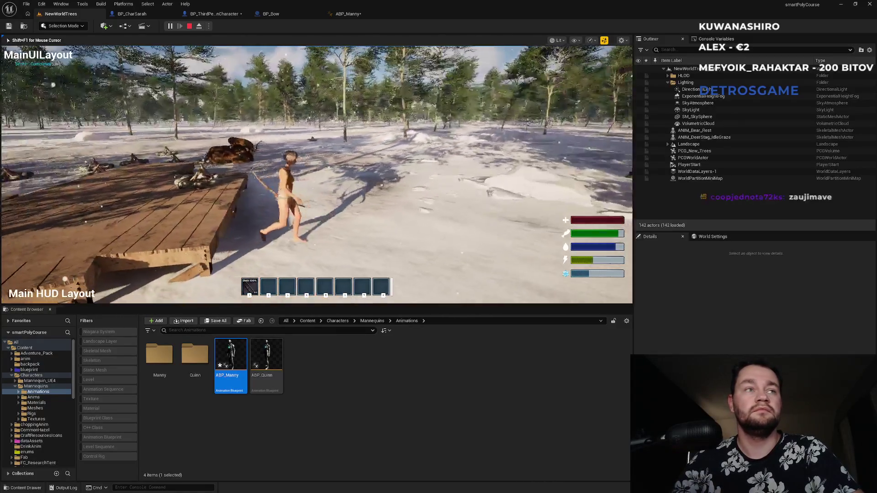
pyautogui.press('w')
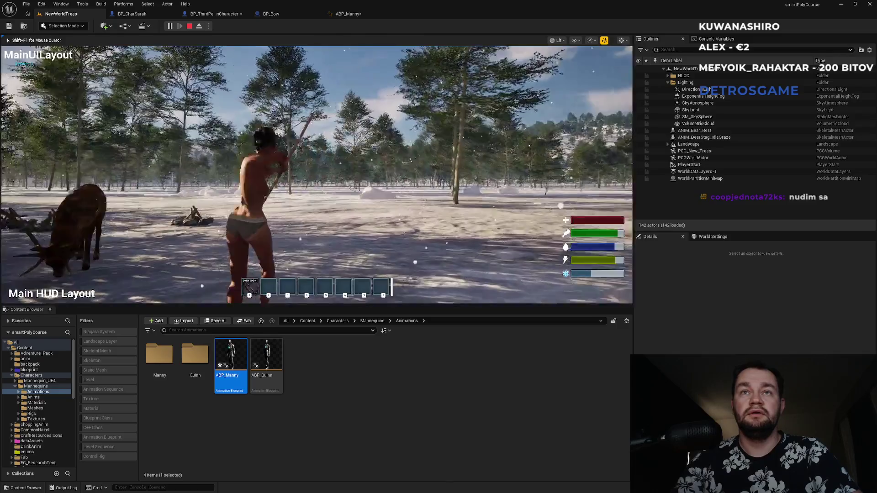
# Toggle the game view fullscreen and back with F11, then stop the play session.
pyautogui.press('F11')
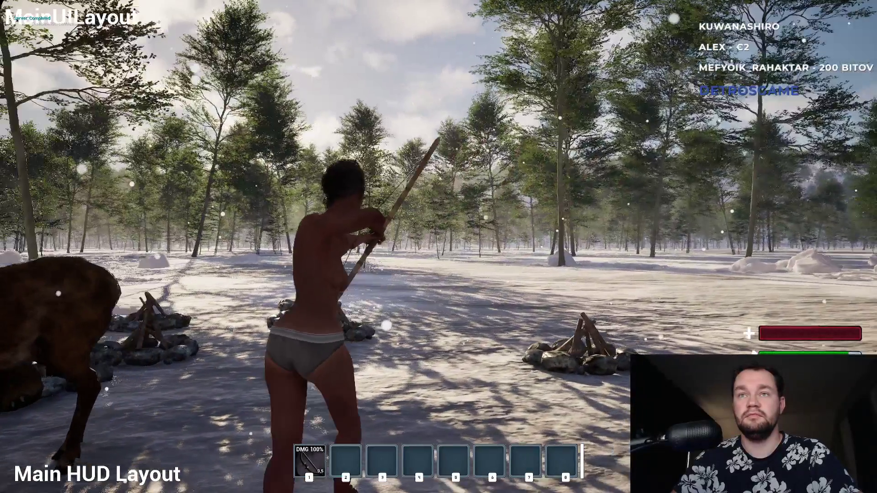
pyautogui.press('F11')
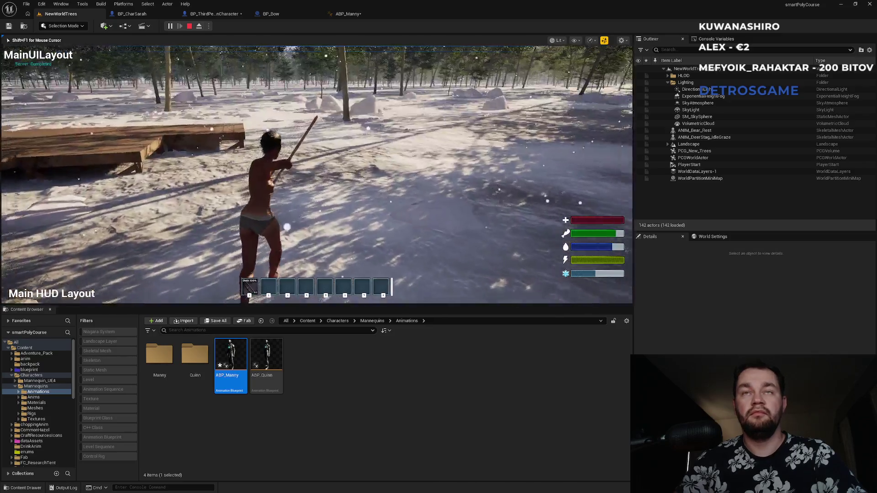
pyautogui.hotkey('shift', 'F1')
pyautogui.press('Escape')
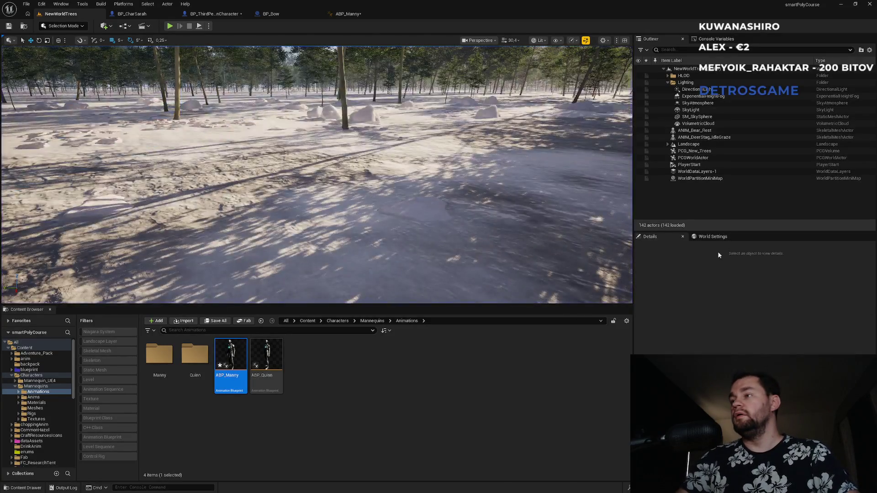
# In ABP_Manny's AnimGraph, reposition the cached pose and Local To Component nodes.
pyautogui.click(348, 13)
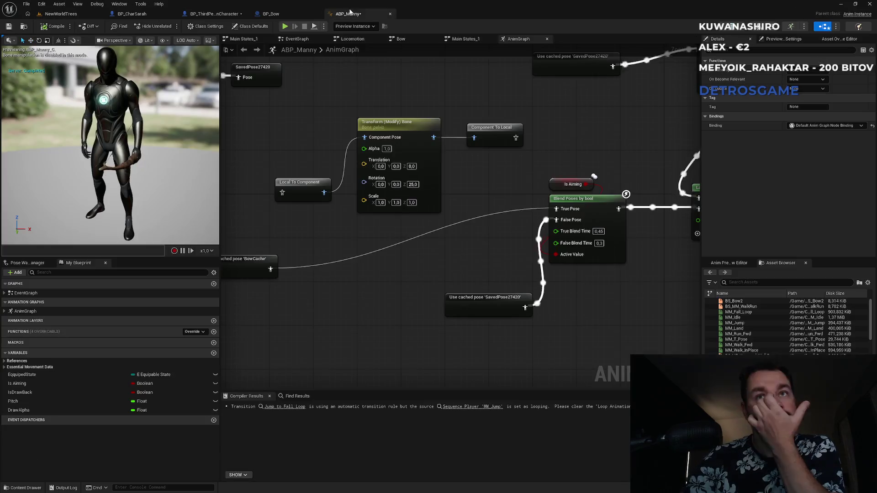
pyautogui.scroll(-2, 352, 310)
pyautogui.moveTo(352, 310)
pyautogui.mouseDown()
pyautogui.moveTo(388, 320)
pyautogui.moveTo(562, 324)
pyautogui.mouseUp()
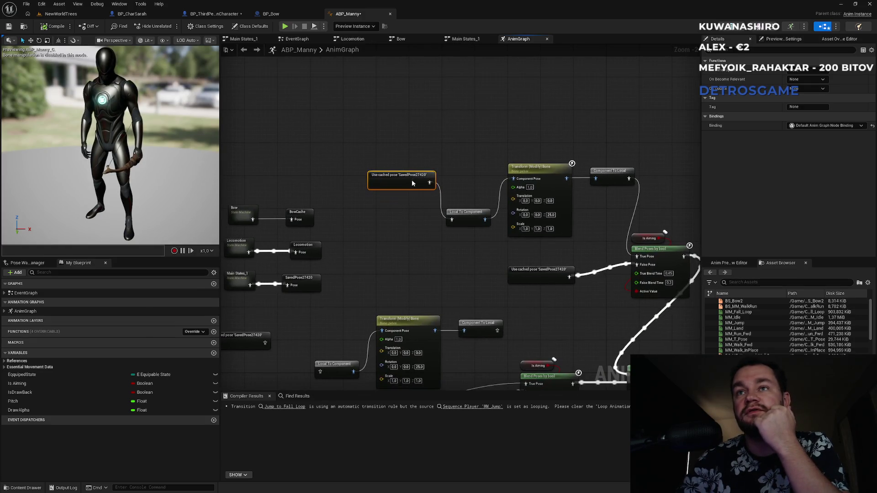
pyautogui.moveTo(388, 145)
pyautogui.mouseDown()
pyautogui.moveTo(470, 215)
pyautogui.moveTo(481, 211)
pyautogui.mouseUp()
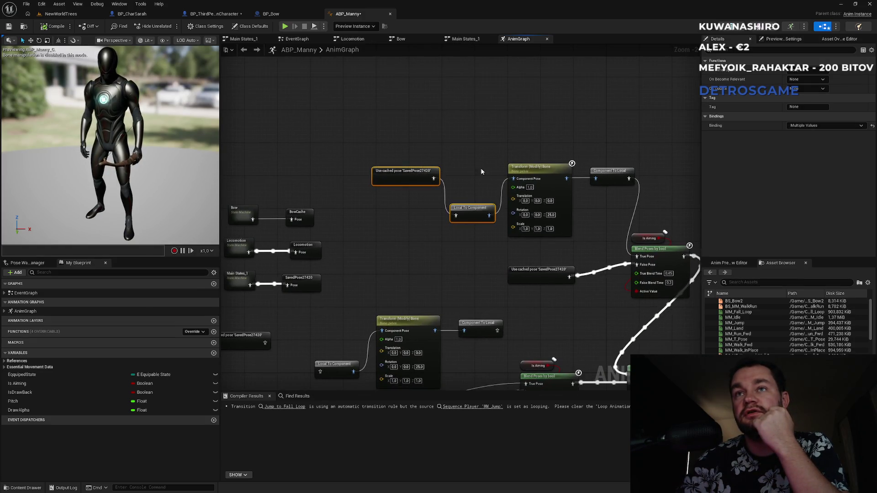
pyautogui.moveTo(429, 172); pyautogui.dragTo(434, 176)
# Move the Control Rig, NOT, Is Falling and Output Pose nodes further right.
pyautogui.moveTo(527, 271)
pyautogui.mouseDown()
pyautogui.moveTo(382, 247)
pyautogui.moveTo(383, 234)
pyautogui.mouseUp()
pyautogui.moveTo(538, 324)
pyautogui.mouseDown()
pyautogui.moveTo(469, 229)
pyautogui.moveTo(264, 225)
pyautogui.mouseUp()
pyautogui.moveTo(348, 315); pyautogui.dragTo(456, 196)
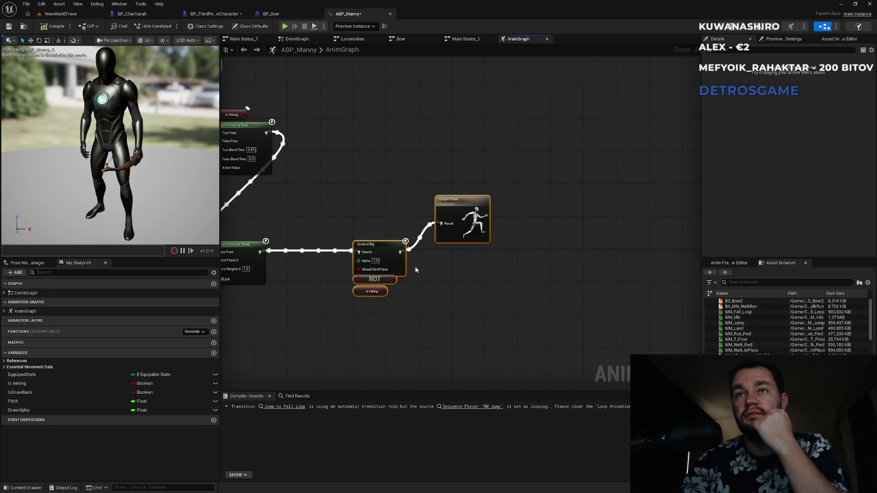
pyautogui.moveTo(388, 251); pyautogui.dragTo(557, 251)
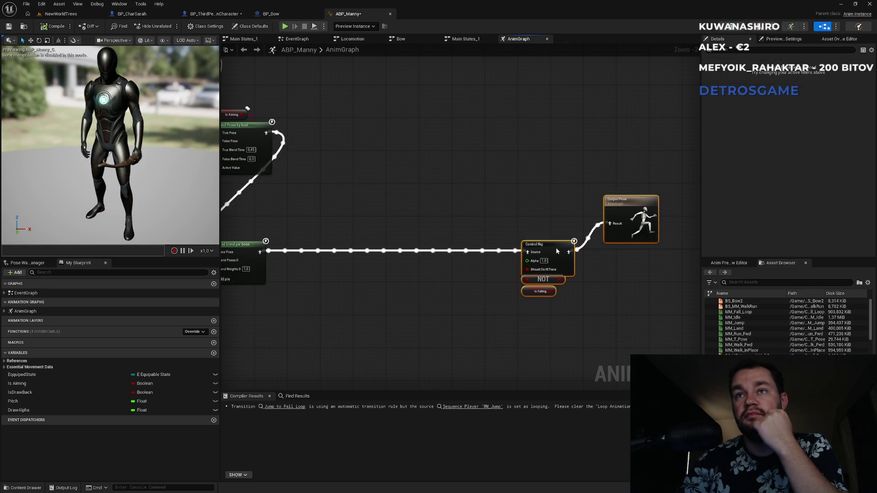
pyautogui.click(631, 220)
pyautogui.moveTo(630, 219); pyautogui.dragTo(622, 207)
# Rearrange the Is Aiming and blend nodes, placing the BowCache pose beside Blend Poses.
pyautogui.moveTo(455, 199); pyautogui.dragTo(727, 167)
pyautogui.moveTo(386, 201)
pyautogui.mouseDown()
pyautogui.moveTo(536, 217)
pyautogui.moveTo(662, 212)
pyautogui.moveTo(620, 201)
pyautogui.moveTo(627, 194)
pyautogui.moveTo(419, 191)
pyautogui.moveTo(436, 216)
pyautogui.moveTo(425, 212)
pyautogui.mouseUp()
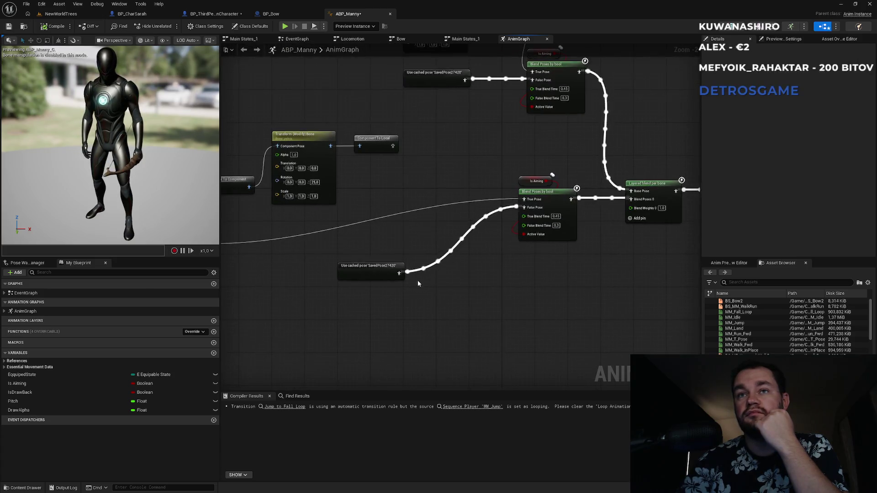
pyautogui.moveTo(386, 267); pyautogui.dragTo(472, 284)
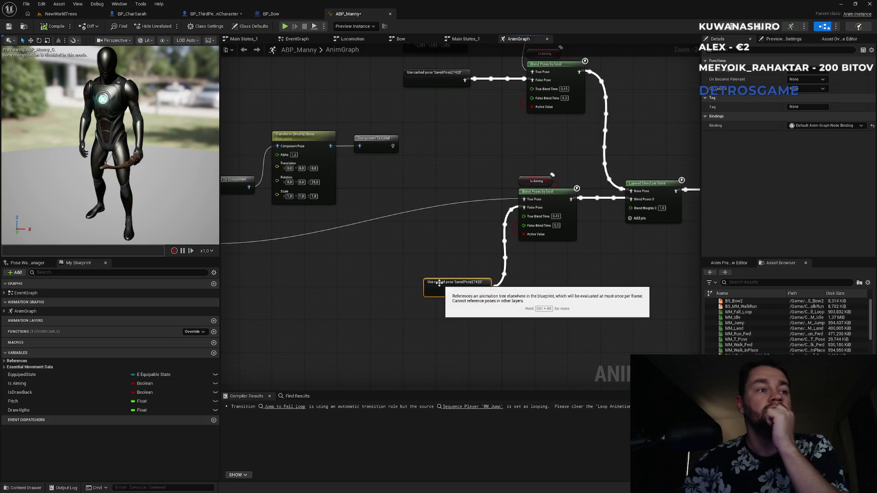
pyautogui.moveTo(307, 305); pyautogui.dragTo(538, 299)
pyautogui.moveTo(427, 233)
pyautogui.mouseDown()
pyautogui.moveTo(677, 225)
pyautogui.moveTo(649, 201)
pyautogui.moveTo(519, 191)
pyautogui.moveTo(527, 164)
pyautogui.moveTo(548, 146)
pyautogui.mouseUp()
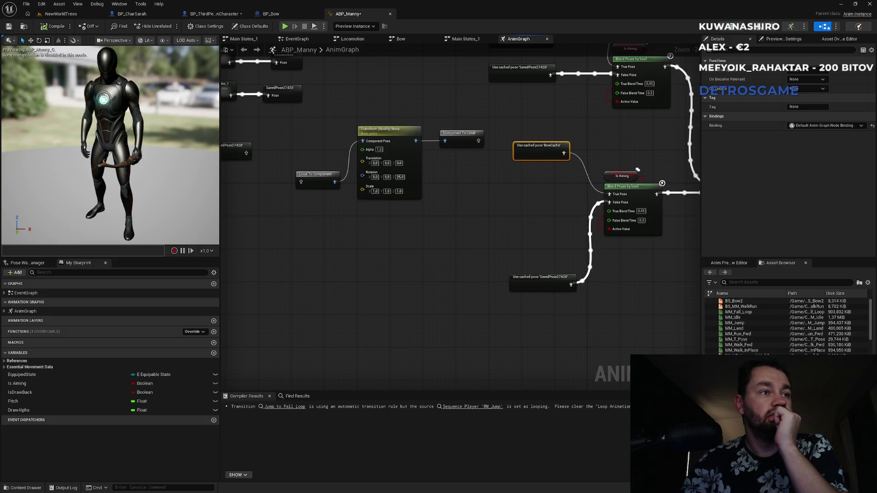
pyautogui.click(515, 206)
pyautogui.moveTo(514, 206)
pyautogui.mouseDown()
pyautogui.moveTo(350, 261)
pyautogui.moveTo(513, 261)
pyautogui.mouseUp()
# Delete the three bone-transform conversion nodes and the leftover SavedPose cached-pose node.
pyautogui.moveTo(372, 210); pyautogui.dragTo(541, 300)
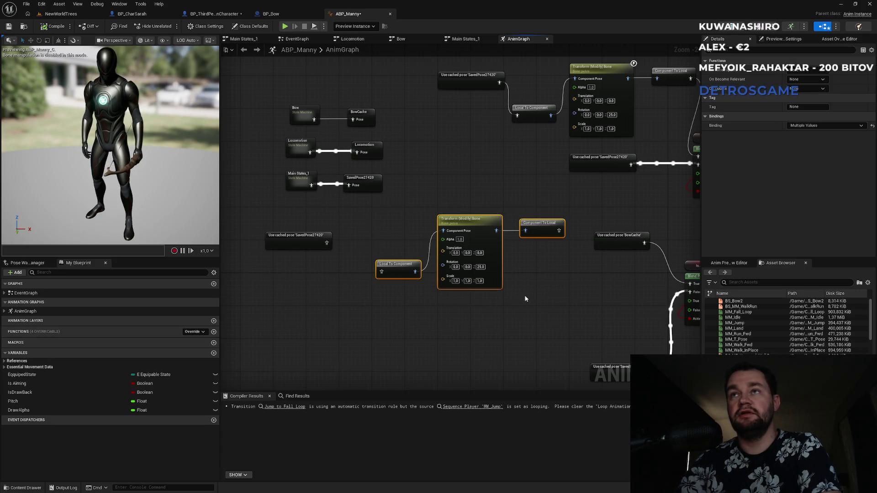
pyautogui.press('Delete')
pyautogui.moveTo(353, 290); pyautogui.dragTo(285, 237)
pyautogui.press('Delete')
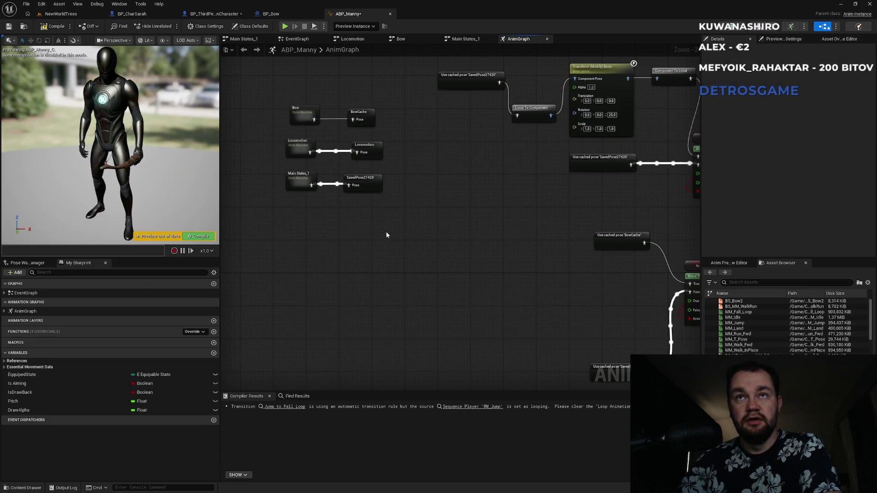
# Tidy the remaining SavedPose and BowCache cached-pose nodes and jump to the Bow state machine.
pyautogui.moveTo(522, 251)
pyautogui.mouseDown()
pyautogui.moveTo(318, 231)
pyautogui.moveTo(331, 208)
pyautogui.mouseUp()
pyautogui.moveTo(418, 329); pyautogui.dragTo(410, 300)
pyautogui.moveTo(413, 191); pyautogui.dragTo(408, 200)
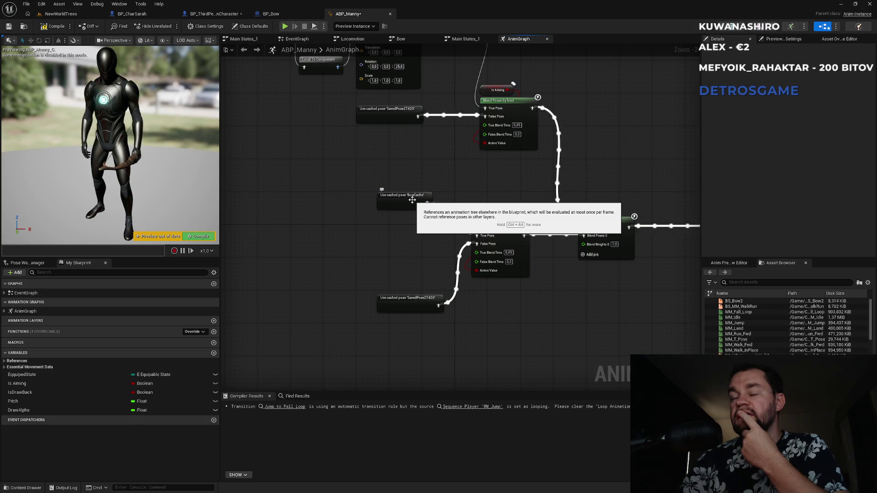
pyautogui.doubleClick(413, 199)
pyautogui.doubleClick(400, 213)
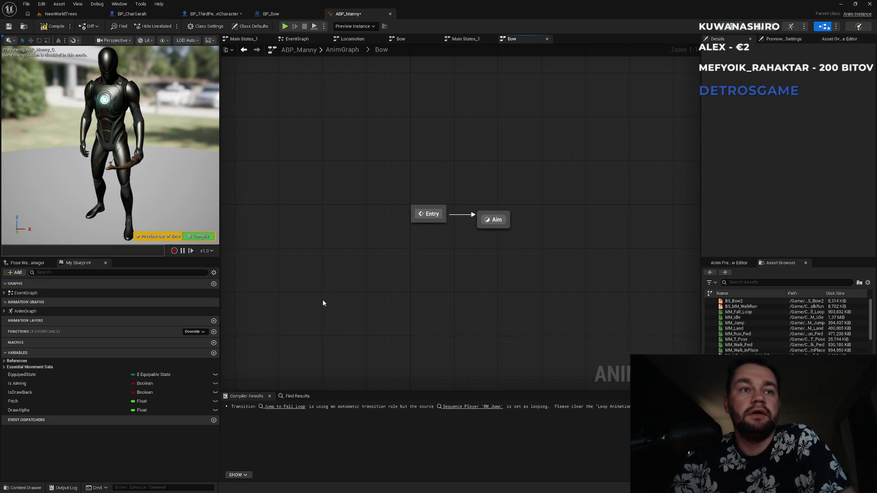
# Select the IsDrawBack variable in ABP_Manny's My Blueprint panel.
pyautogui.click(26, 394)
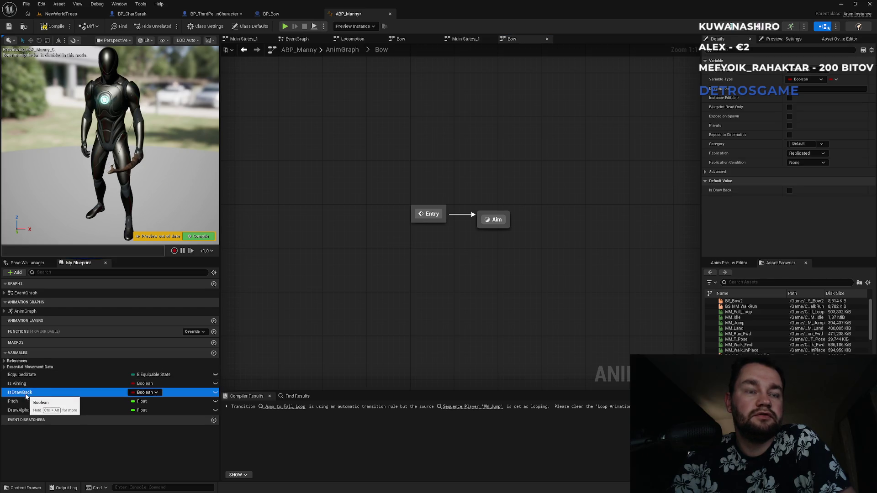
# Find references to IsDrawBack and inspect the Get Animation States interface call that sets it.
pyautogui.rightClick(26, 395)
pyautogui.moveTo(51, 419)
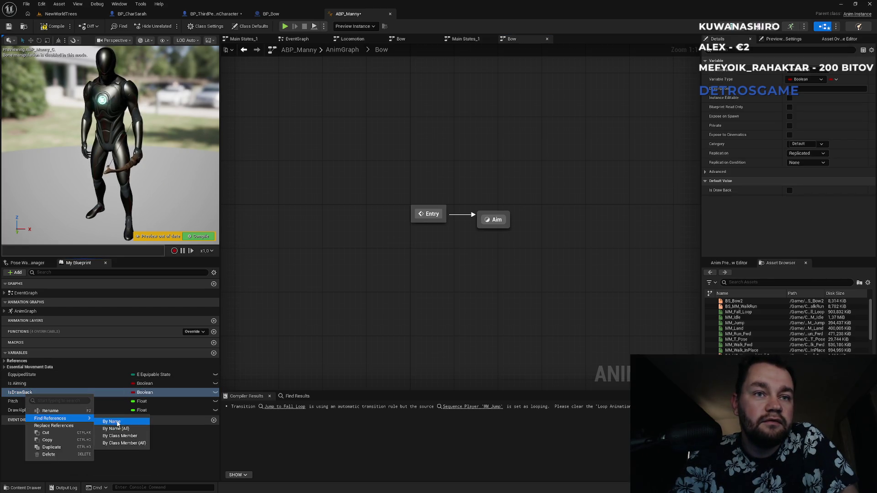
pyautogui.click(110, 420)
pyautogui.click(247, 431)
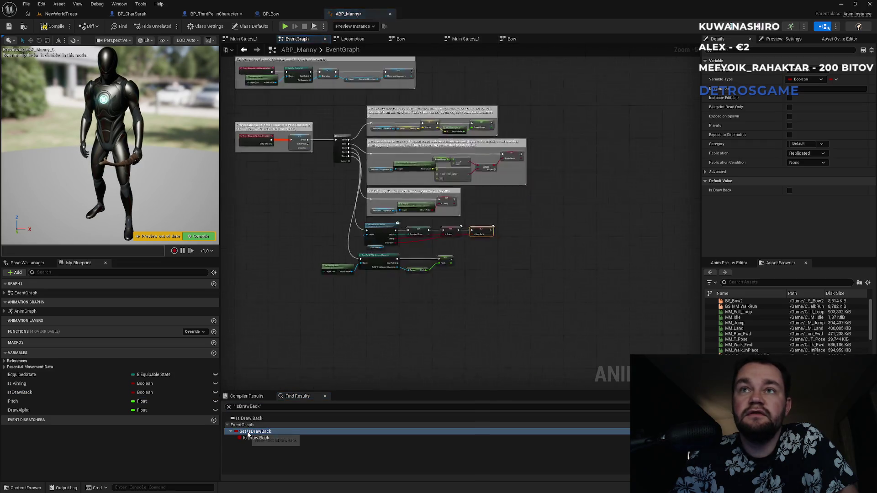
pyautogui.moveTo(296, 263); pyautogui.dragTo(450, 227)
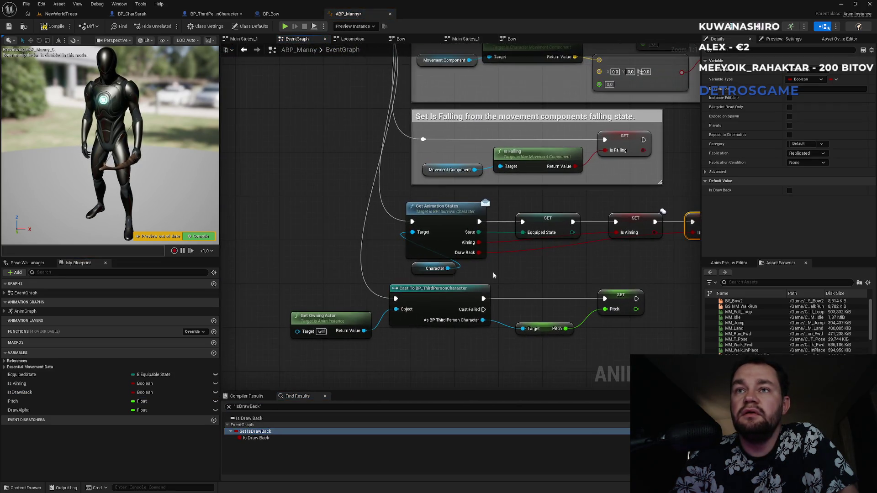
pyautogui.click(443, 213)
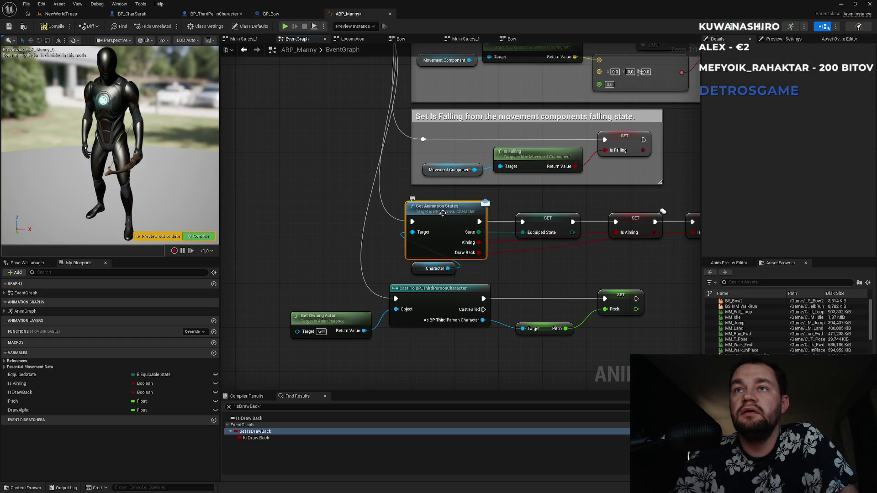
pyautogui.doubleClick(443, 213)
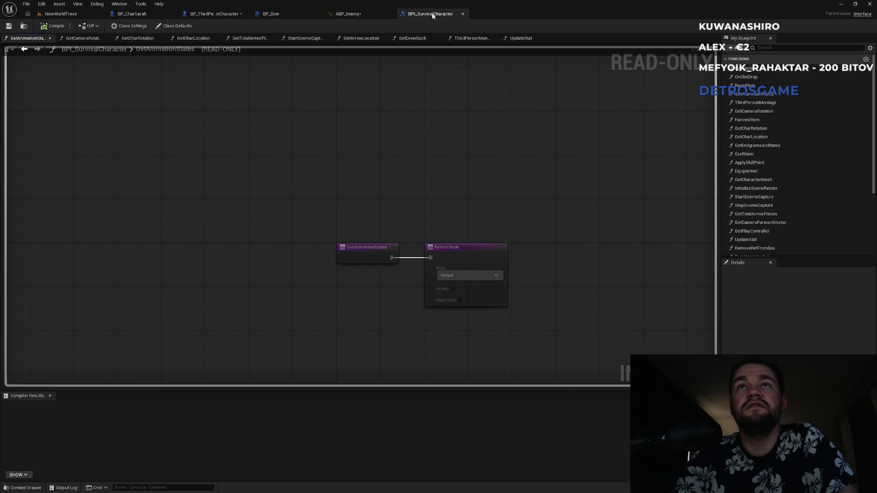
pyautogui.click(347, 13)
pyautogui.click(214, 13)
# Search the character blueprint's members for 'getani' and open its GetAnimationStates implementation.
pyautogui.click(53, 183)
pyautogui.write('ge')
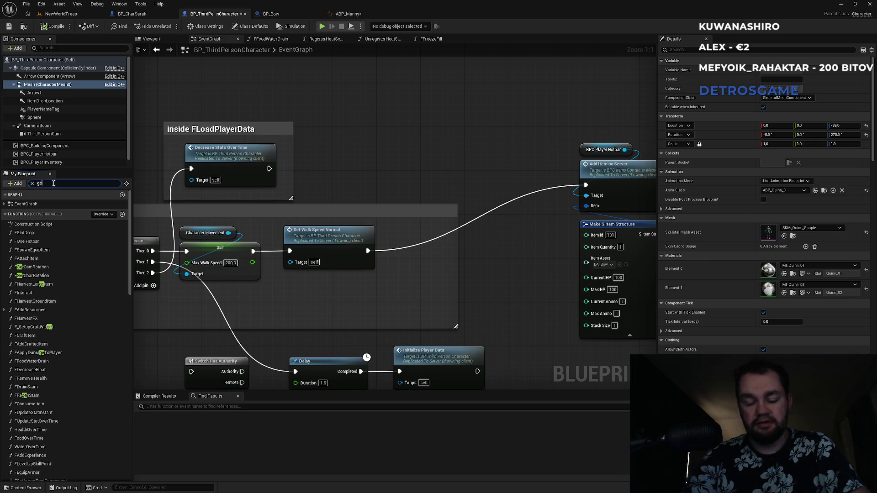
pyautogui.write('tani')
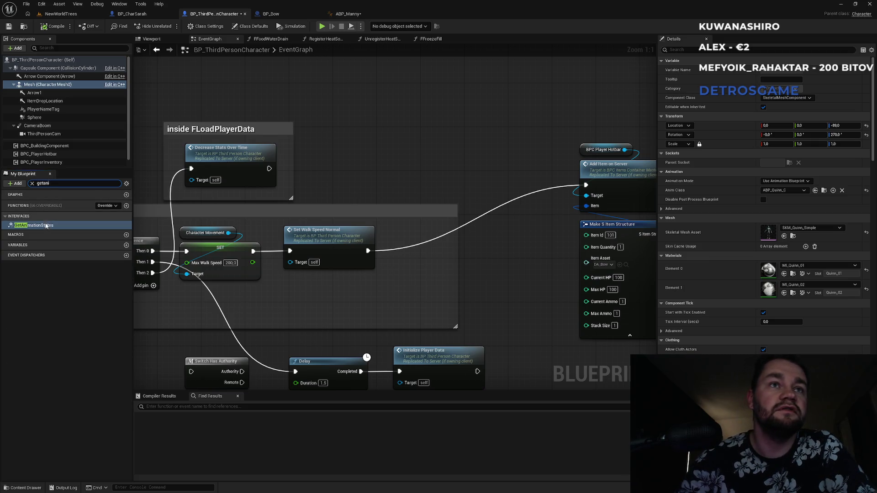
pyautogui.doubleClick(46, 225)
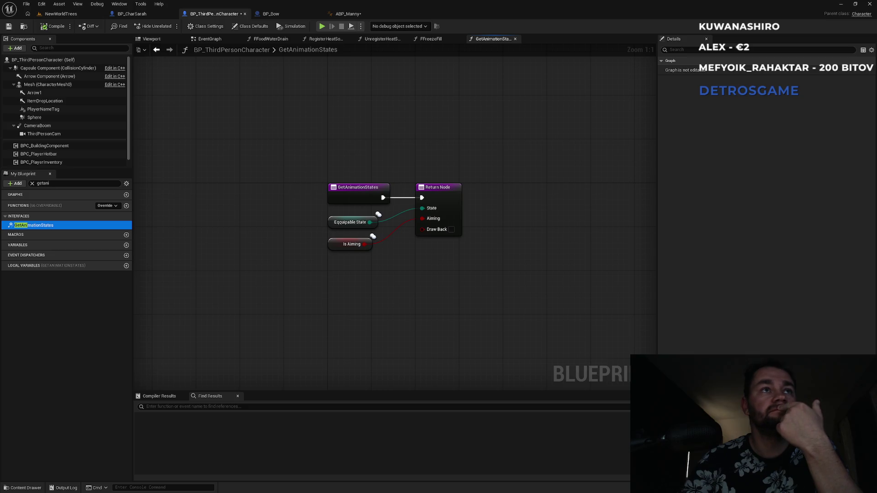
pyautogui.click(426, 316)
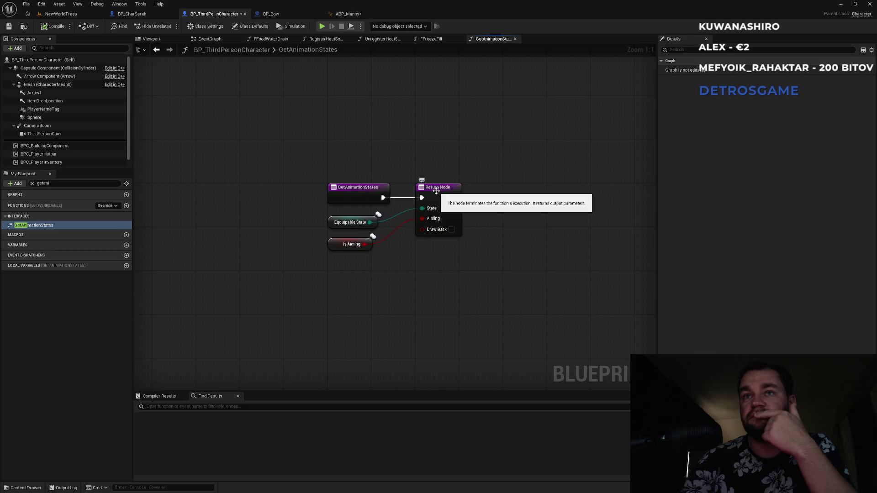
# Search members for 'draw', jump to Event SetDrawBack, and select the DrawBack variable.
pyautogui.doubleClick(60, 183)
pyautogui.write('draw')
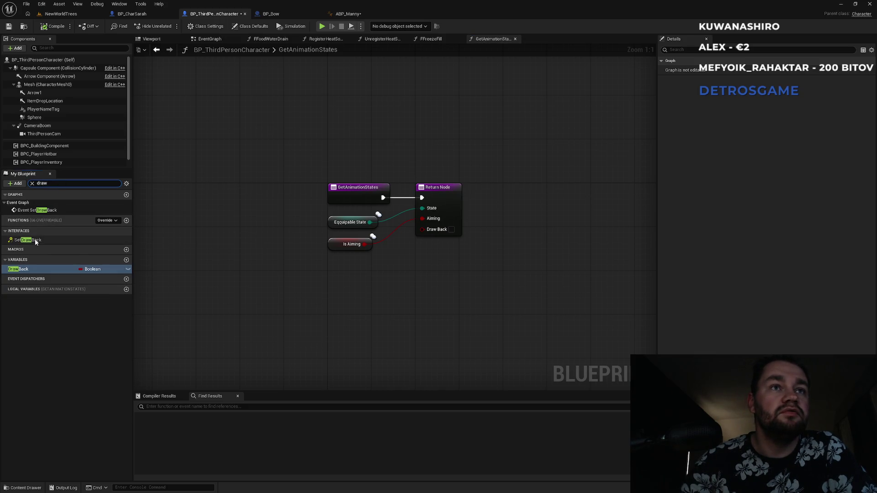
pyautogui.click(36, 241)
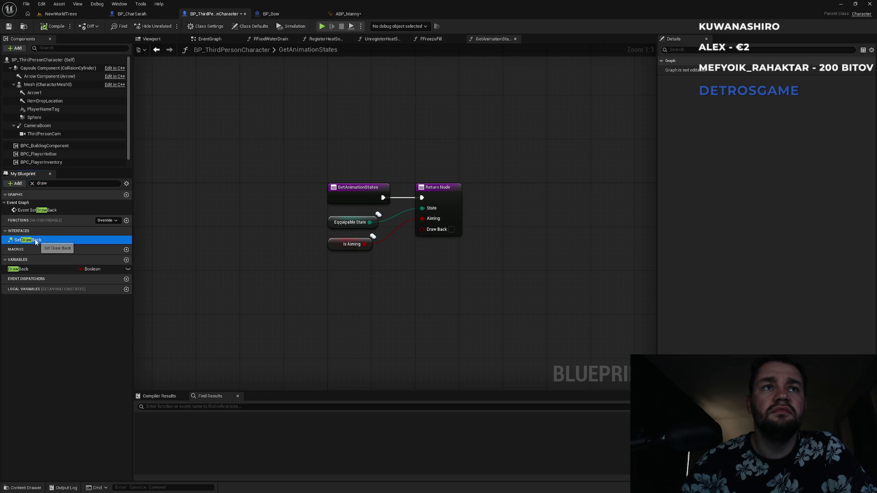
pyautogui.doubleClick(36, 240)
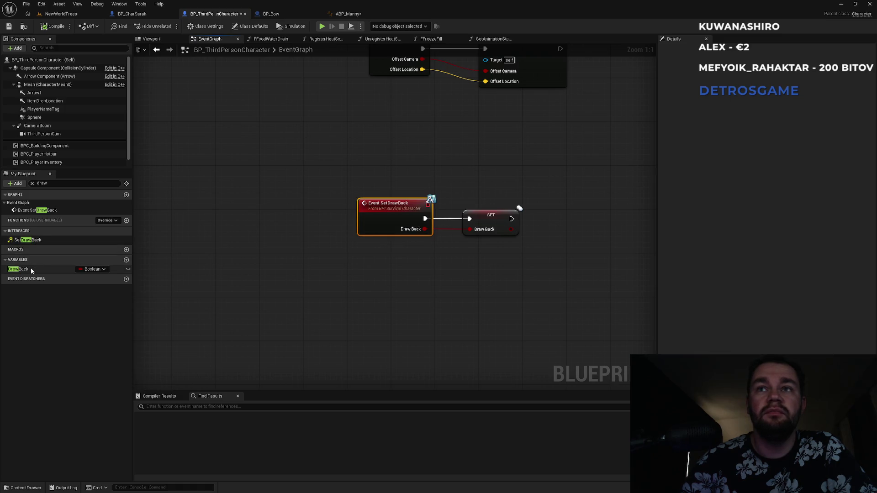
pyautogui.click(18, 270)
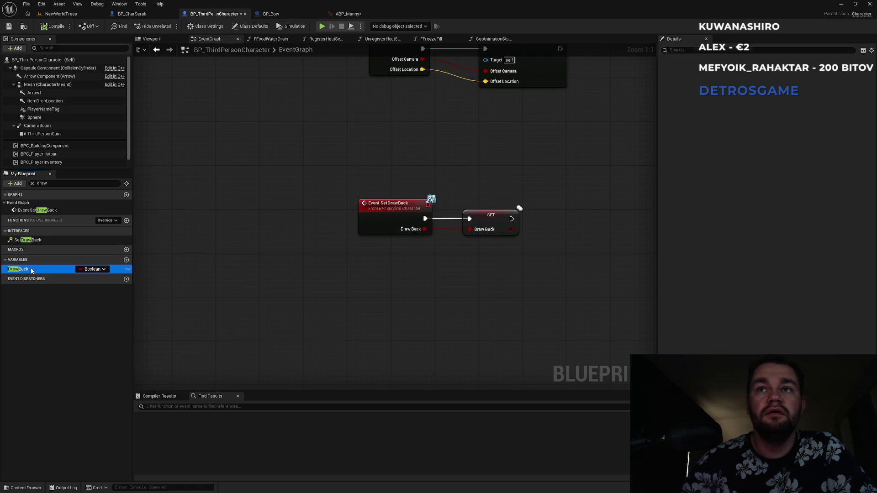
pyautogui.rightClick(31, 271)
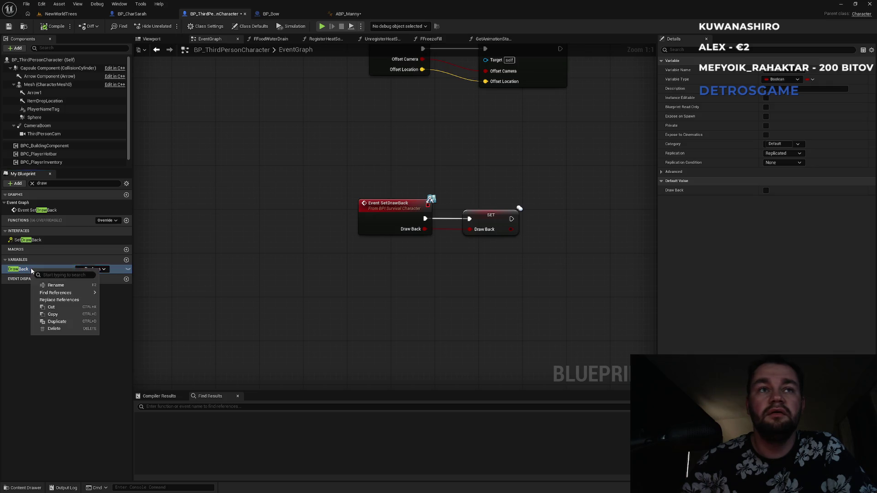
# List DrawBack references and step through Event SetDrawBack, SET DrawBack and the return node.
pyautogui.moveTo(55, 293)
pyautogui.click(119, 298)
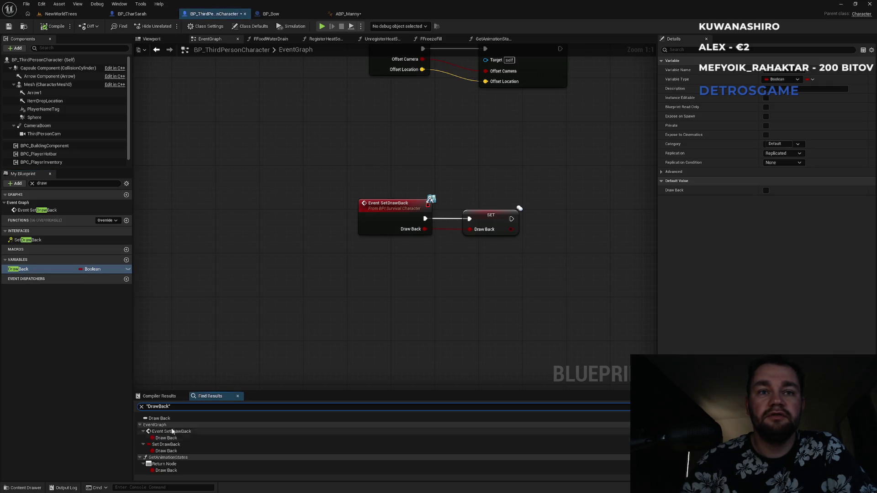
pyautogui.click(168, 438)
pyautogui.click(167, 451)
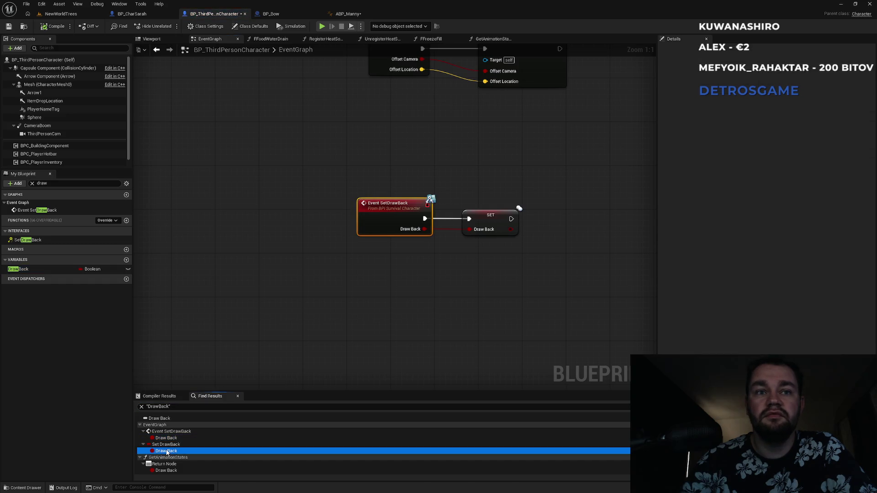
pyautogui.click(165, 471)
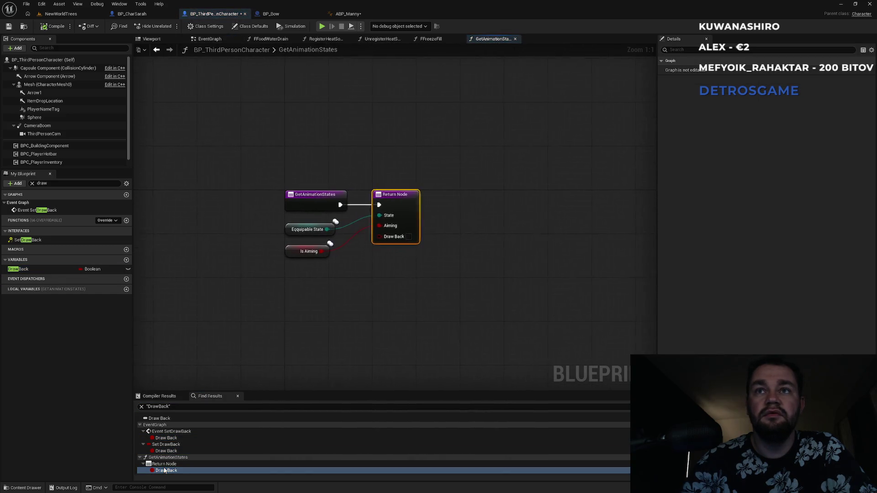
pyautogui.click(167, 439)
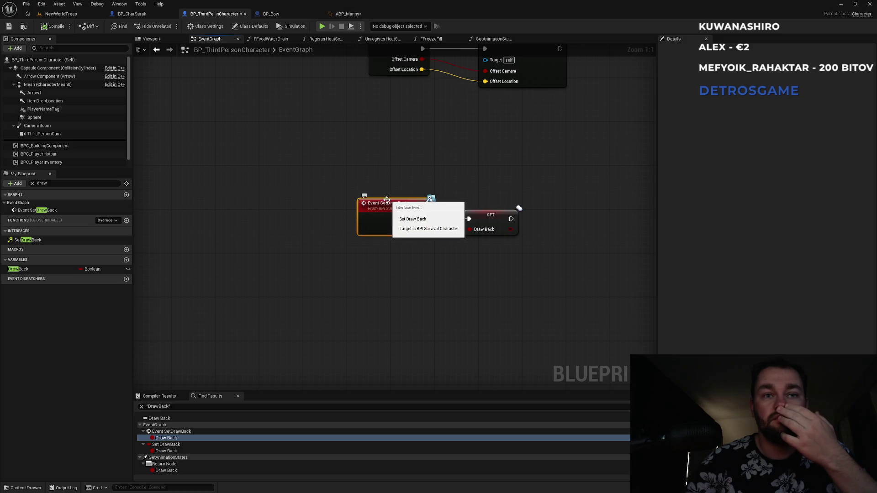
pyautogui.click(173, 419)
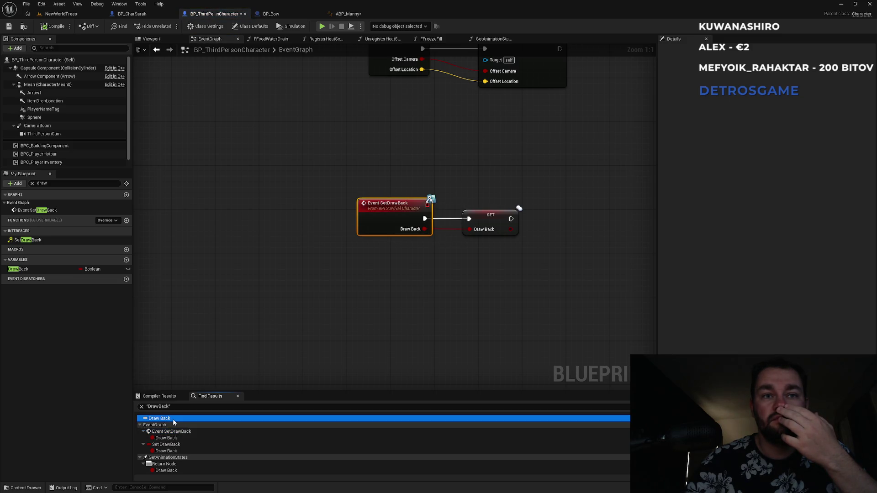
# Search all blueprints for SetDrawBack by name from the Event SetDrawBack node.
pyautogui.rightClick(380, 208)
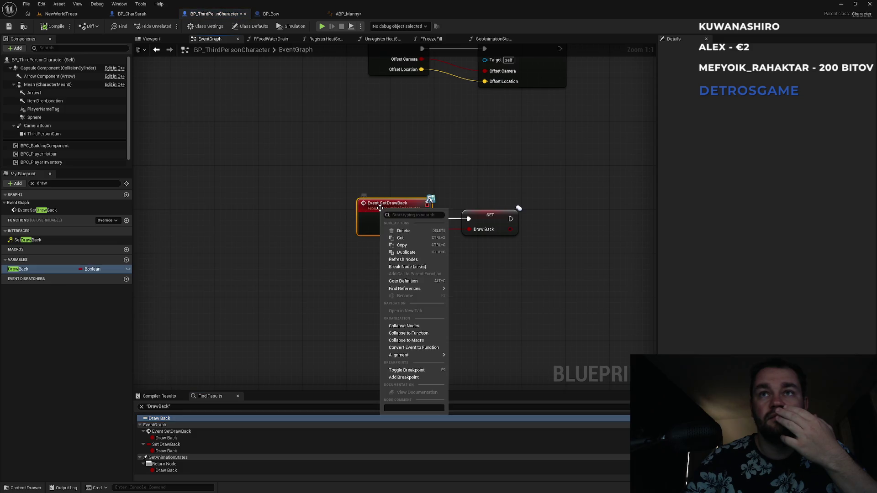
pyautogui.moveTo(427, 288)
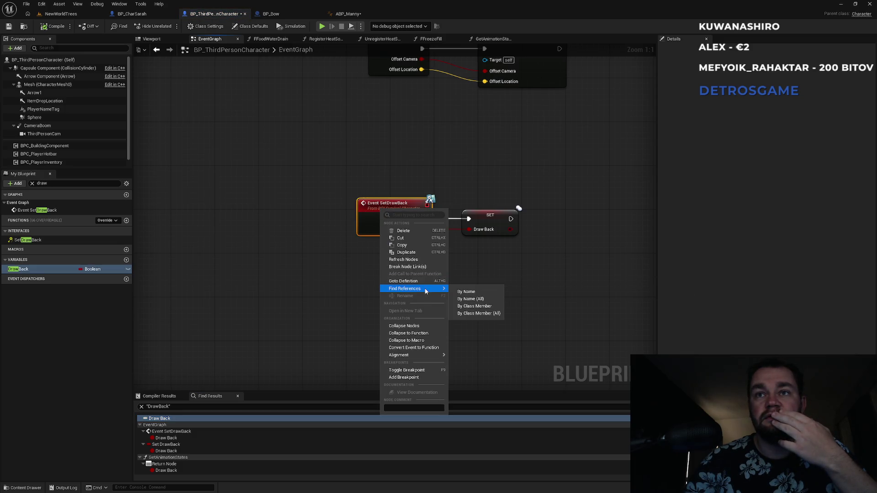
pyautogui.click(470, 298)
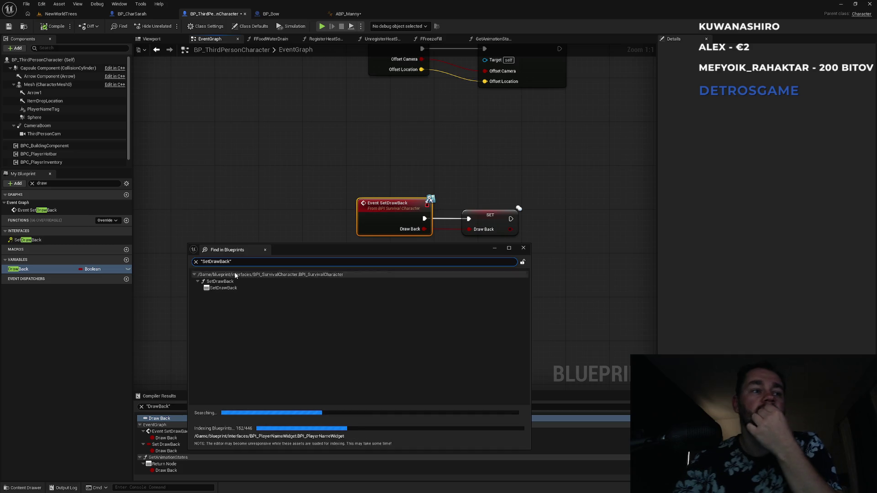
# Step through the SetDrawBack results: interface declaration, BP_Bow's two calls, then the character's handler.
pyautogui.click(241, 289)
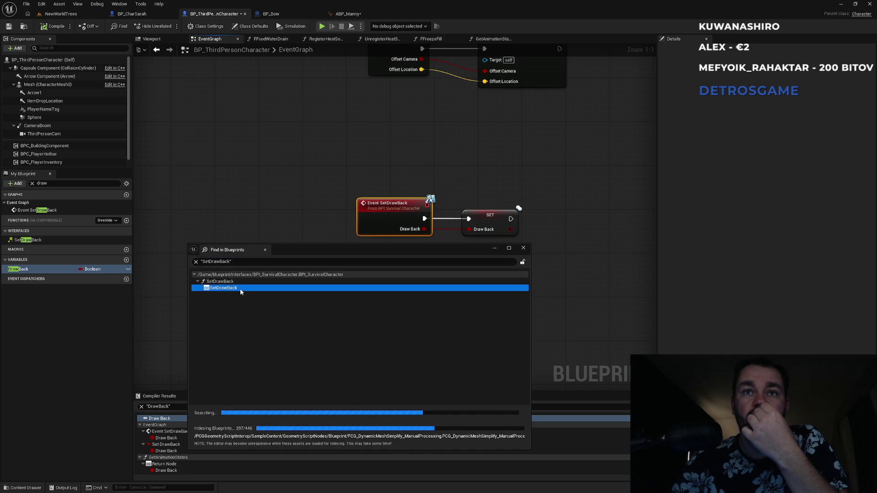
pyautogui.doubleClick(241, 289)
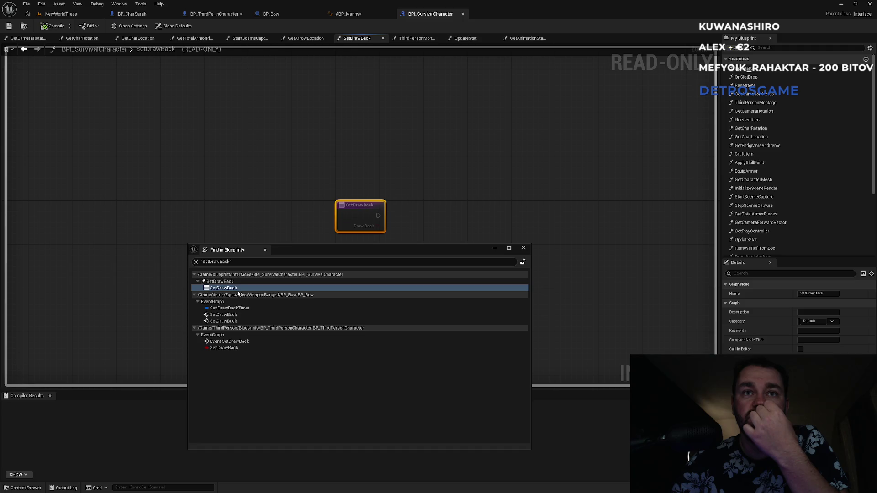
pyautogui.doubleClick(231, 309)
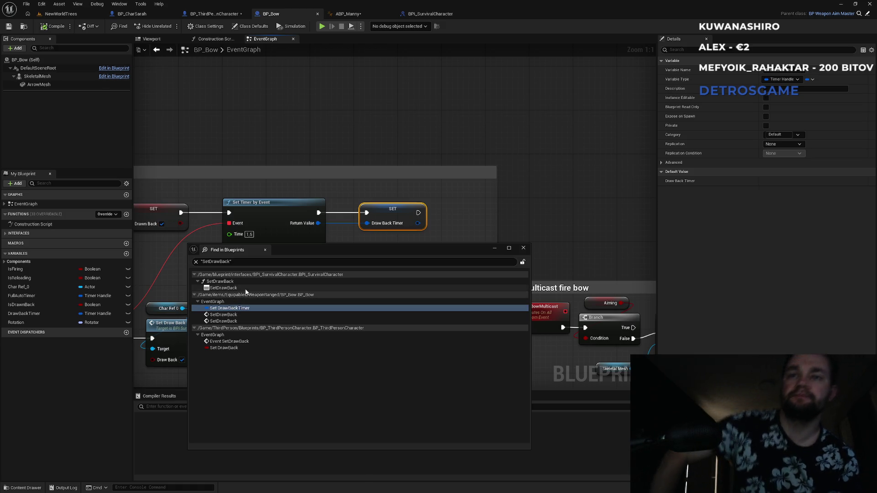
pyautogui.click(248, 313)
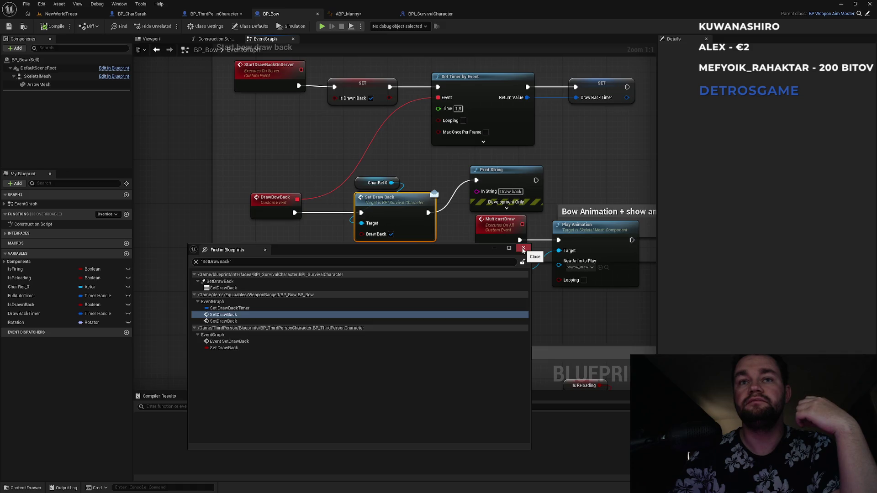
pyautogui.click(256, 323)
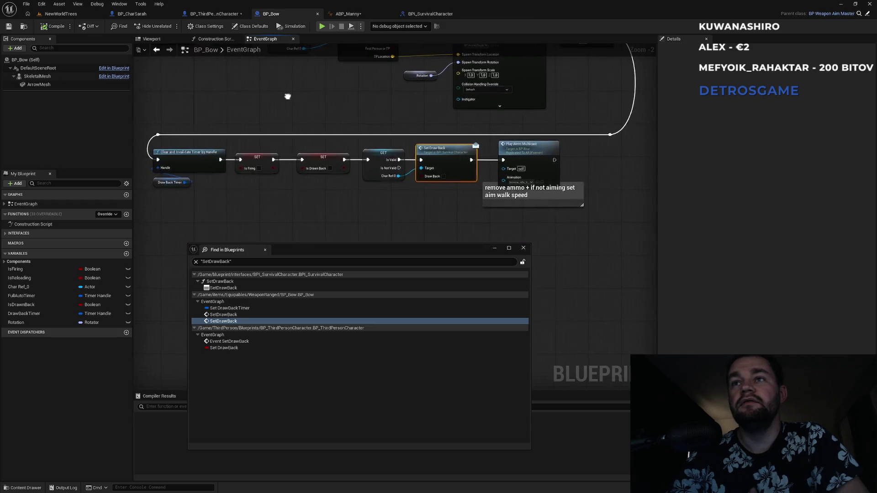
pyautogui.click(233, 347)
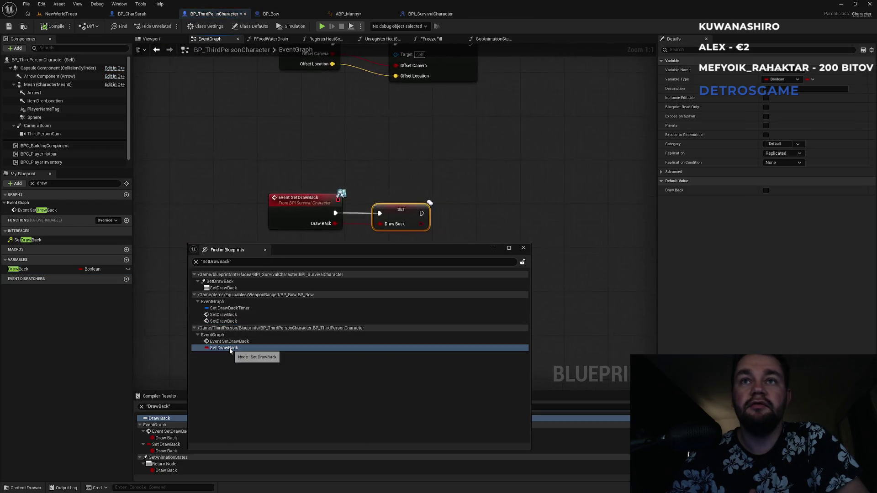
# Revisit BP_Bow's Set Draw Back calls and the interface's SetDrawBack definition.
pyautogui.click(230, 342)
pyautogui.click(226, 321)
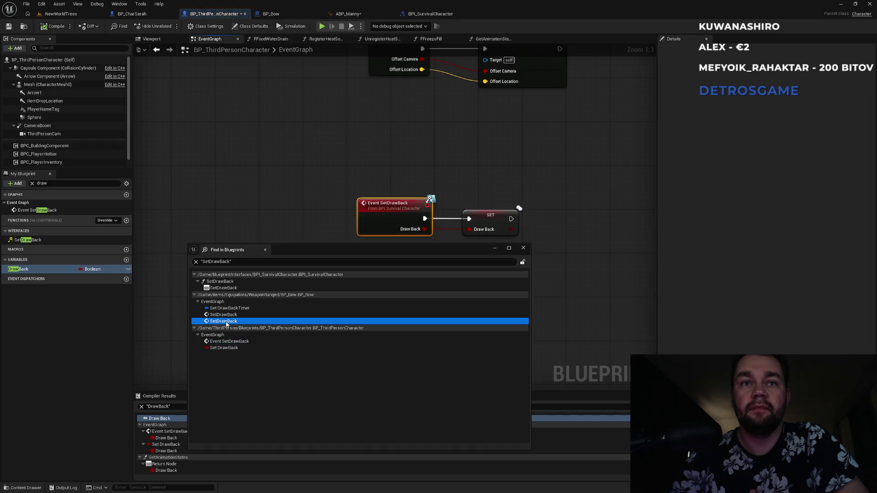
pyautogui.click(224, 314)
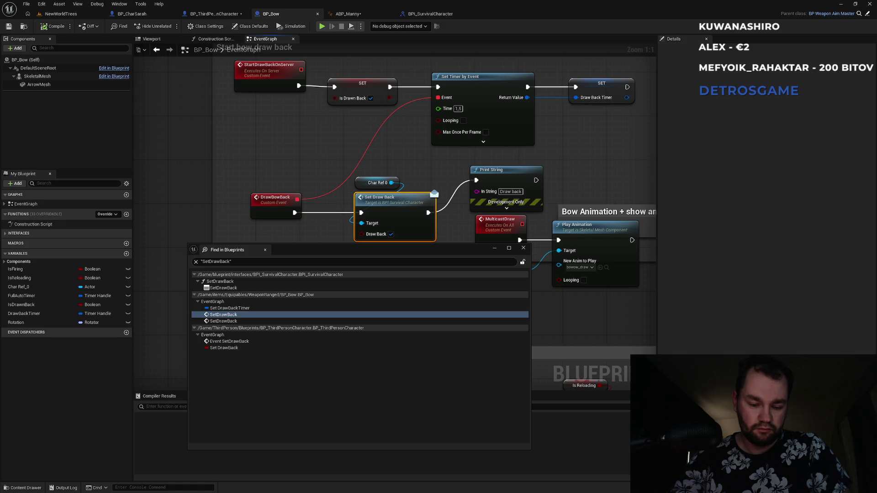
pyautogui.click(246, 287)
# Open BP_Bow at the Set DrawBackTimer result and close Find in Blueprints.
pyautogui.click(243, 309)
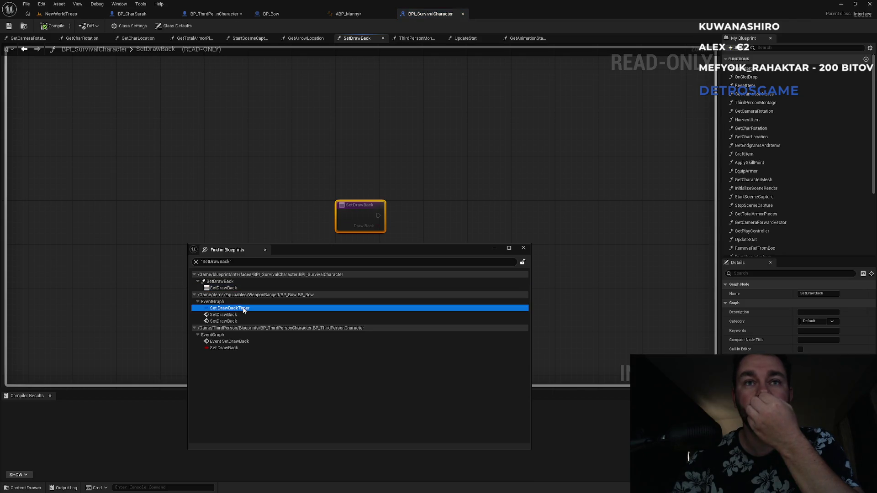
pyautogui.doubleClick(244, 308)
pyautogui.click(523, 248)
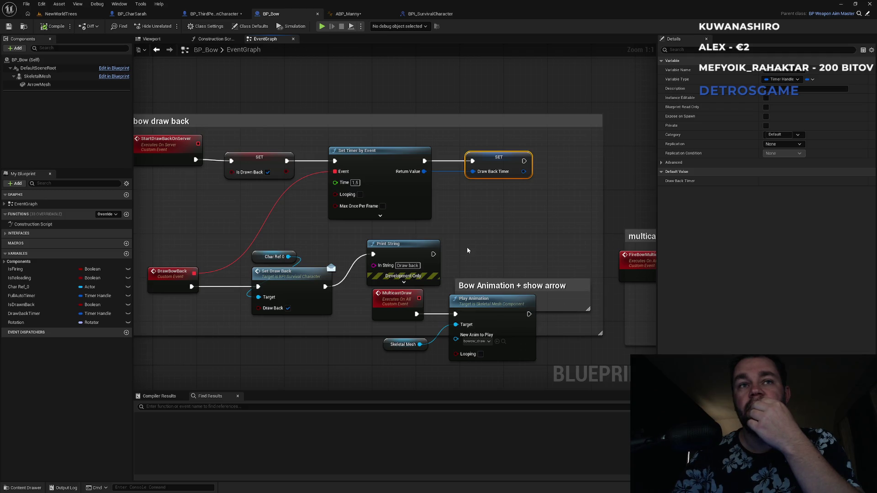
# Untick and re-tick Draw Back on BP_Bow's Set Draw Back call, leaving it true.
pyautogui.moveTo(279, 225); pyautogui.dragTo(371, 249)
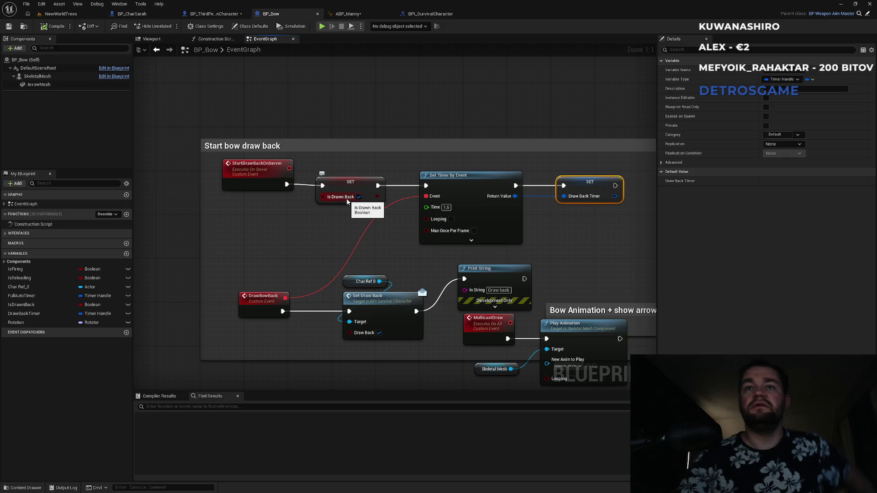
pyautogui.moveTo(341, 246); pyautogui.dragTo(298, 191)
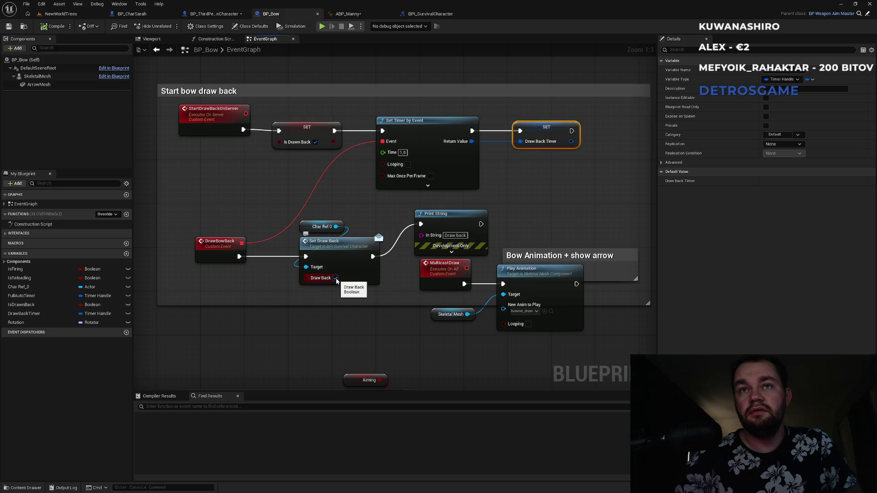
pyautogui.click(335, 279)
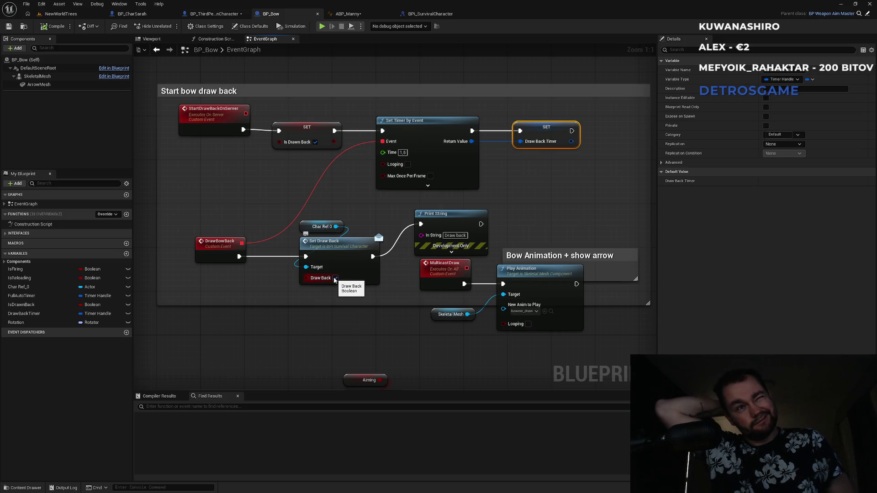
pyautogui.click(335, 278)
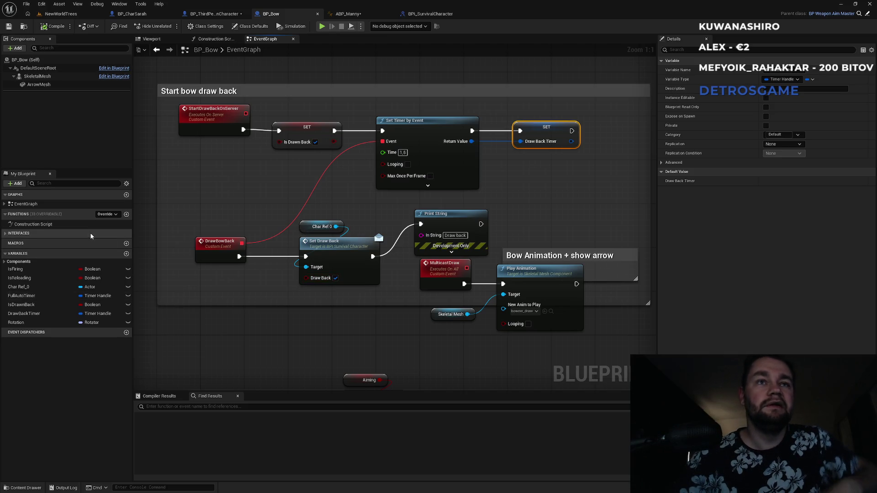
# Search BP_Bow's members for 'aw', clear the filter, and switch to the NewWorldTrees level.
pyautogui.click(53, 183)
pyautogui.write('aw')
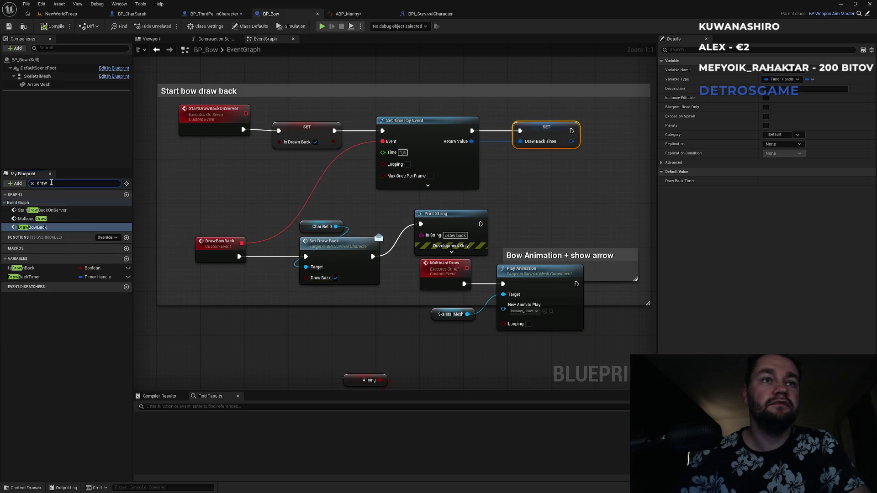
pyautogui.press('BackSpace')
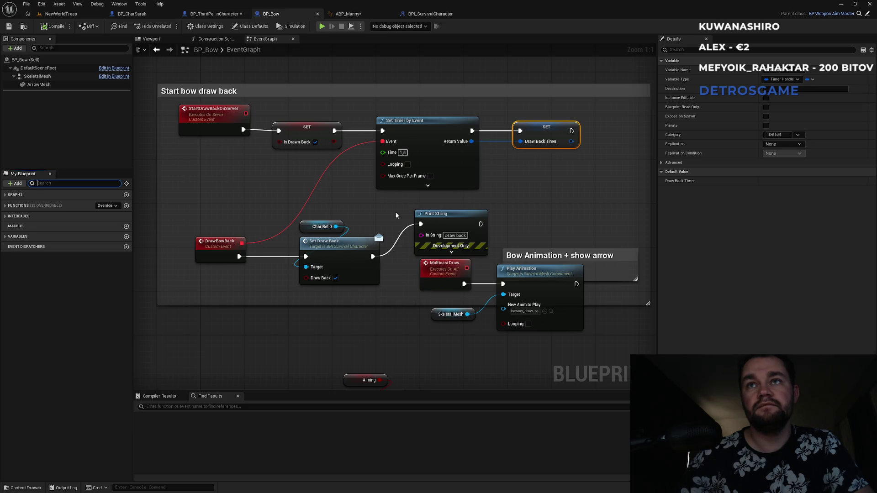
pyautogui.click(64, 15)
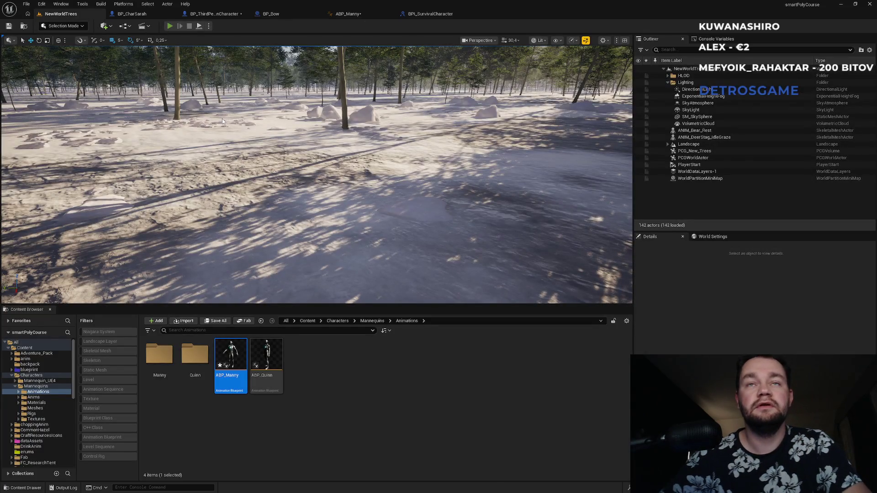
# Play the level and draw the bow in-game, then return via ABP_Manny to BP_Bow's event graph.
pyautogui.hotkey('alt', 'p')
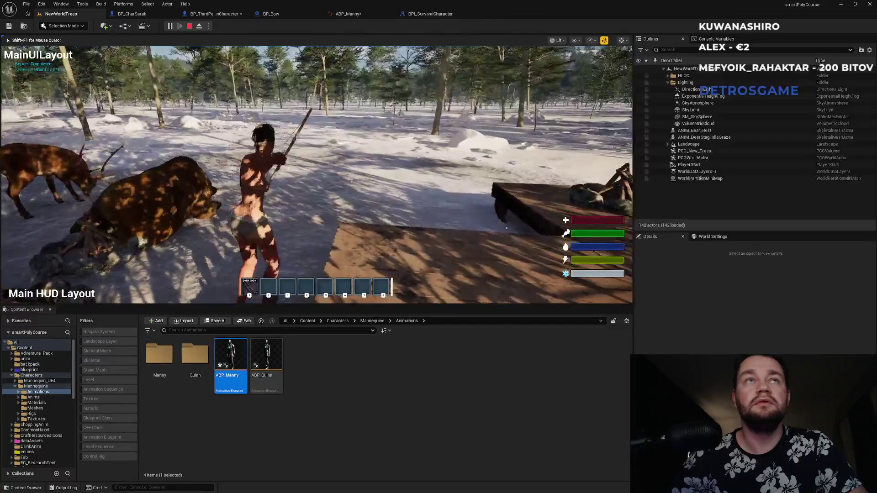
pyautogui.click(282, 220)
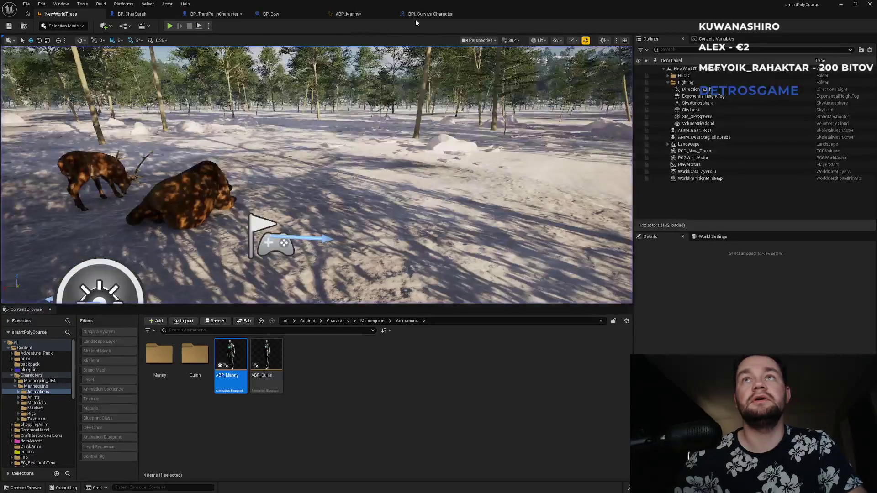
pyautogui.click(430, 14)
pyautogui.click(341, 14)
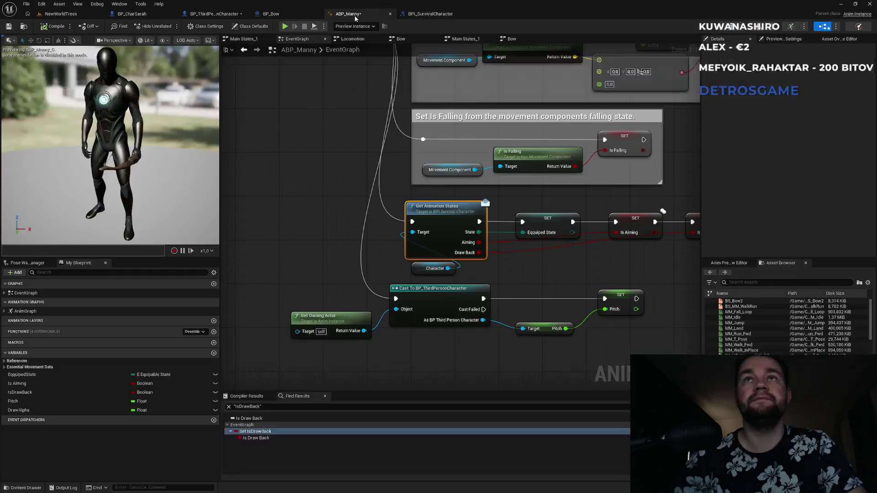
pyautogui.click(276, 16)
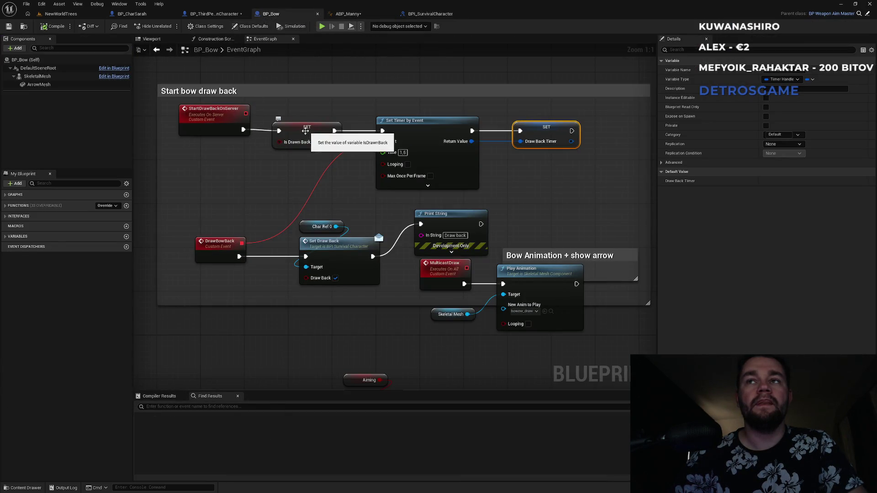
pyautogui.scroll(-2, 292, 164)
pyautogui.moveTo(292, 165)
pyautogui.mouseDown()
pyautogui.moveTo(299, 82)
pyautogui.moveTo(301, 171)
pyautogui.moveTo(304, 121)
pyautogui.mouseUp()
pyautogui.moveTo(367, 209)
pyautogui.mouseDown()
pyautogui.moveTo(256, 129)
pyautogui.moveTo(427, 150)
pyautogui.moveTo(247, 145)
pyautogui.moveTo(537, 175)
pyautogui.moveTo(392, 172)
pyautogui.moveTo(547, 180)
pyautogui.mouseUp()
pyautogui.scroll(-5, 340, 295)
pyautogui.moveTo(340, 295); pyautogui.dragTo(368, 332)
pyautogui.scroll(7, 394, 151)
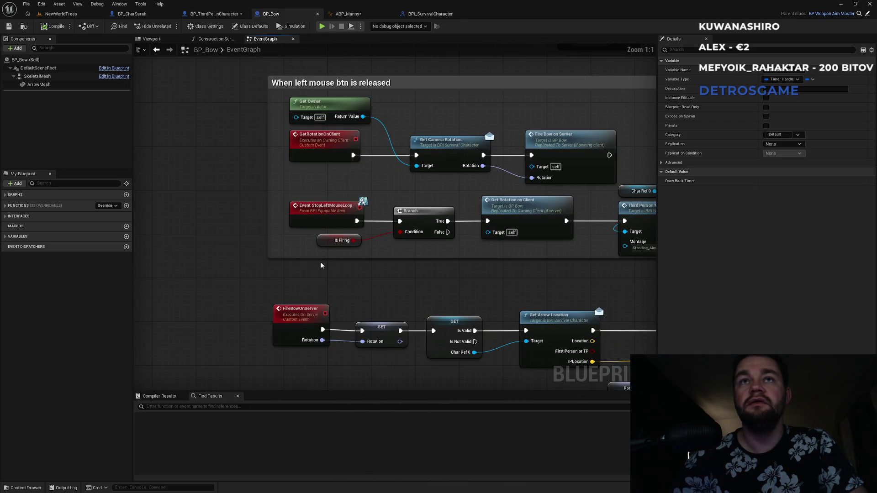
pyautogui.moveTo(430, 297)
pyautogui.mouseDown()
pyautogui.moveTo(257, 255)
pyautogui.moveTo(283, 239)
pyautogui.moveTo(346, 235)
pyautogui.moveTo(168, 212)
pyautogui.moveTo(263, 171)
pyautogui.moveTo(308, 234)
pyautogui.moveTo(444, 184)
pyautogui.moveTo(268, 269)
pyautogui.moveTo(235, 269)
pyautogui.mouseUp()
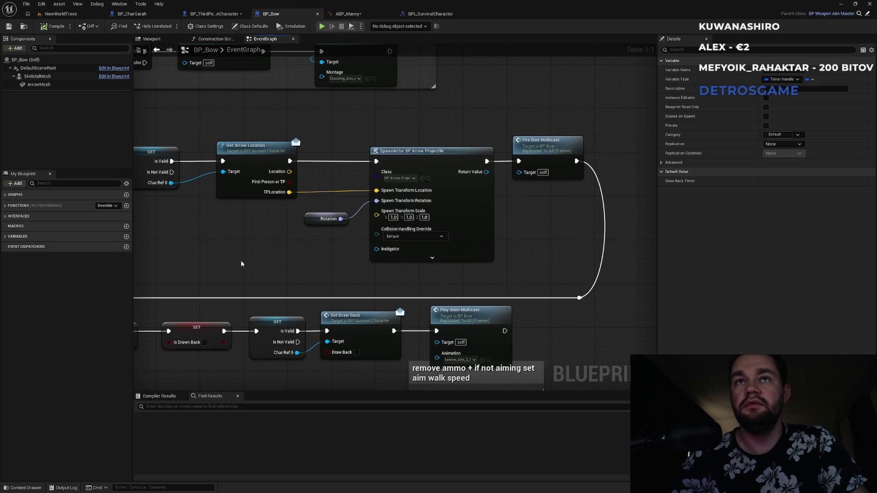
pyautogui.moveTo(141, 148); pyautogui.dragTo(432, 147)
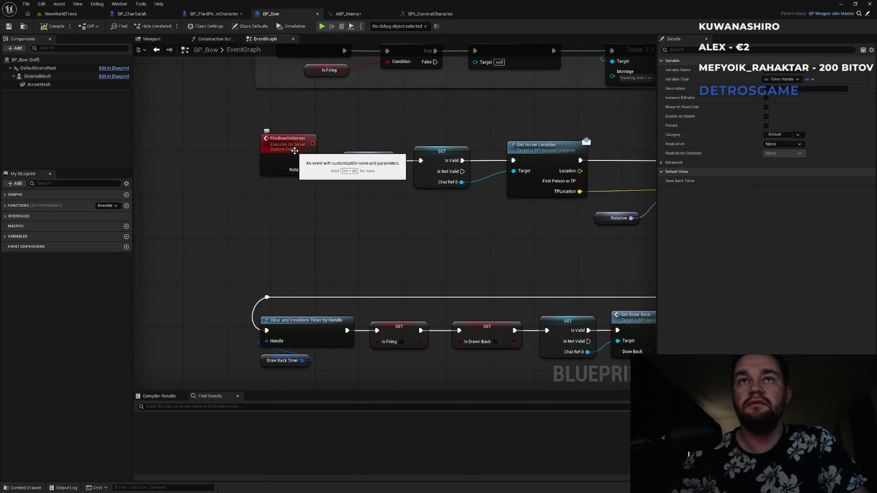
pyautogui.moveTo(295, 151); pyautogui.dragTo(279, 270)
pyautogui.click(279, 270)
pyautogui.moveTo(380, 238)
pyautogui.mouseDown()
pyautogui.moveTo(157, 287)
pyautogui.moveTo(356, 322)
pyautogui.mouseUp()
pyautogui.moveTo(300, 167); pyautogui.dragTo(300, 283)
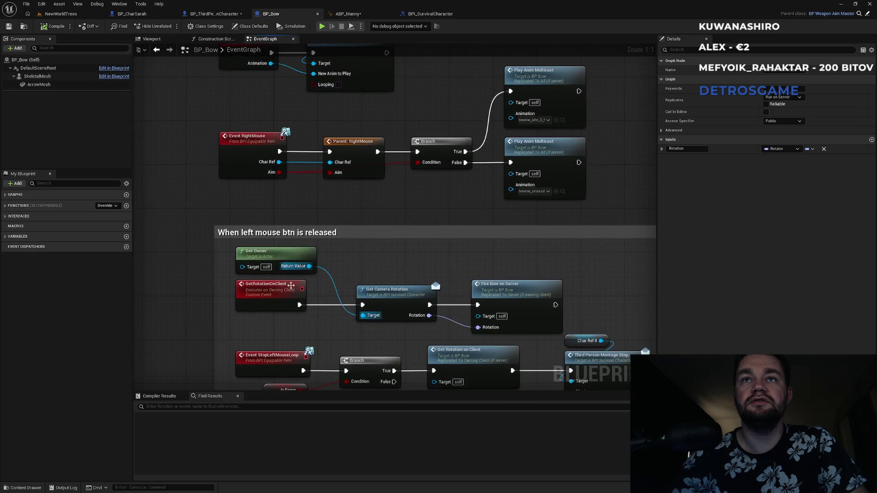
pyautogui.moveTo(310, 183)
pyautogui.mouseDown()
pyautogui.moveTo(313, 288)
pyautogui.moveTo(297, 203)
pyautogui.moveTo(545, 308)
pyautogui.moveTo(372, 231)
pyautogui.mouseUp()
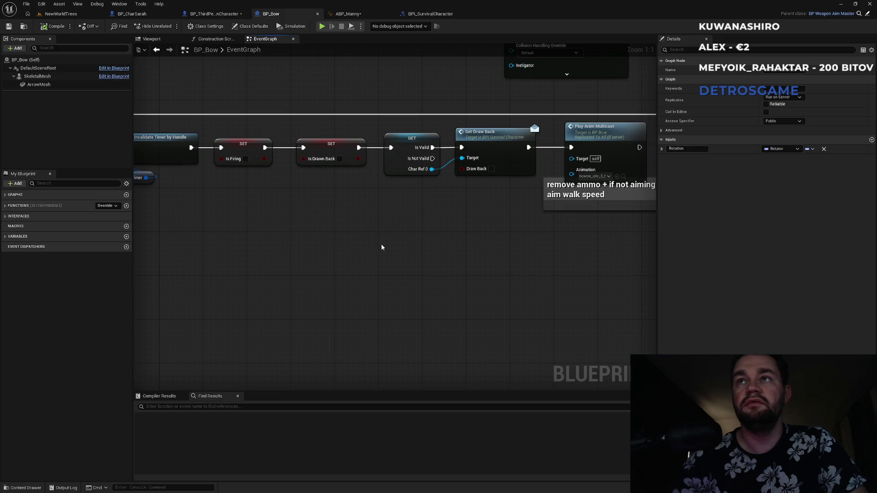
pyautogui.moveTo(373, 299); pyautogui.dragTo(422, 211)
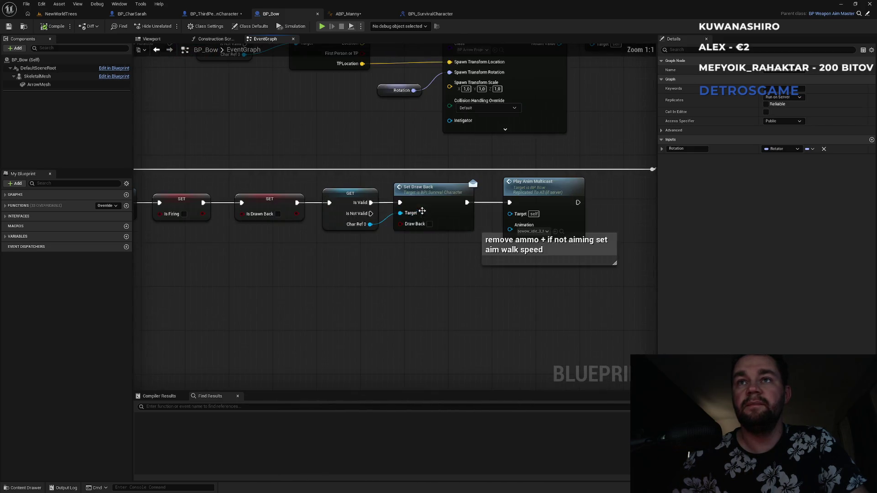
pyautogui.moveTo(430, 317); pyautogui.dragTo(453, 161)
pyautogui.scroll(-2, 365, 262)
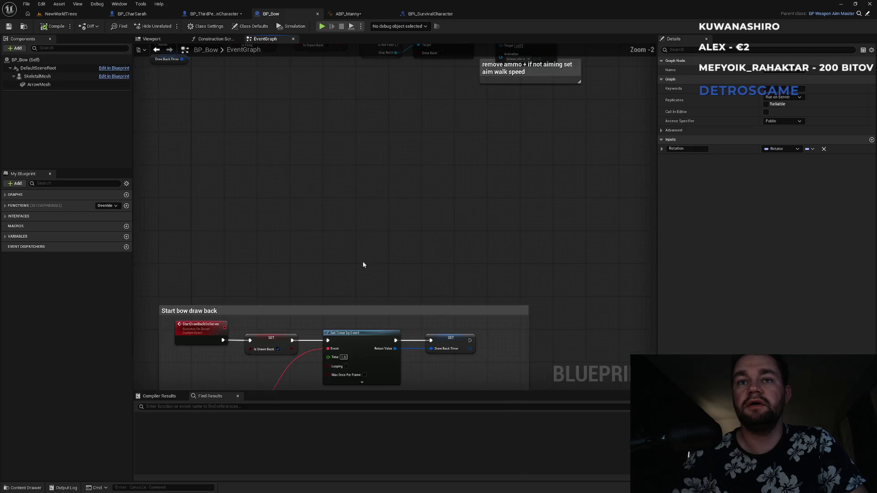
pyautogui.moveTo(349, 238); pyautogui.dragTo(397, 308)
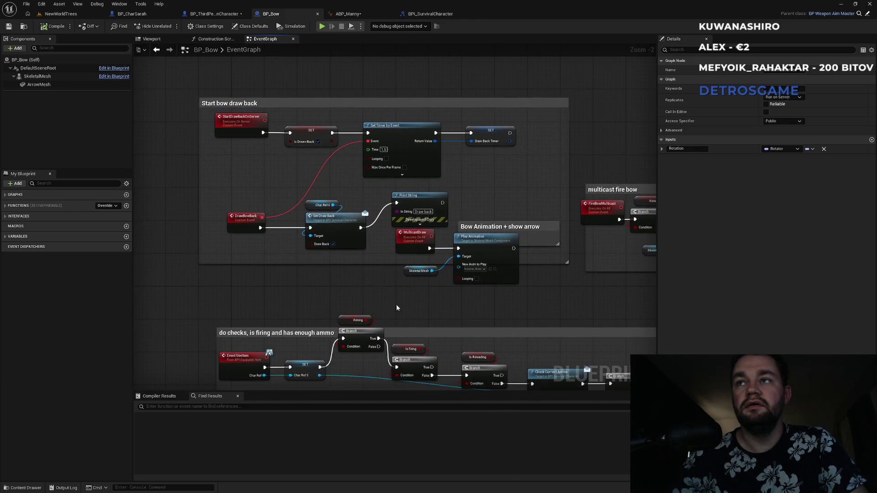
pyautogui.moveTo(354, 330)
pyautogui.mouseDown()
pyautogui.moveTo(428, 228)
pyautogui.moveTo(334, 226)
pyautogui.mouseUp()
pyautogui.scroll(2, 441, 305)
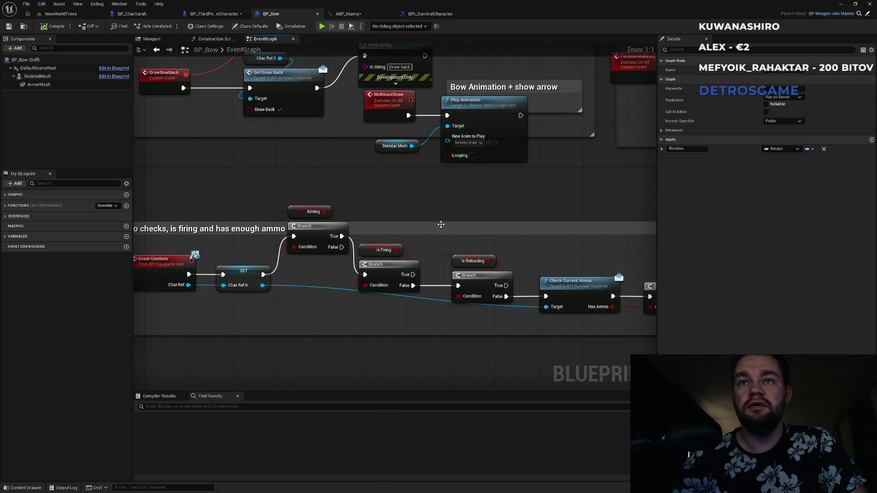
pyautogui.moveTo(441, 225)
pyautogui.mouseDown()
pyautogui.moveTo(354, 218)
pyautogui.moveTo(368, 198)
pyautogui.moveTo(348, 214)
pyautogui.mouseUp()
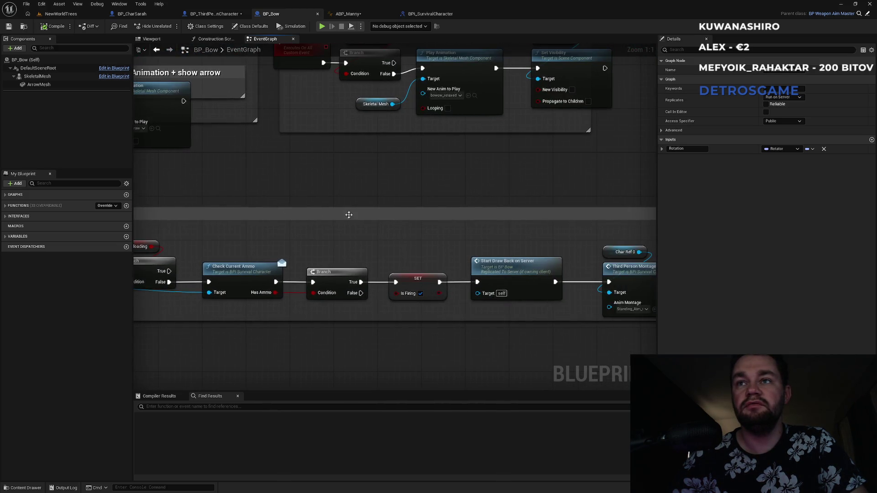
pyautogui.moveTo(396, 194); pyautogui.dragTo(223, 175)
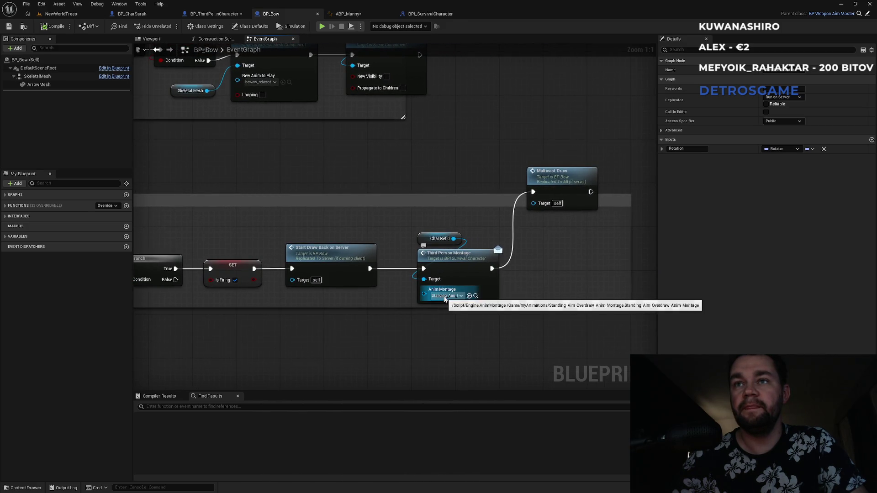
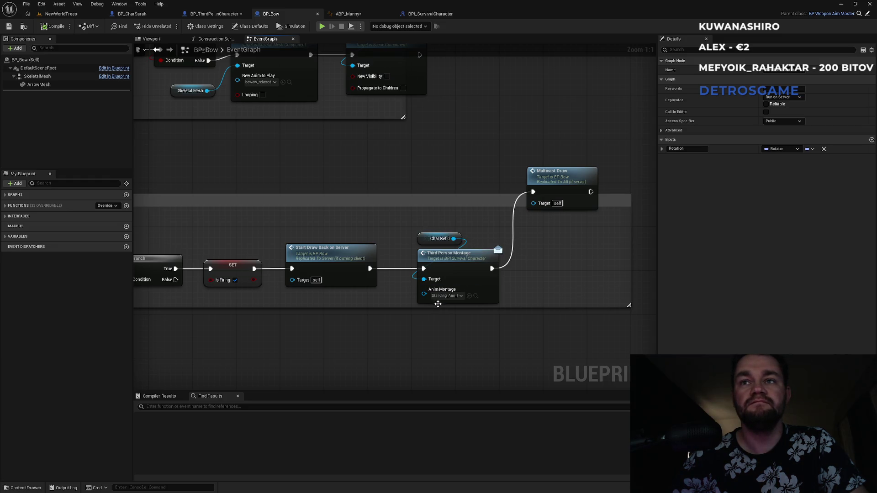
# Look through the NewWorldTrees level, BP_CharSarah, BP_ThirdPersonCharacter and ABP_Manny, then return to BP_Bow.
pyautogui.click(475, 297)
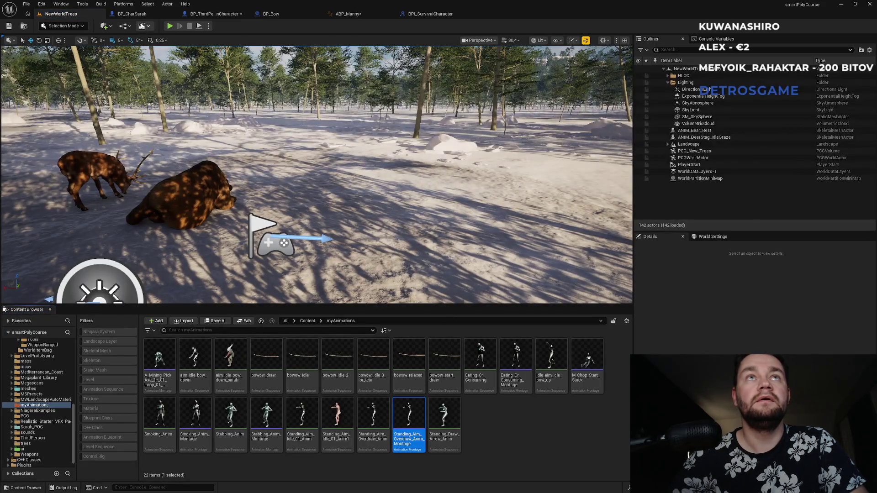
pyautogui.click(133, 14)
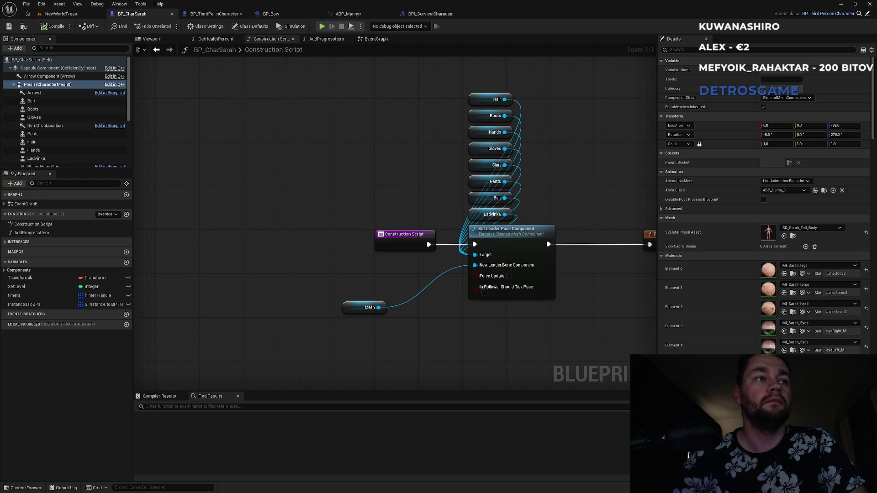
pyautogui.click(214, 13)
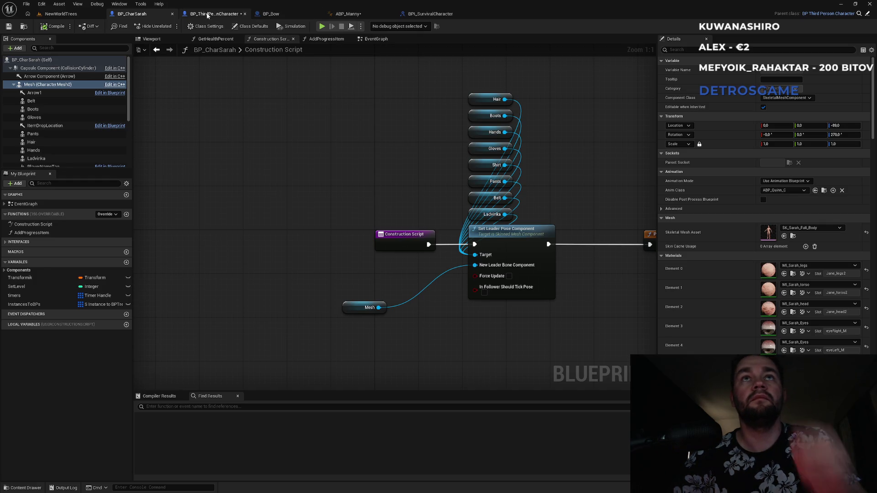
pyautogui.click(291, 17)
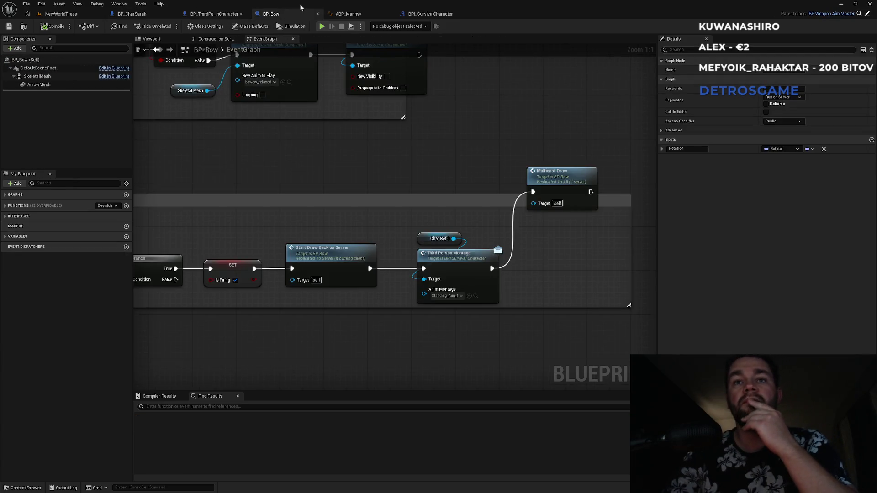
pyautogui.click(377, 15)
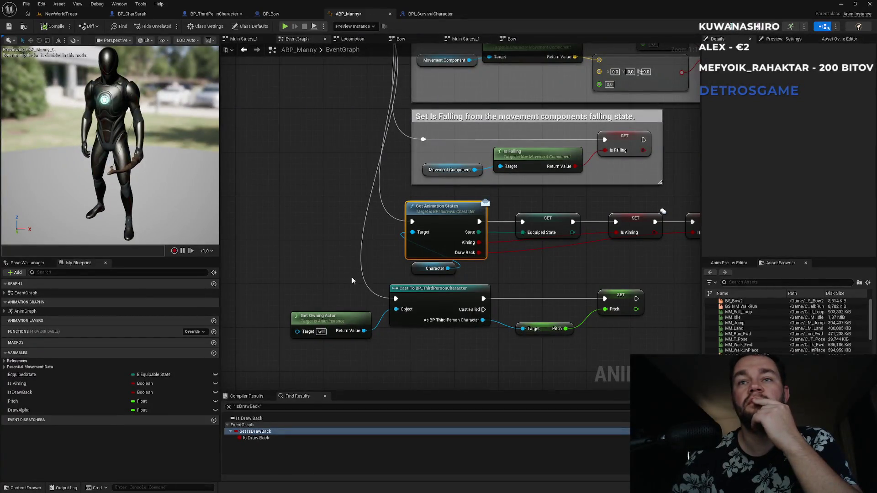
pyautogui.click(131, 14)
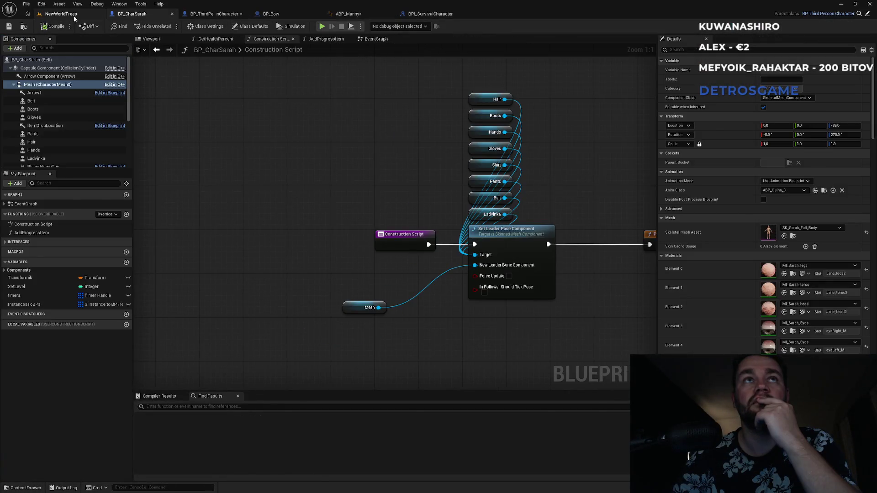
pyautogui.click(60, 14)
pyautogui.click(307, 321)
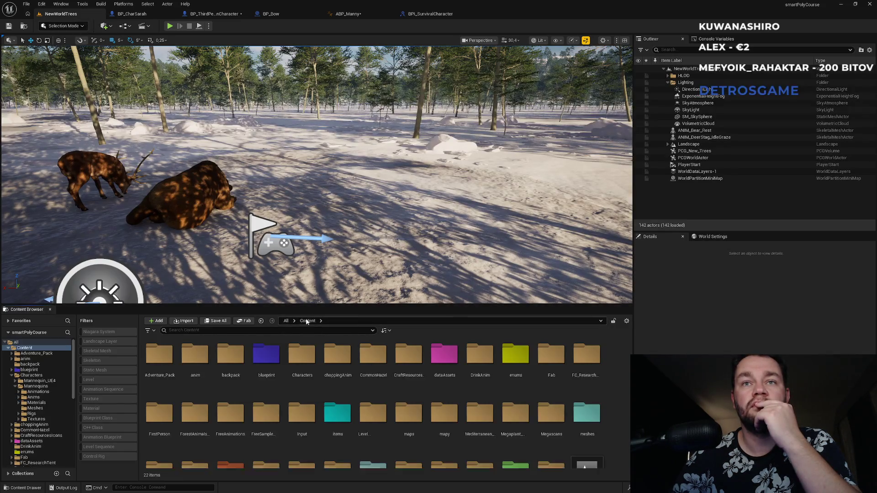
pyautogui.click(350, 14)
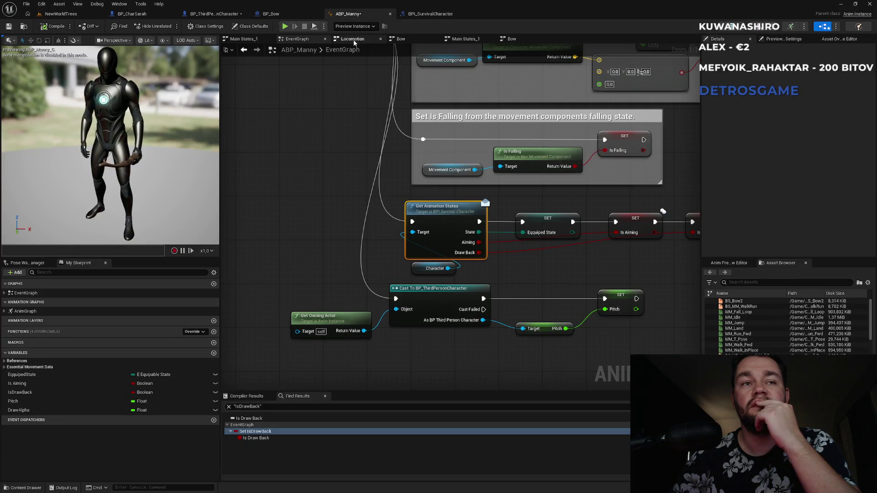
pyautogui.click(289, 13)
# Zoom in on BP_Bow's 'Start bow draw back' nodes and expand the Variables list.
pyautogui.scroll(-6, 488, 329)
pyautogui.scroll(3, 401, 319)
pyautogui.moveTo(375, 276); pyautogui.dragTo(318, 227)
pyautogui.moveTo(310, 271); pyautogui.dragTo(305, 68)
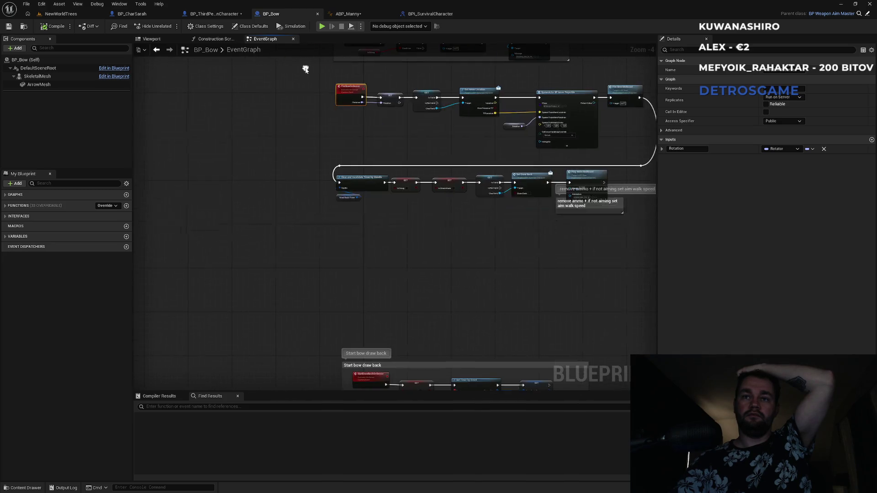
pyautogui.moveTo(397, 308); pyautogui.dragTo(394, 160)
pyautogui.scroll(4, 402, 178)
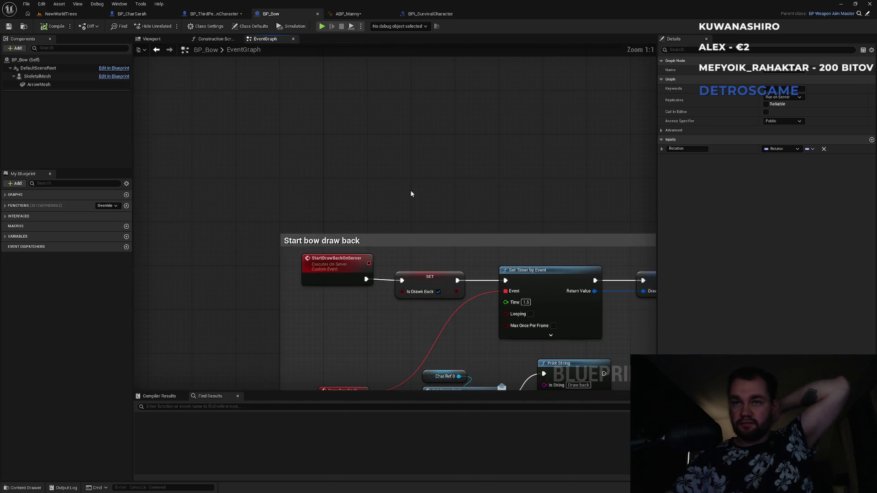
pyautogui.click(8, 237)
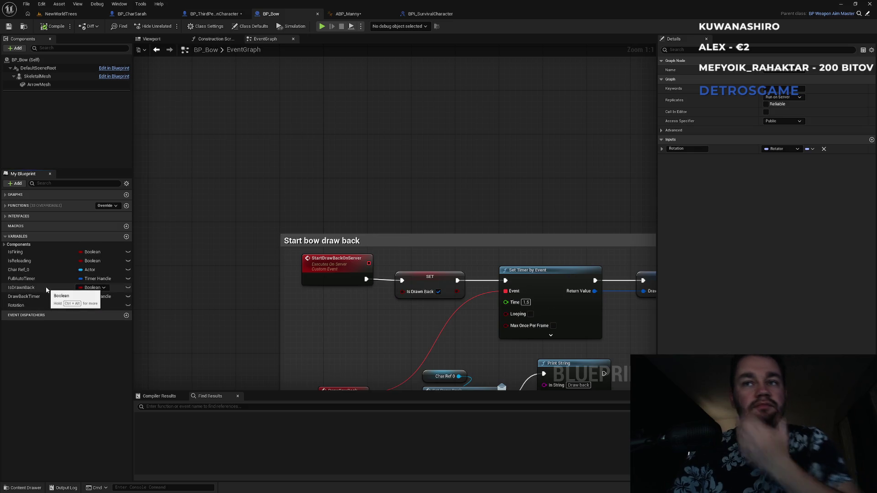
# Add a new Boolean variable named StartDrawingBack to BP_Bow.
pyautogui.click(127, 238)
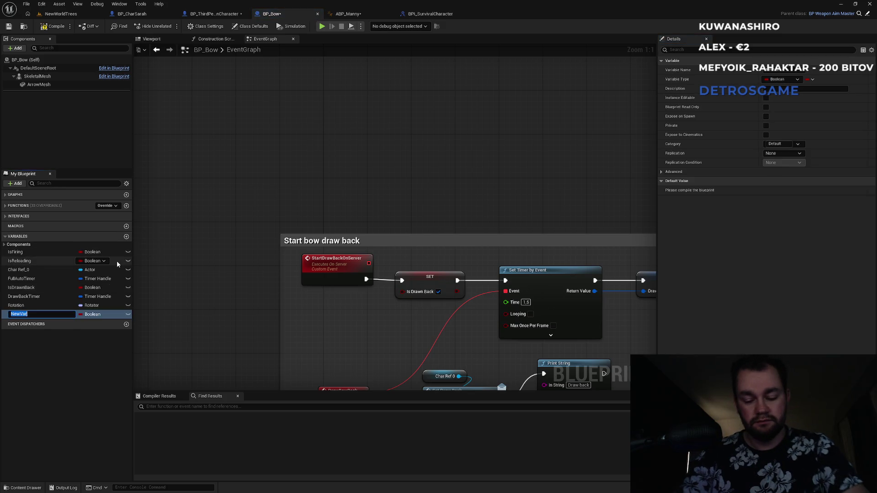
pyautogui.write('Start')
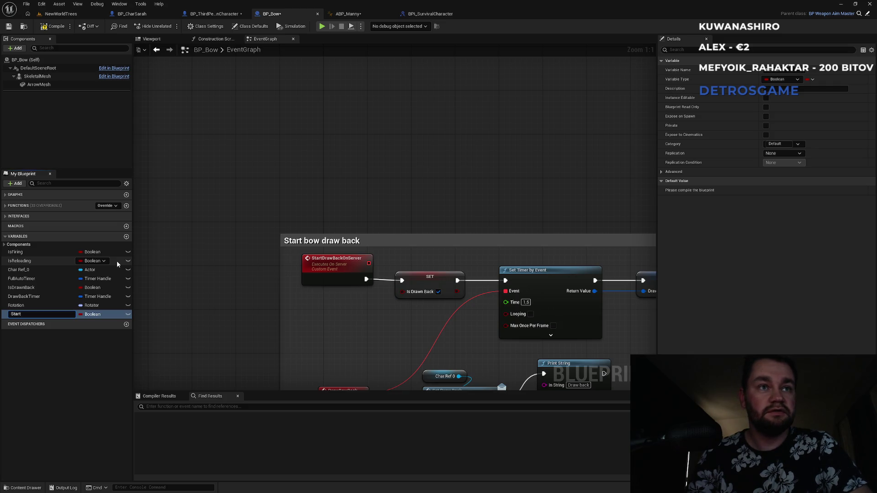
pyautogui.write('DrawingBack')
pyautogui.press('Return')
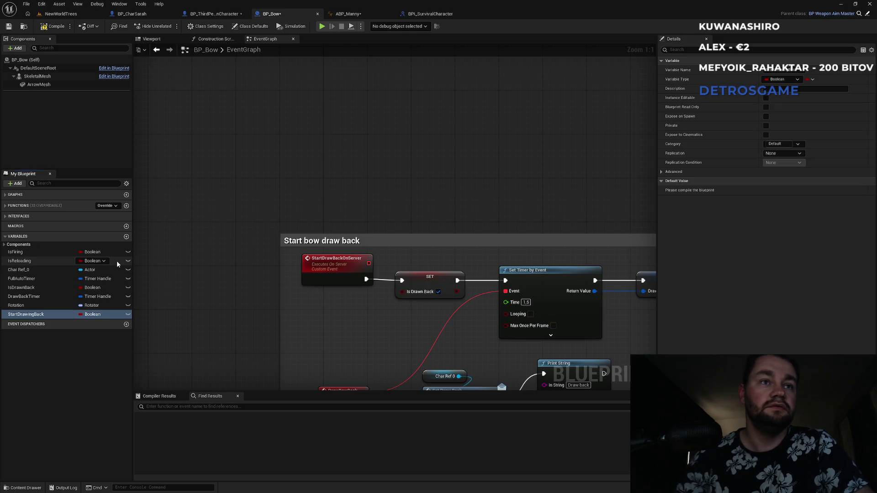
# Place a StartDrawingBack setter between SET Is Drawn Back and Set Timer by Event.
pyautogui.moveTo(46, 318)
pyautogui.mouseDown()
pyautogui.moveTo(296, 287)
pyautogui.moveTo(406, 201)
pyautogui.mouseUp()
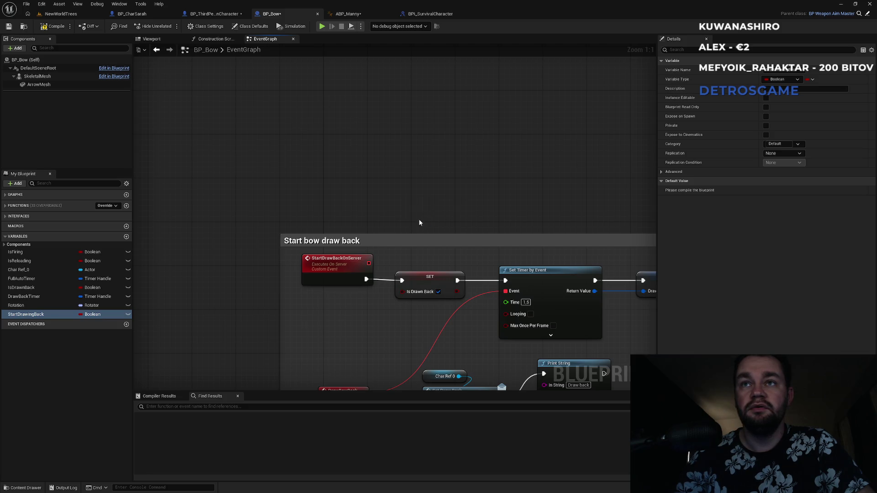
pyautogui.moveTo(414, 204); pyautogui.dragTo(457, 281)
pyautogui.moveTo(478, 203)
pyautogui.mouseDown()
pyautogui.moveTo(510, 268)
pyautogui.moveTo(505, 280)
pyautogui.mouseUp()
pyautogui.moveTo(541, 210); pyautogui.dragTo(438, 134)
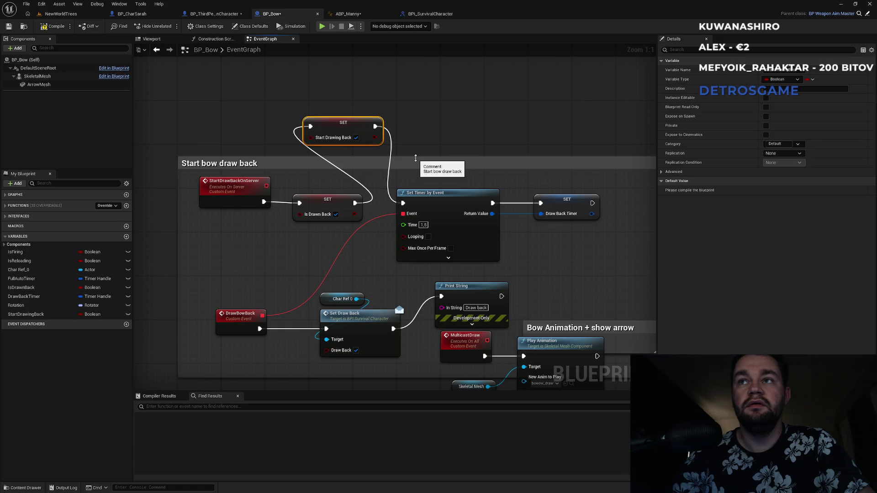
# Pan to StartFireOnServer and align the SET Full Auto Timer node with the timer's exec wire.
pyautogui.moveTo(357, 260); pyautogui.dragTo(308, 133)
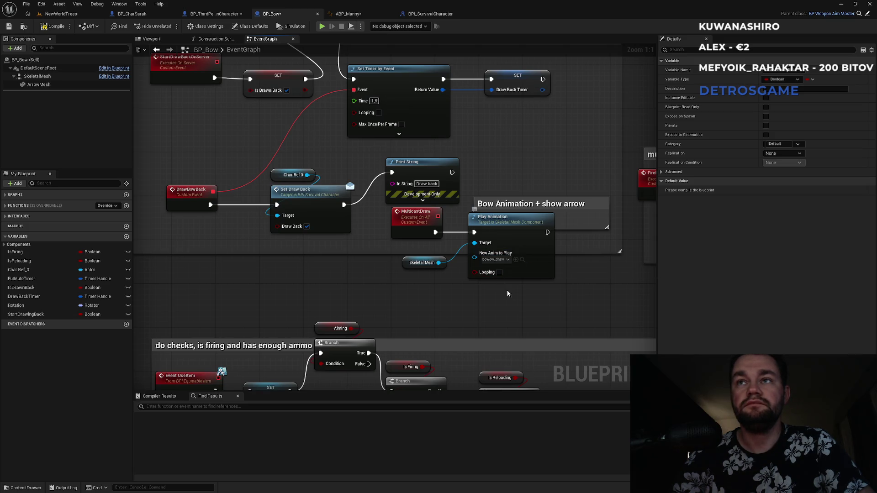
pyautogui.moveTo(539, 234)
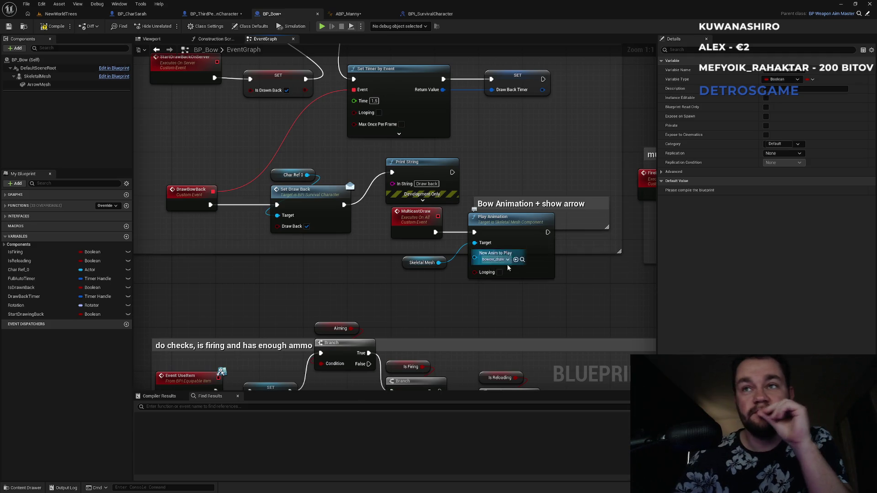
pyautogui.moveTo(470, 313); pyautogui.dragTo(501, 270)
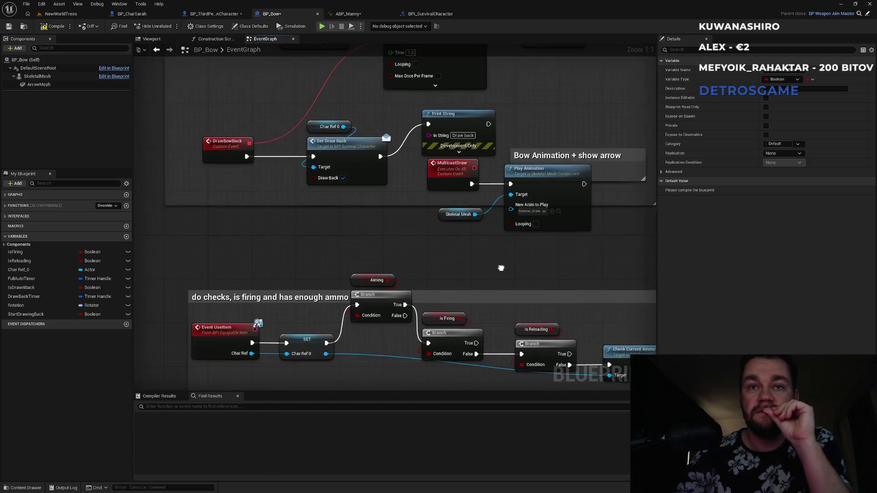
pyautogui.moveTo(260, 321)
pyautogui.mouseDown()
pyautogui.moveTo(283, 178)
pyautogui.moveTo(391, 297)
pyautogui.moveTo(434, 176)
pyautogui.moveTo(426, 196)
pyautogui.mouseUp()
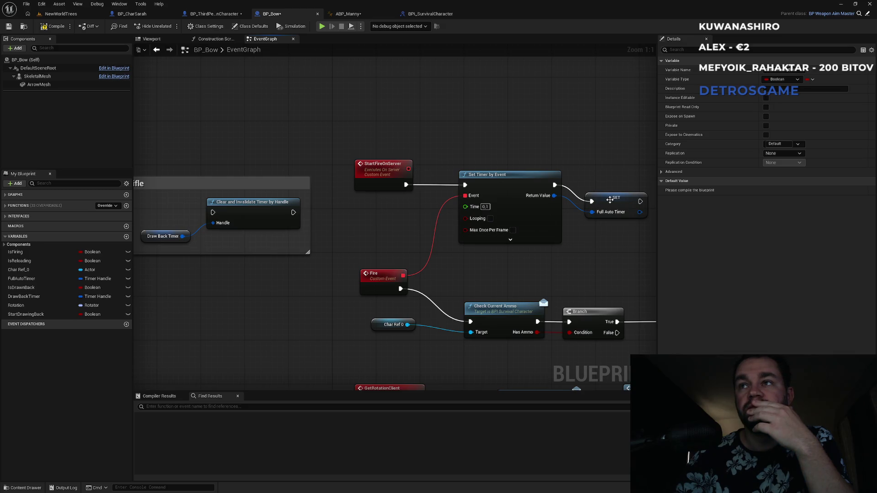
pyautogui.moveTo(610, 199); pyautogui.dragTo(617, 185)
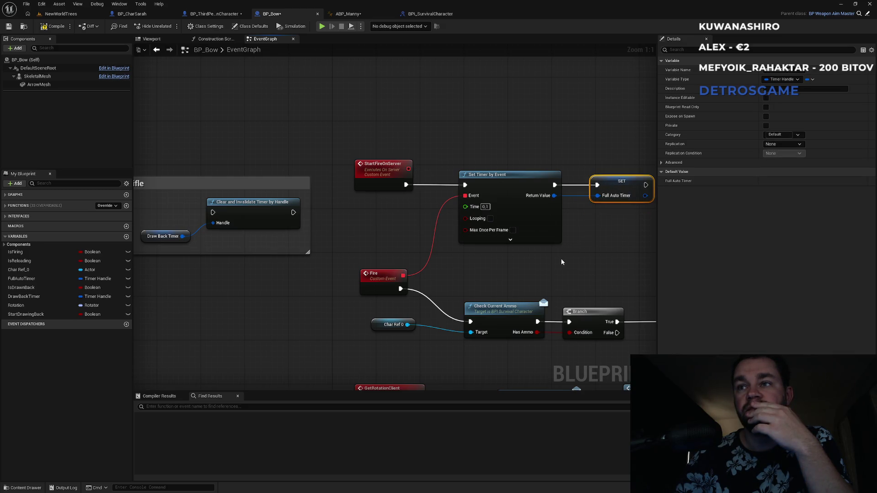
pyautogui.moveTo(553, 260)
pyautogui.mouseDown()
pyautogui.moveTo(501, 221)
pyautogui.moveTo(435, 198)
pyautogui.moveTo(442, 137)
pyautogui.moveTo(477, 65)
pyautogui.mouseUp()
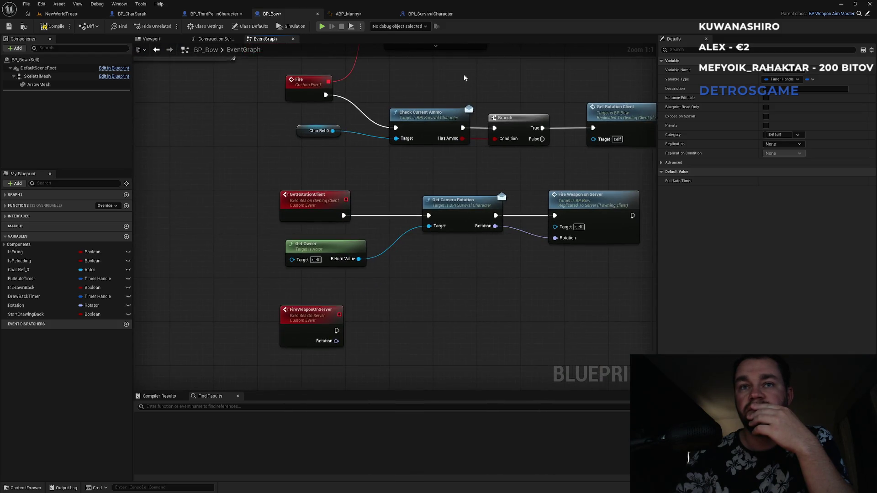
pyautogui.moveTo(386, 246)
pyautogui.mouseDown()
pyautogui.moveTo(388, 189)
pyautogui.moveTo(392, 246)
pyautogui.moveTo(361, 272)
pyautogui.moveTo(355, 259)
pyautogui.mouseUp()
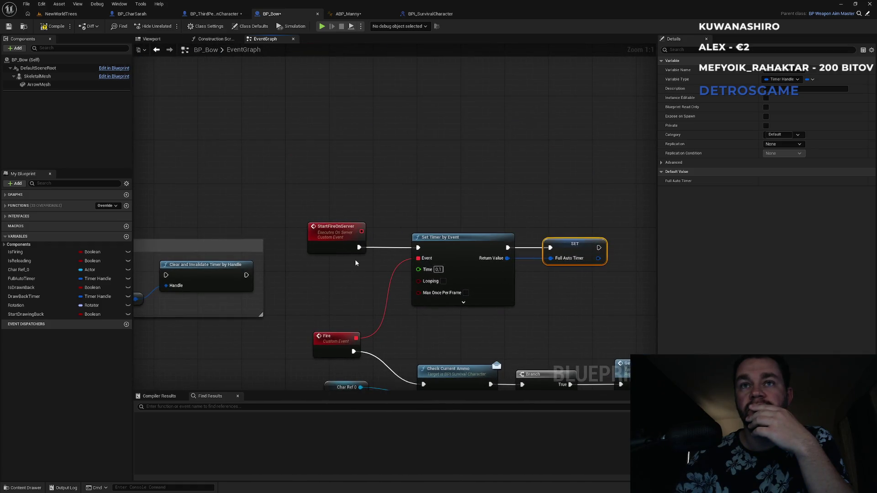
pyautogui.click(335, 244)
# Search for StartFireOnServer references, including across all blueprints, and inspect the result.
pyautogui.rightClick(330, 235)
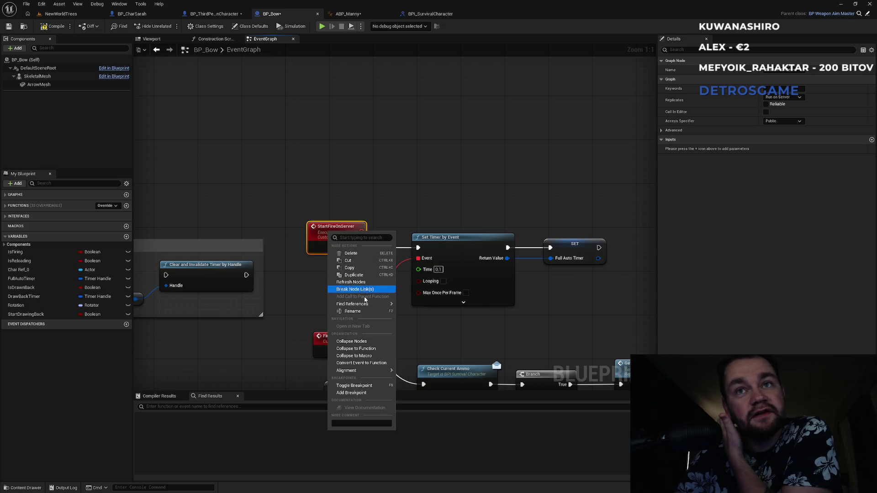
pyautogui.click(420, 307)
pyautogui.click(186, 426)
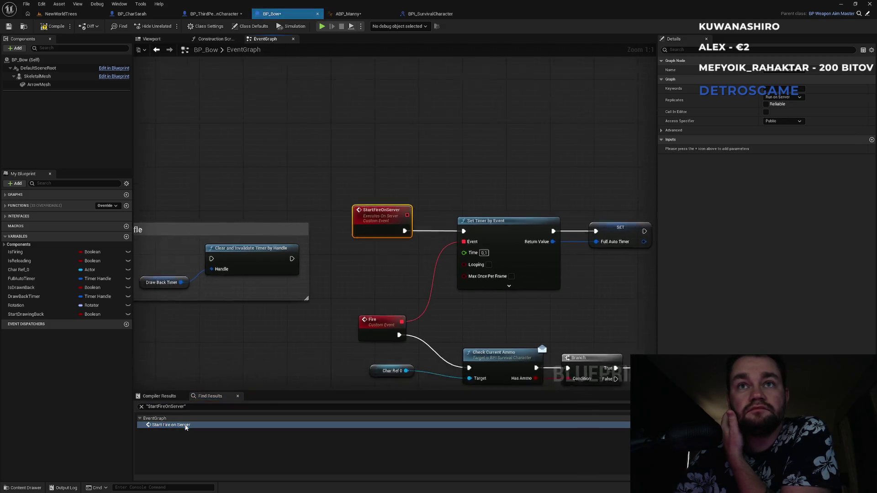
pyautogui.rightClick(405, 214)
pyautogui.moveTo(448, 287)
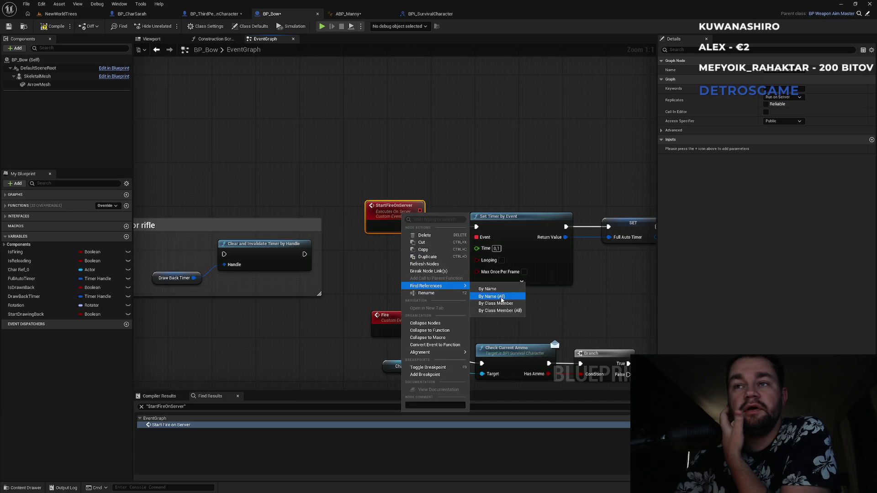
pyautogui.click(502, 296)
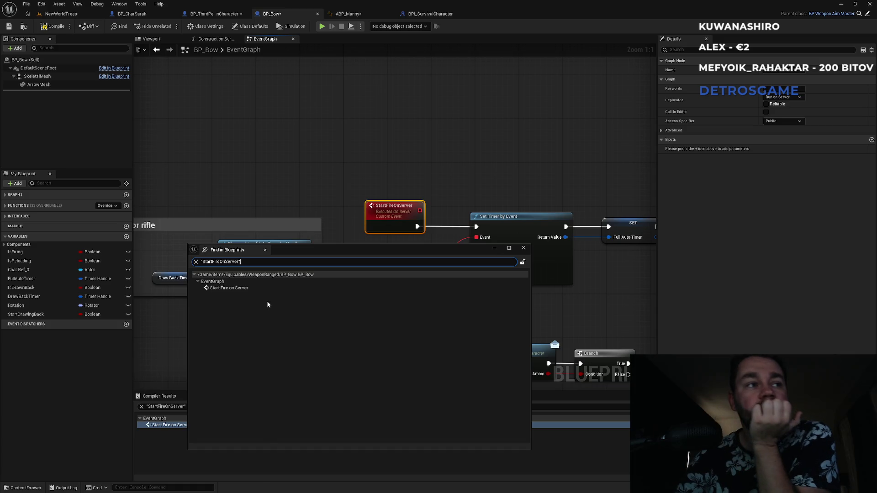
pyautogui.click(261, 288)
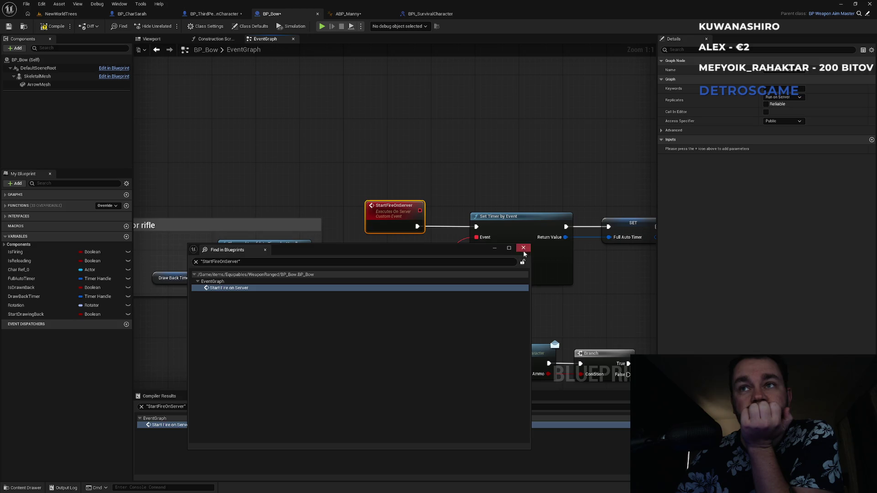
pyautogui.click(524, 248)
# Find StartFireOnServer references by name, select the single match, and close the search window.
pyautogui.rightClick(389, 218)
pyautogui.moveTo(452, 293)
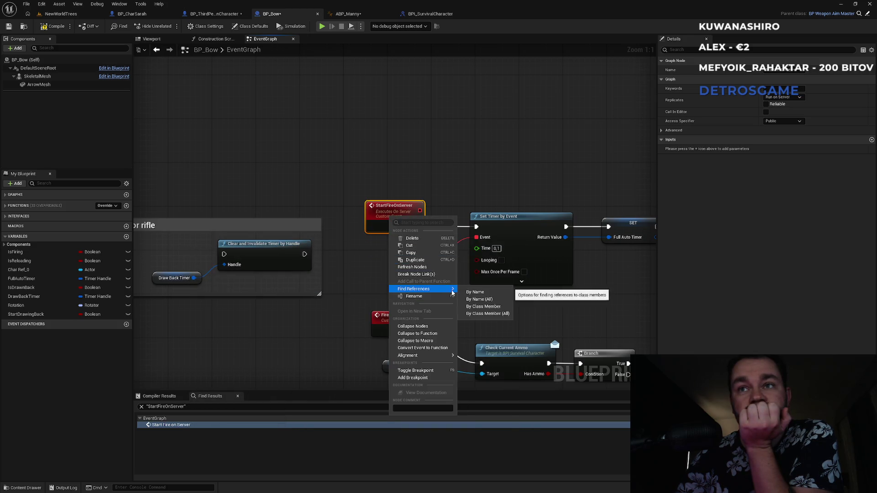
pyautogui.click(484, 300)
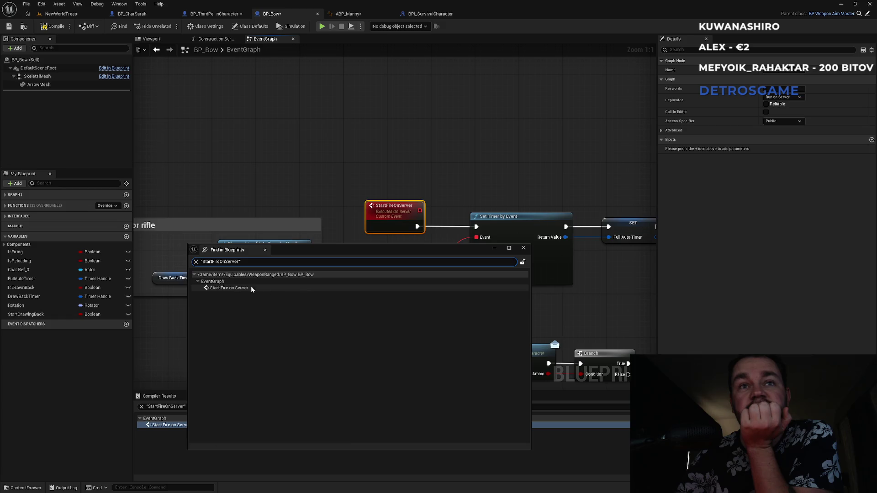
pyautogui.click(229, 288)
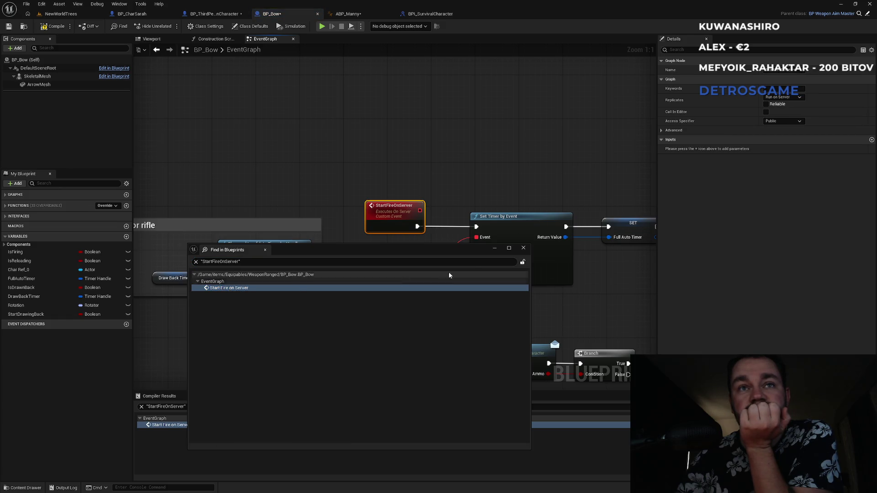
pyautogui.click(523, 248)
pyautogui.scroll(-5, 332, 187)
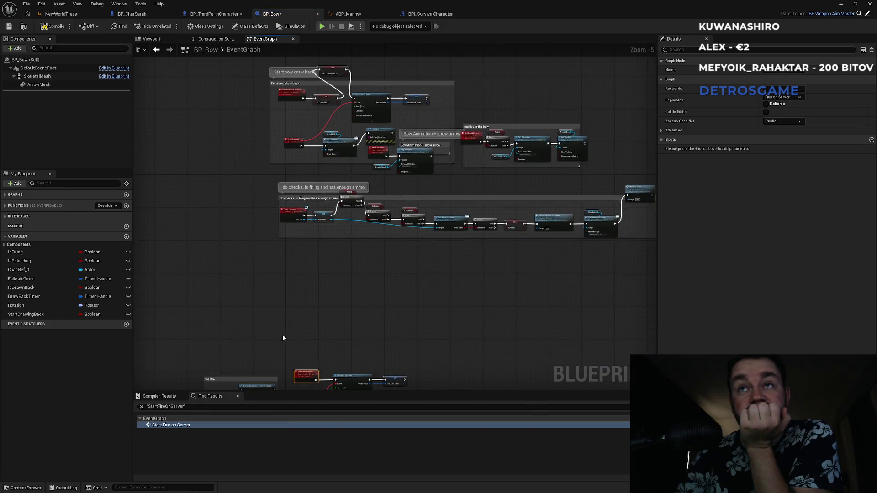
pyautogui.scroll(5, 290, 198)
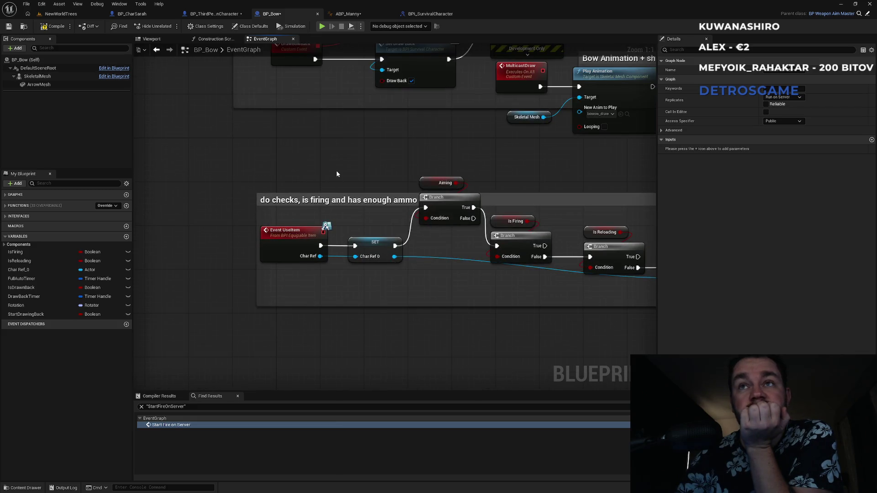
pyautogui.moveTo(337, 175); pyautogui.dragTo(325, 269)
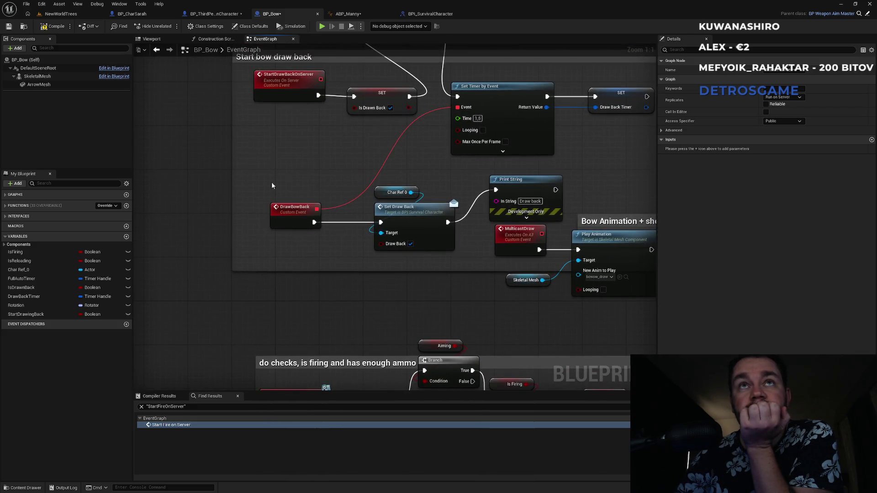
pyautogui.scroll(-5, 338, 309)
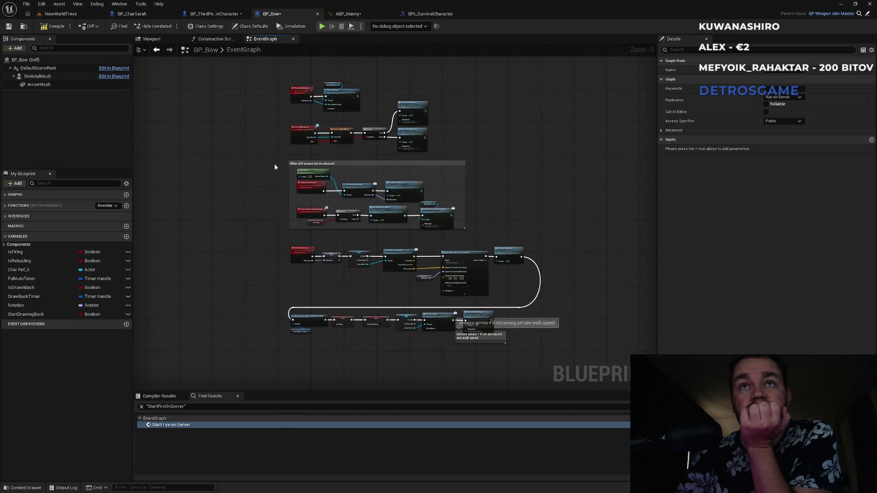
pyautogui.scroll(4, 266, 112)
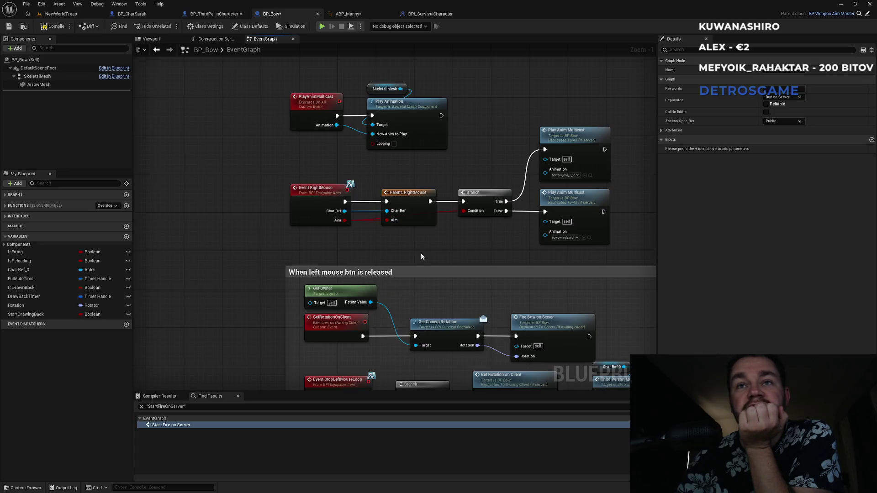
pyautogui.moveTo(421, 256); pyautogui.dragTo(423, 157)
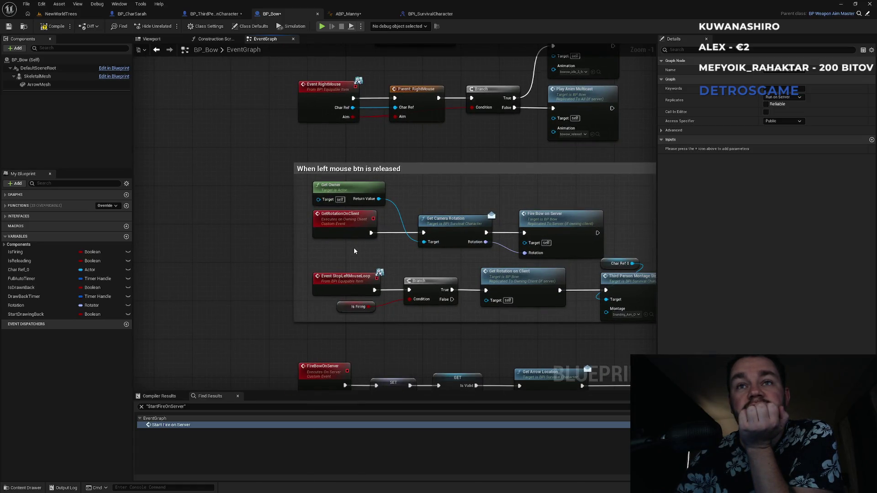
pyautogui.click(340, 282)
pyautogui.moveTo(534, 283); pyautogui.dragTo(453, 270)
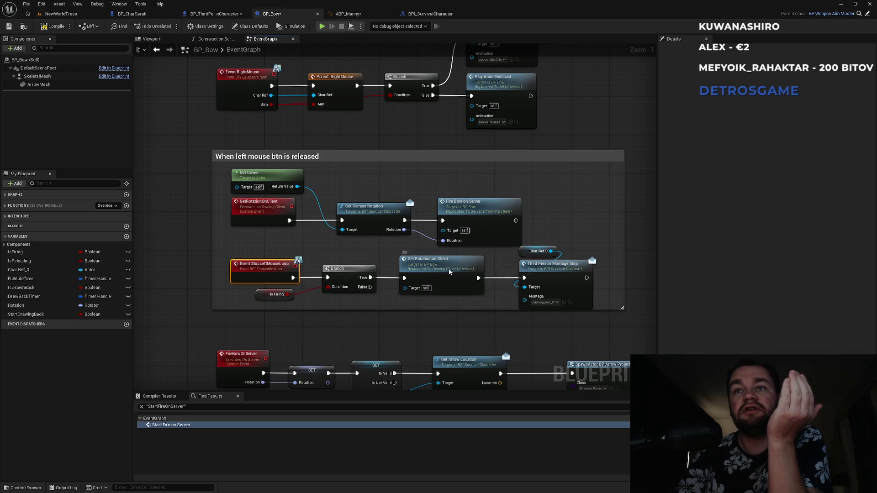
pyautogui.click(262, 215)
pyautogui.press('f')
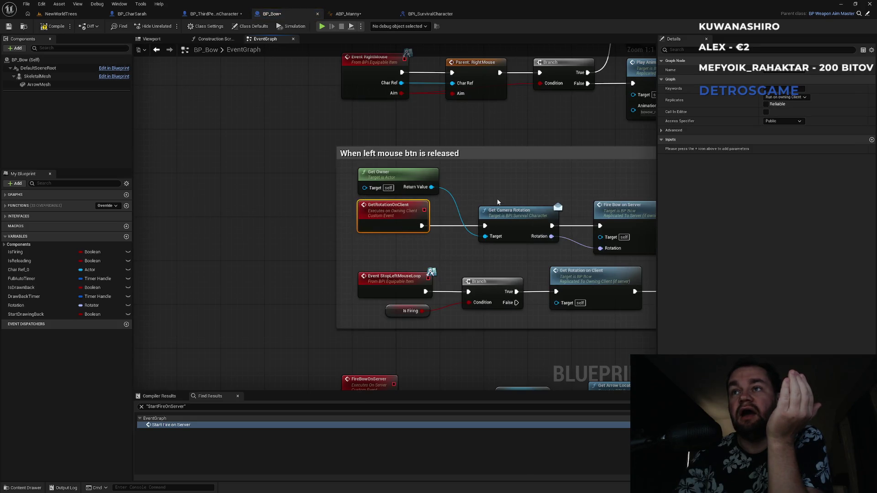
pyautogui.moveTo(554, 225); pyautogui.dragTo(472, 229)
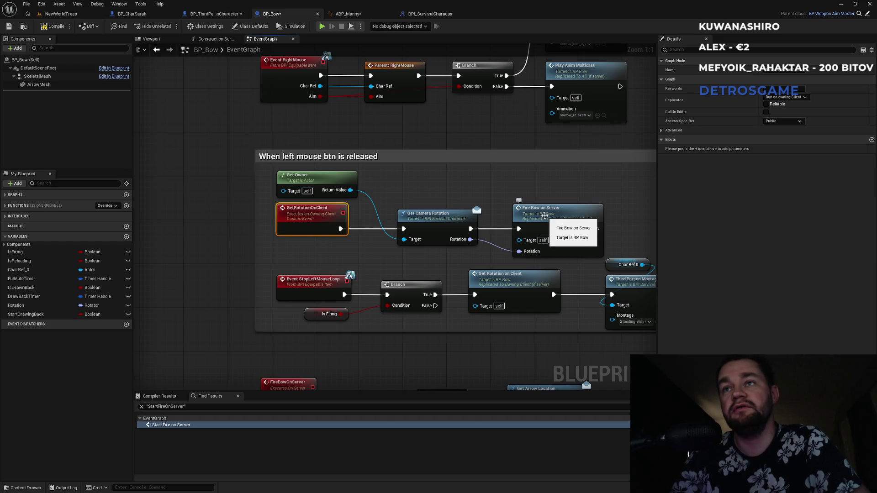
pyautogui.moveTo(540, 220); pyautogui.dragTo(462, 214)
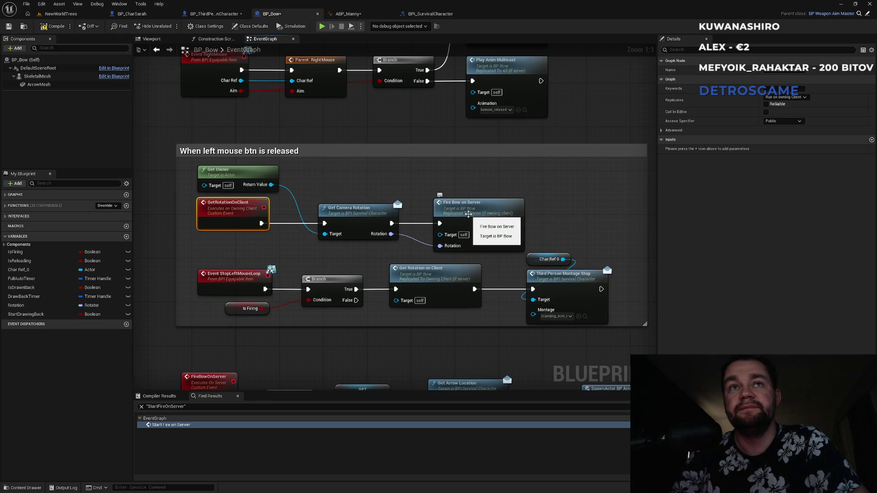
pyautogui.click(544, 195)
pyautogui.click(514, 213)
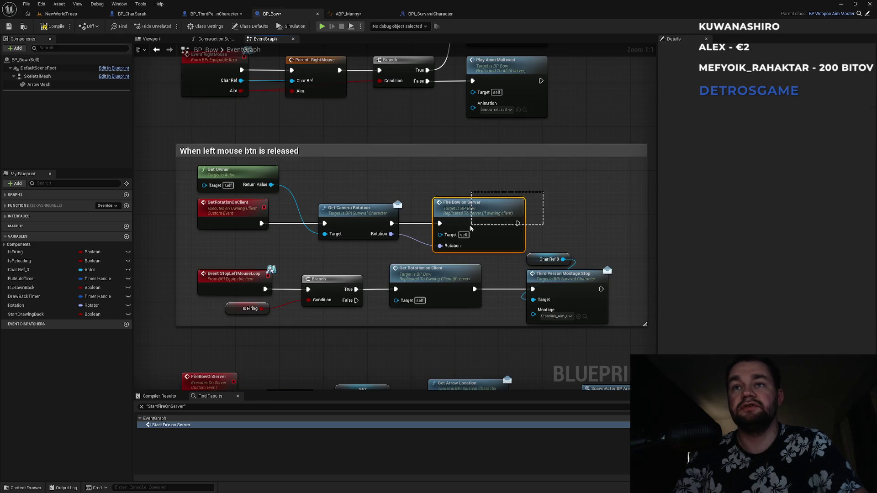
# Wrap Fire Bow on Server in a comment titled 'Why is that fn under getrotationOnClient'.
pyautogui.press('c')
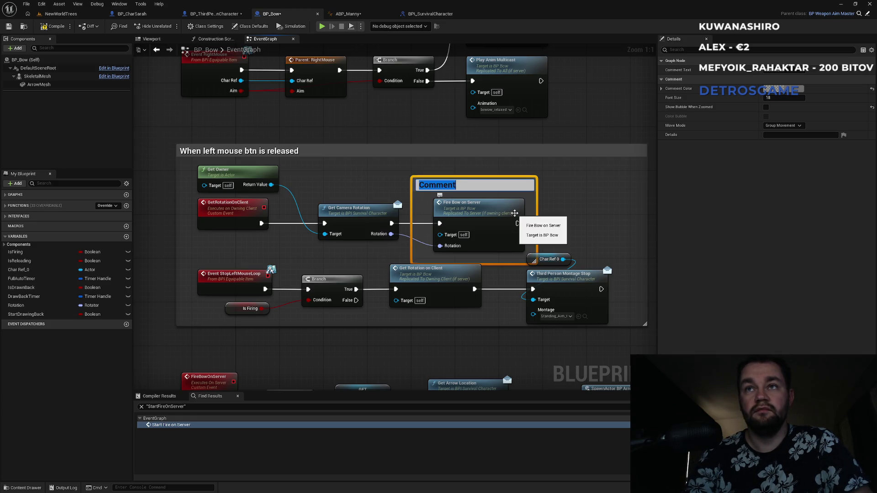
pyautogui.write('why is')
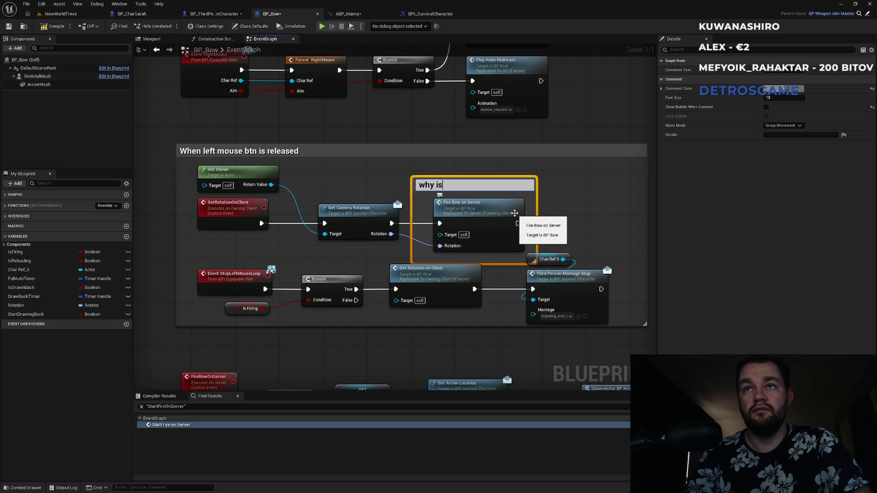
pyautogui.write(' under ')
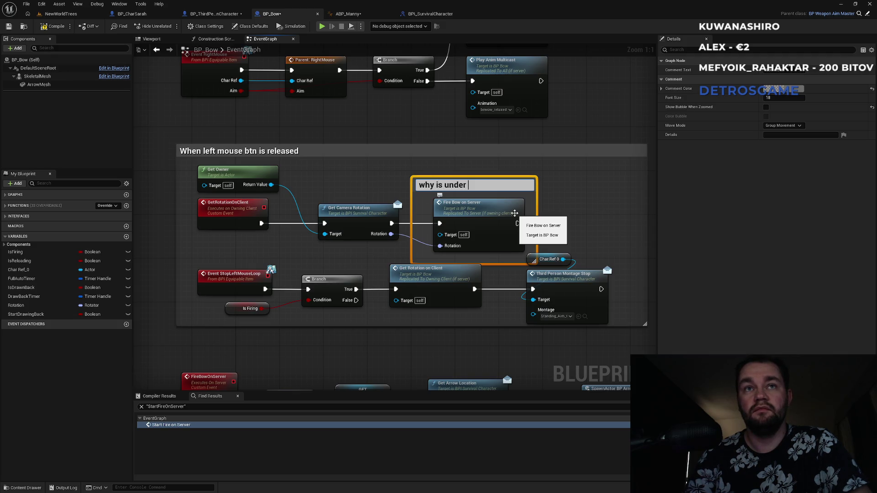
pyautogui.write('get rotation on client')
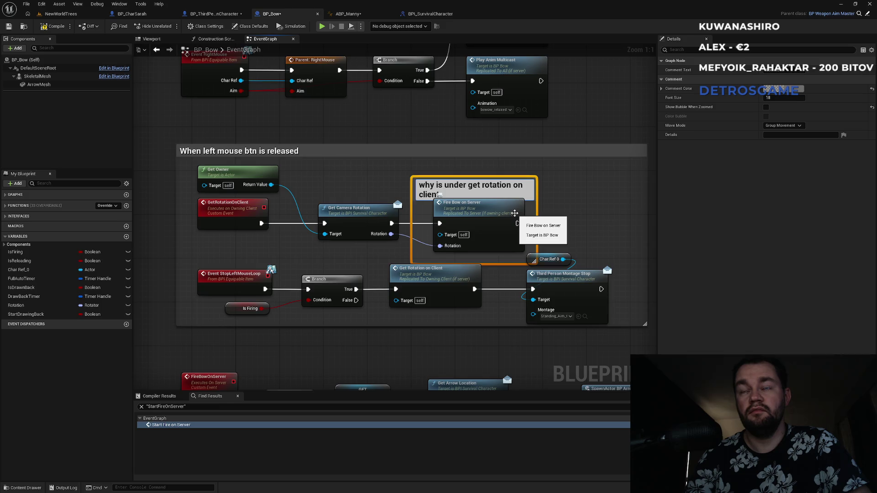
pyautogui.hotkey('ctrl', 'a')
pyautogui.press('BackSpace')
pyautogui.write('wh')
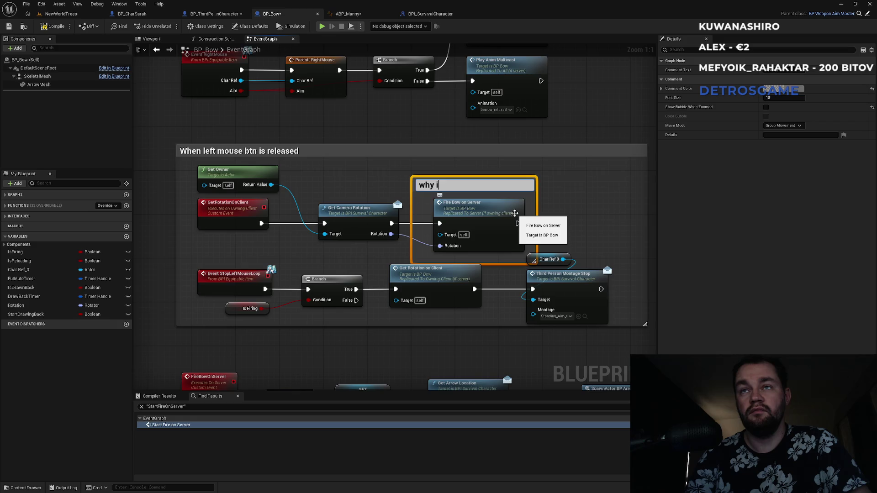
pyautogui.write('dden')
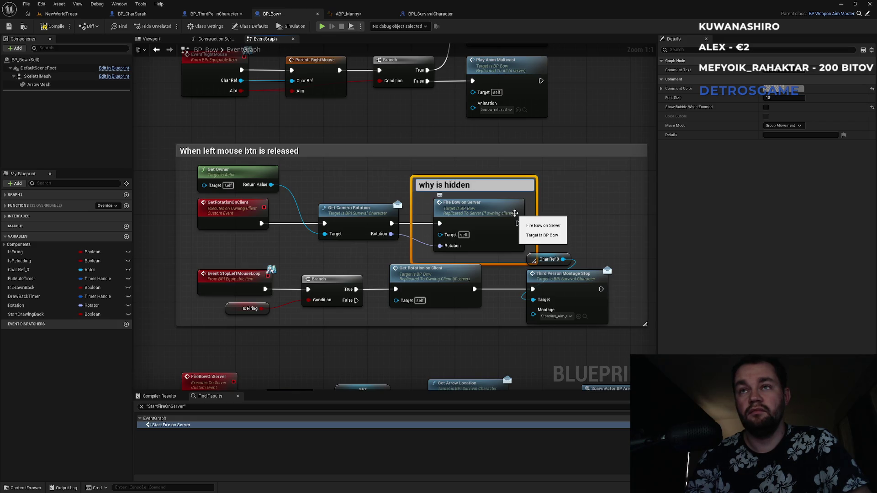
pyautogui.write(' fn fire bow on')
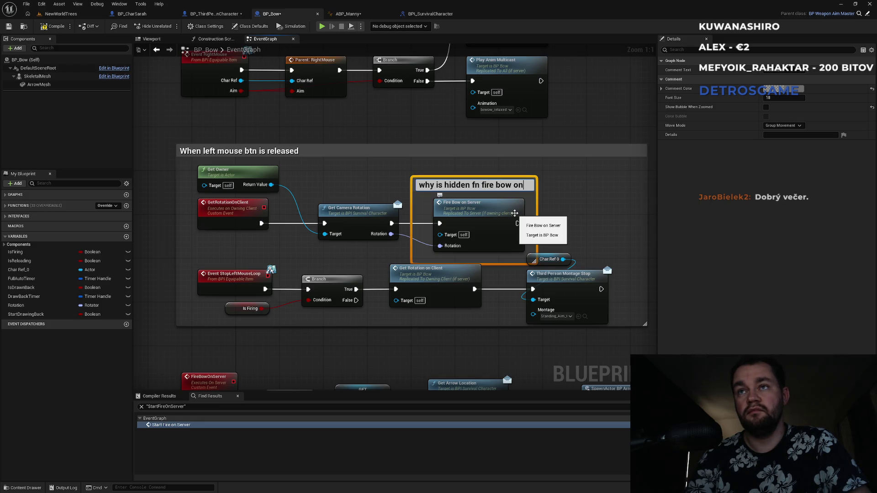
pyautogui.write('se')
pyautogui.write('er when')
pyautogui.hotkey('ctrl', 'a')
pyautogui.write('Why is ')
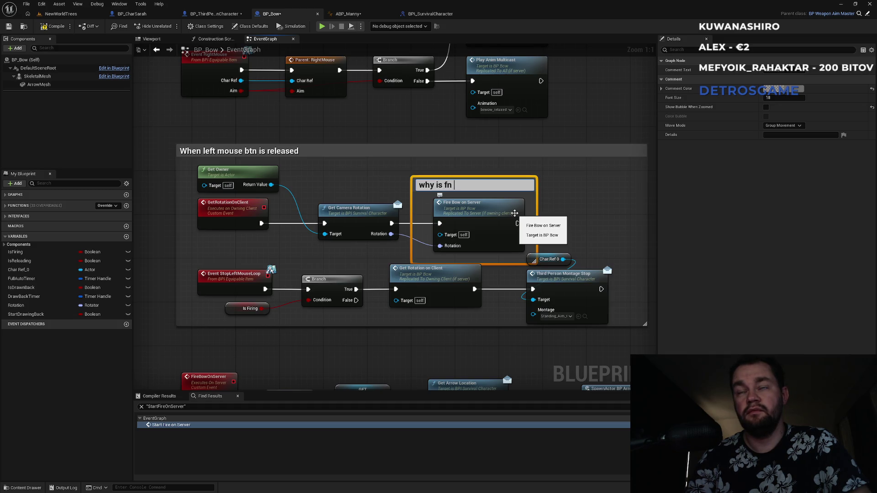
pyautogui.write('that fn under getro')
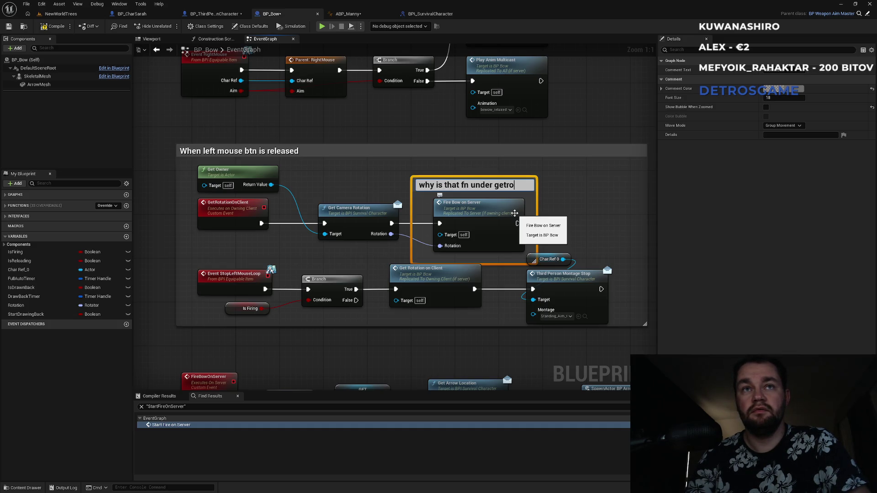
pyautogui.write('tationOnC')
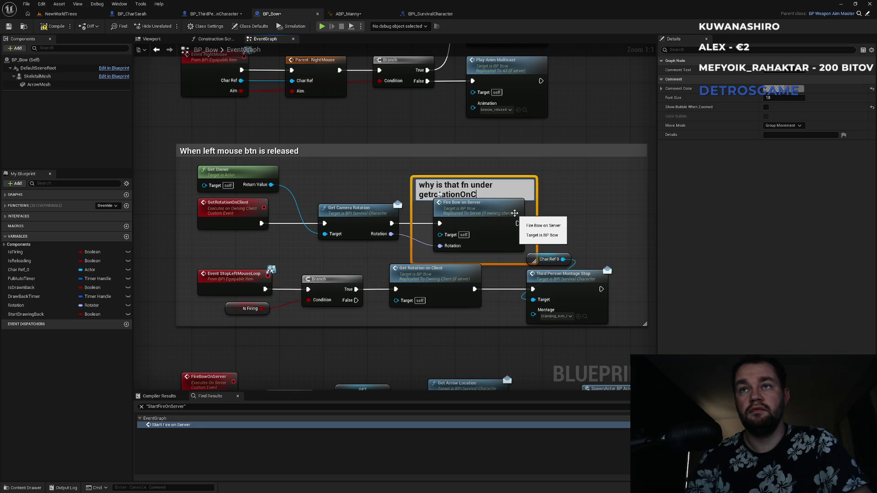
pyautogui.write('lient')
pyautogui.press('Return')
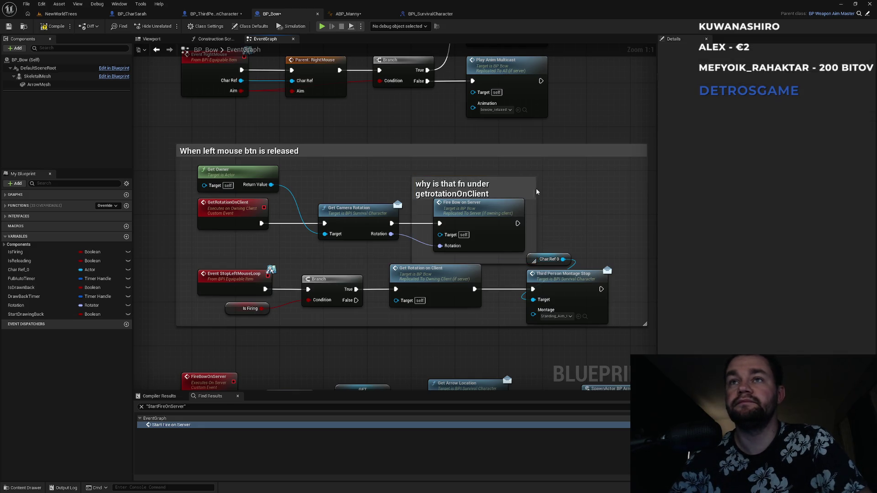
# Prefix the comment title with 'TODO:'.
pyautogui.doubleClick(517, 193)
pyautogui.press('Home')
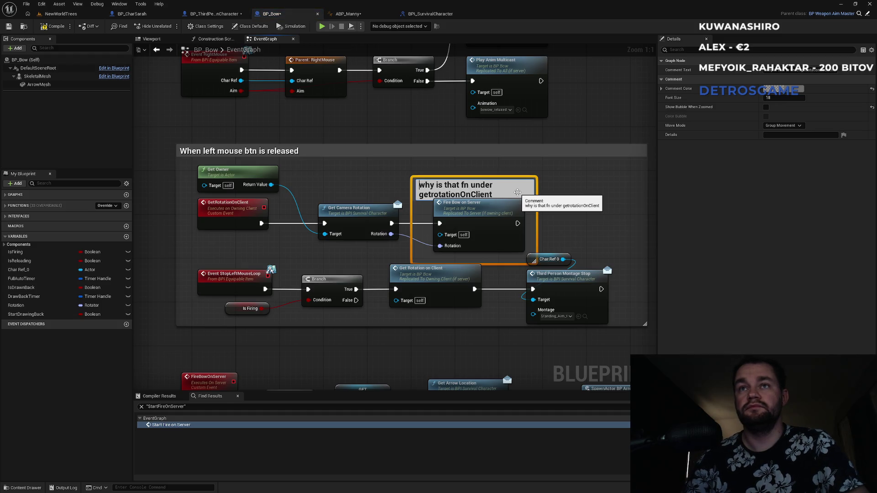
pyautogui.write('TODO:')
pyautogui.press('Return')
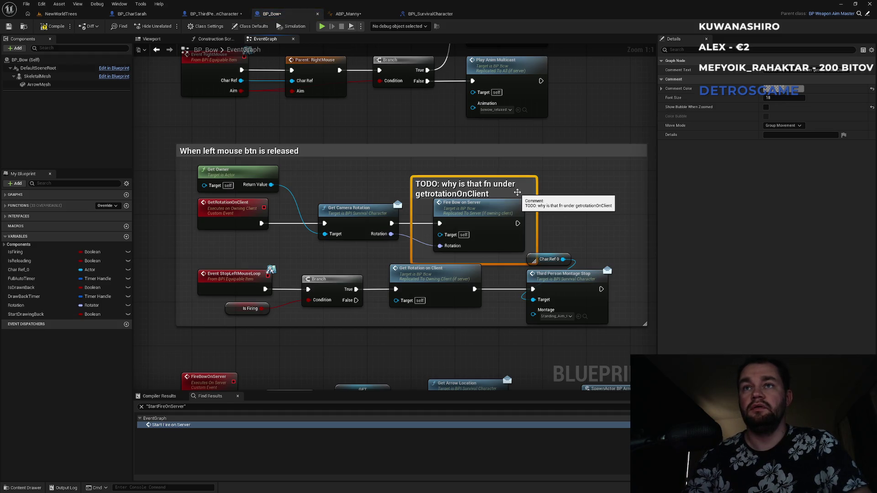
pyautogui.click(561, 204)
# Insert a StartDrawingBack setter between SET Is Firing and SET Is Drawn Back, then show ABP_Manny.
pyautogui.moveTo(423, 347); pyautogui.dragTo(396, 268)
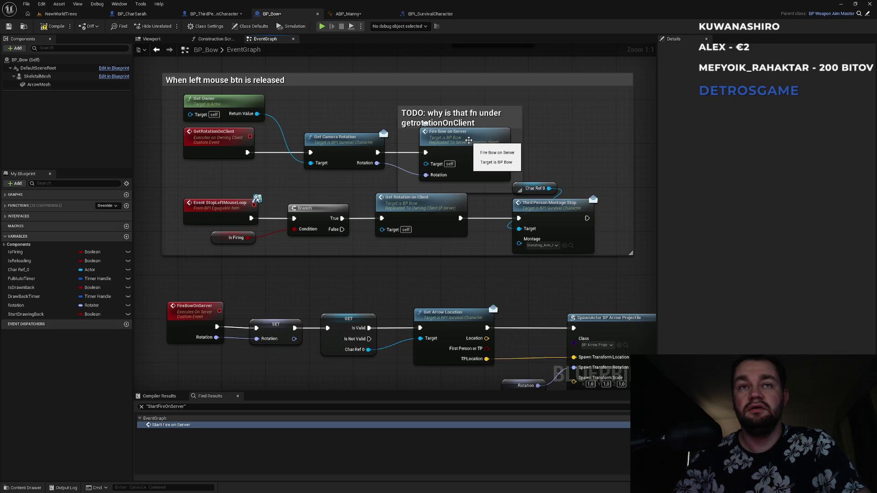
pyautogui.doubleClick(469, 140)
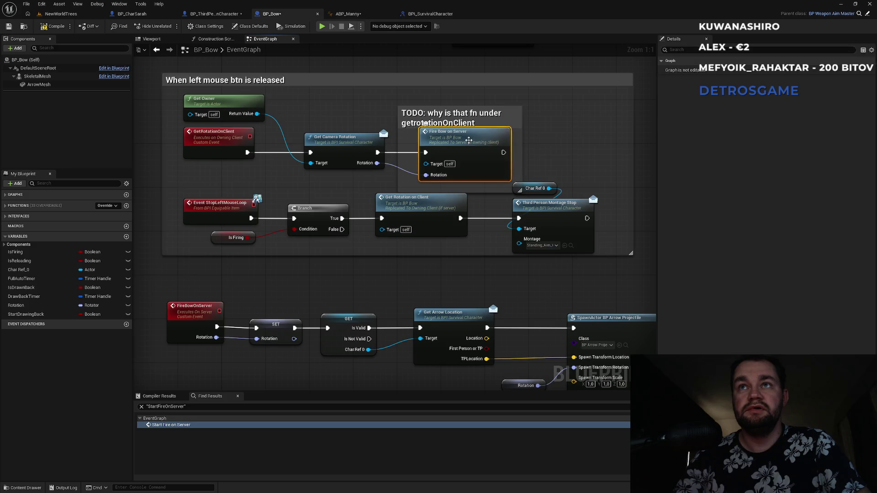
pyautogui.moveTo(491, 208)
pyautogui.mouseDown()
pyautogui.moveTo(285, 201)
pyautogui.moveTo(374, 174)
pyautogui.moveTo(376, 261)
pyautogui.mouseUp()
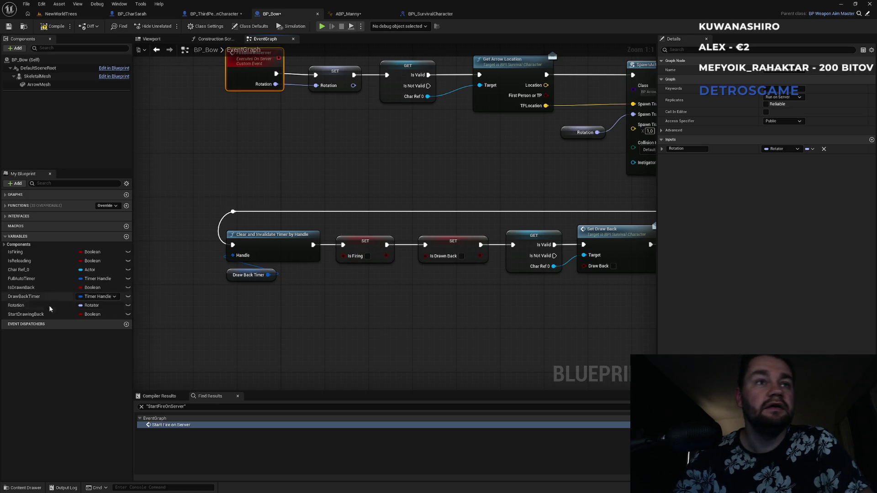
pyautogui.moveTo(30, 315)
pyautogui.mouseDown()
pyautogui.moveTo(402, 338)
pyautogui.moveTo(396, 304)
pyautogui.mouseUp()
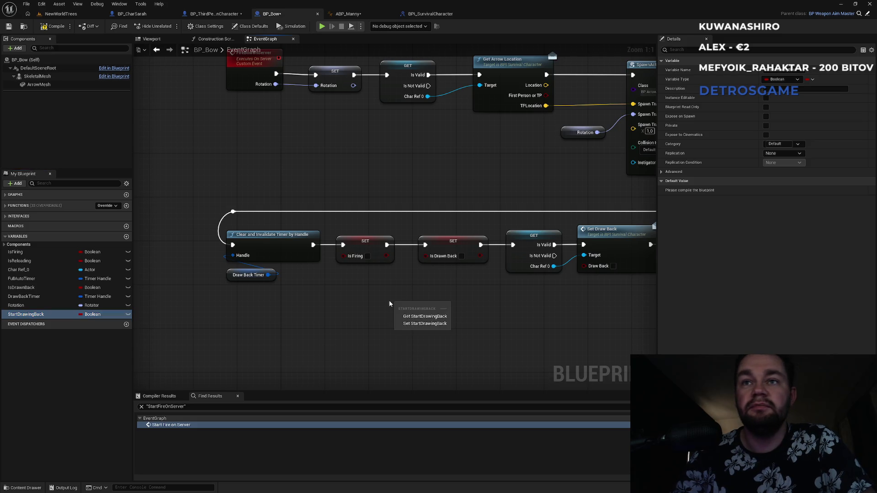
pyautogui.click(410, 328)
pyautogui.moveTo(398, 310); pyautogui.dragTo(387, 245)
pyautogui.moveTo(462, 310); pyautogui.dragTo(425, 245)
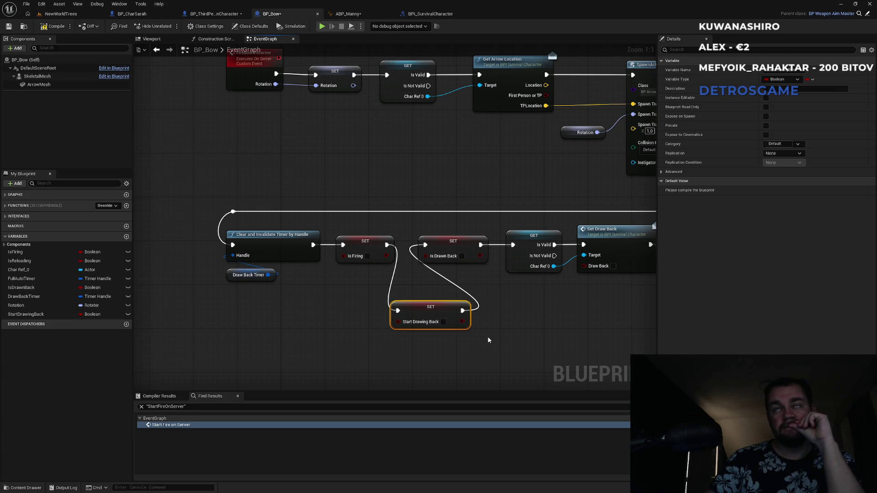
pyautogui.click(365, 15)
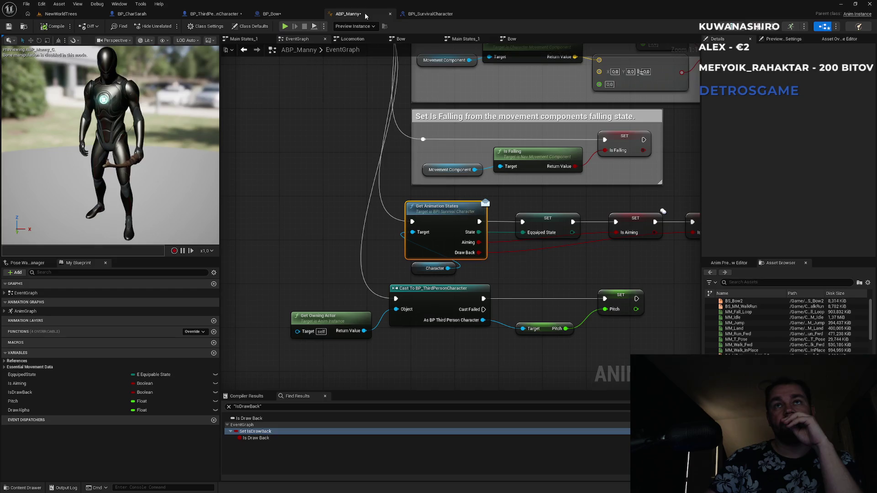
# Review the Draw Back setters in ABP_Manny and BP_ThirdPersonCharacter, then go back to BP_Bow.
pyautogui.moveTo(617, 262); pyautogui.dragTo(535, 259)
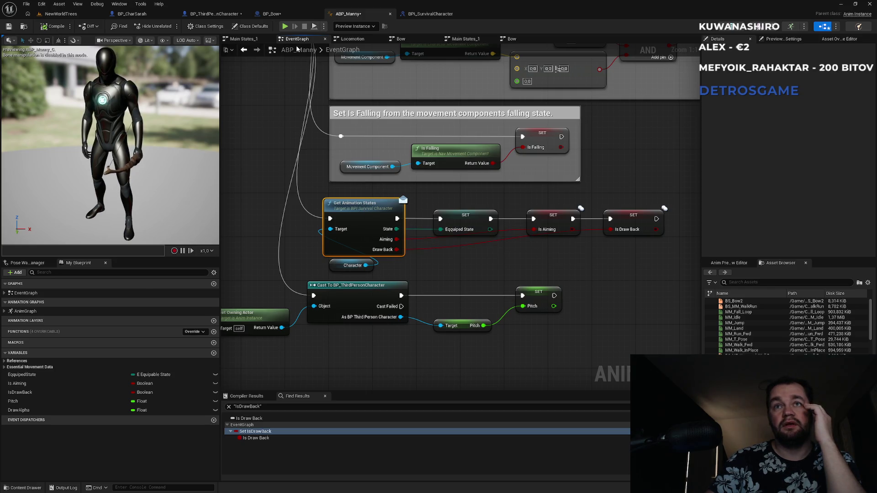
pyautogui.click(218, 13)
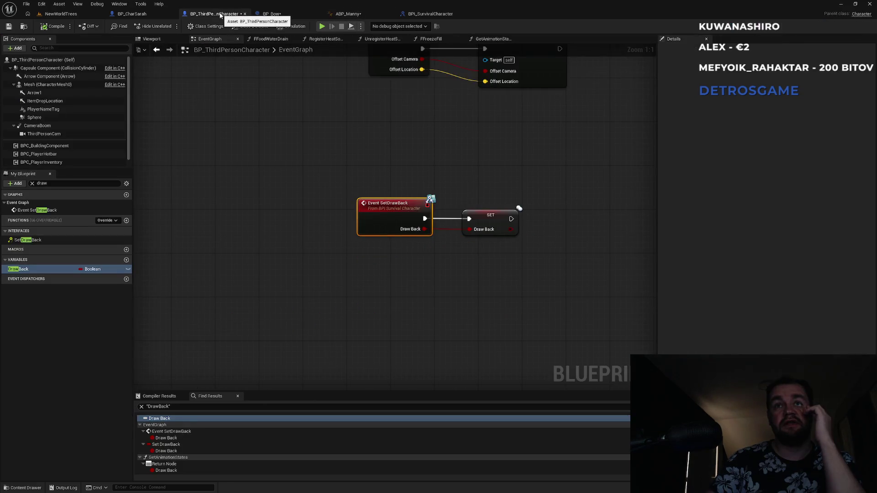
pyautogui.click(279, 14)
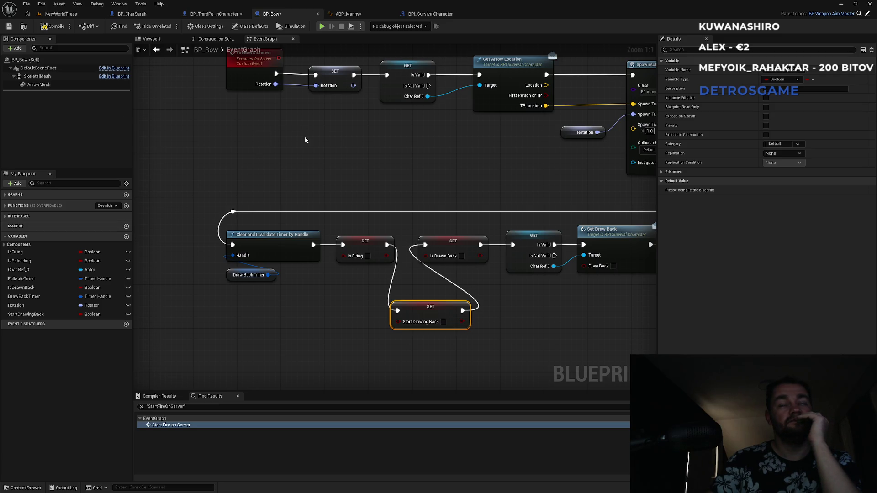
# Shift the timer and Is Firing nodes left and line up Start Drawing Back before Is Drawn Back.
pyautogui.click(404, 180)
pyautogui.moveTo(221, 208); pyautogui.dragTo(345, 295)
pyautogui.moveTo(360, 242); pyautogui.dragTo(283, 238)
pyautogui.click(347, 225)
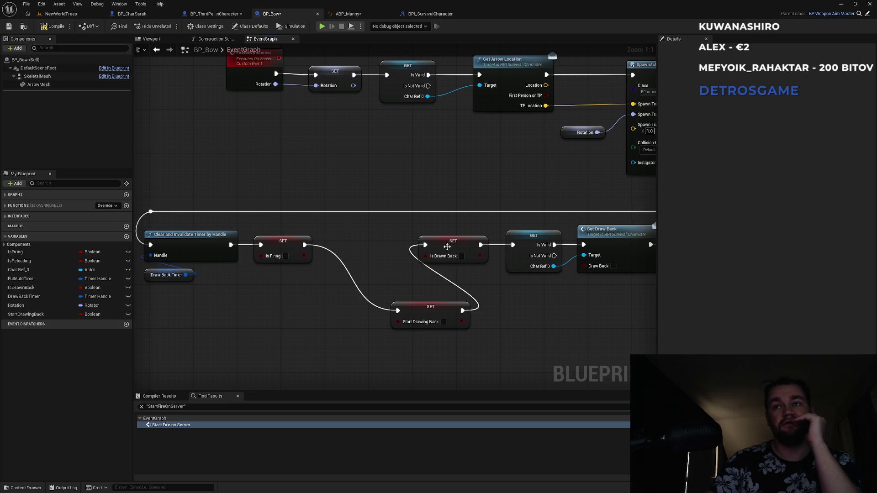
pyautogui.moveTo(453, 248); pyautogui.dragTo(458, 248)
pyautogui.moveTo(543, 242); pyautogui.dragTo(547, 243)
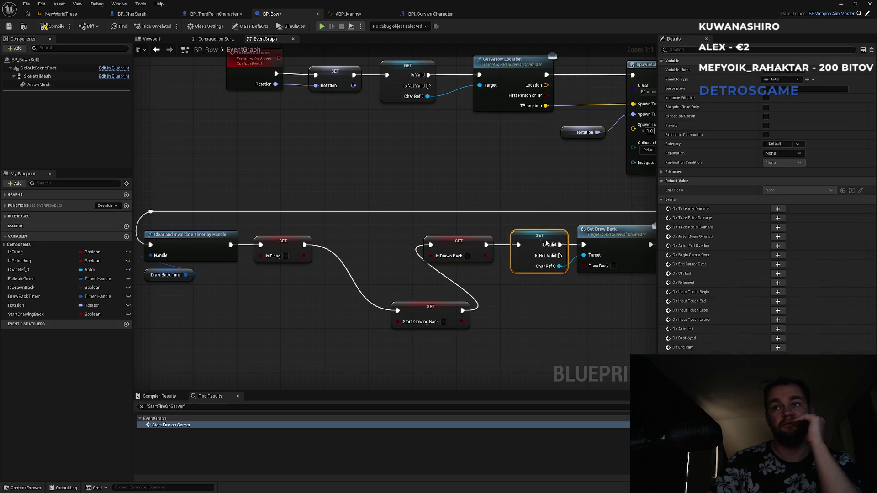
pyautogui.moveTo(473, 248); pyautogui.dragTo(478, 248)
pyautogui.moveTo(430, 313)
pyautogui.mouseDown()
pyautogui.moveTo(362, 281)
pyautogui.moveTo(370, 291)
pyautogui.mouseUp()
pyautogui.click(410, 184)
# Pan and zoom the graph to review the tidied Set Draw Back chain.
pyautogui.moveTo(410, 184); pyautogui.dragTo(397, 178)
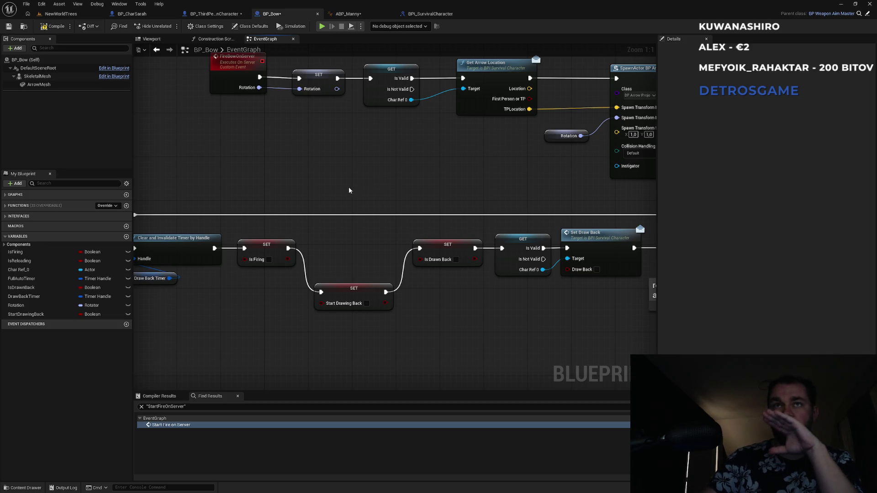
pyautogui.scroll(-2, 365, 264)
pyautogui.moveTo(365, 264)
pyautogui.mouseDown()
pyautogui.moveTo(357, 245)
pyautogui.moveTo(348, 255)
pyautogui.moveTo(339, 182)
pyautogui.mouseUp()
pyautogui.scroll(-3, 479, 265)
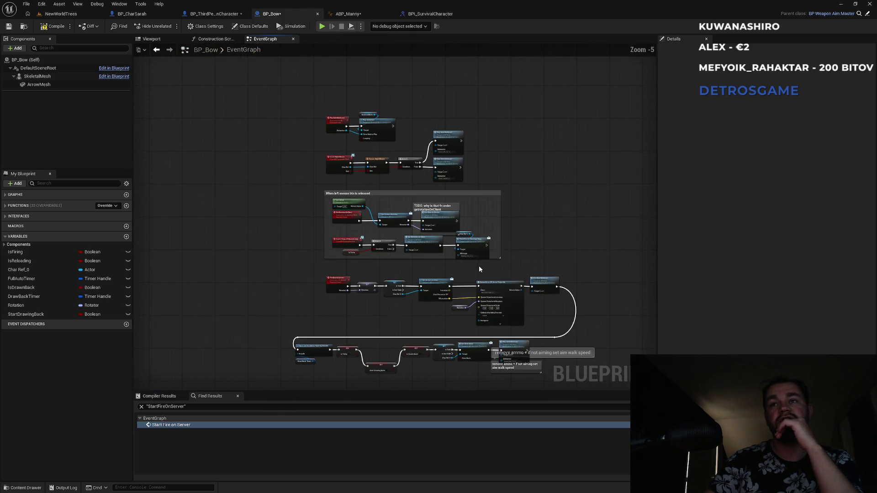
pyautogui.scroll(2, 341, 182)
pyautogui.moveTo(325, 196); pyautogui.dragTo(268, 92)
pyautogui.scroll(-2, 372, 221)
pyautogui.scroll(4, 506, 202)
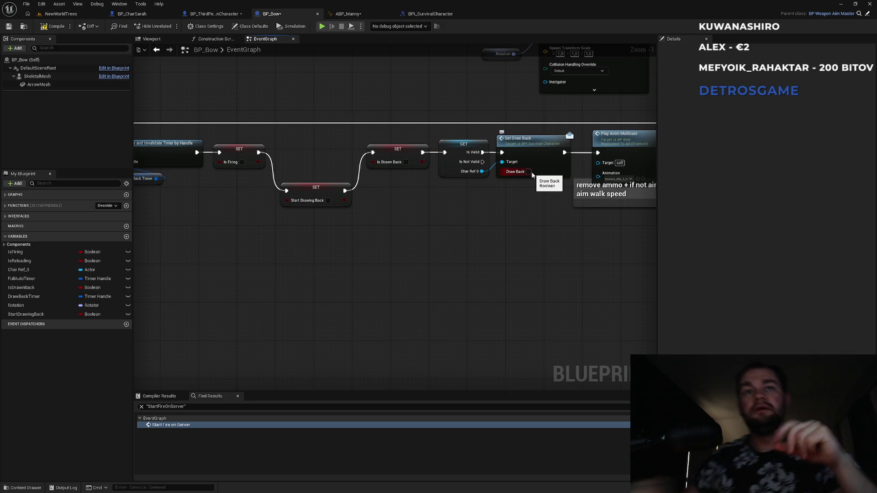
pyautogui.scroll(1, 509, 214)
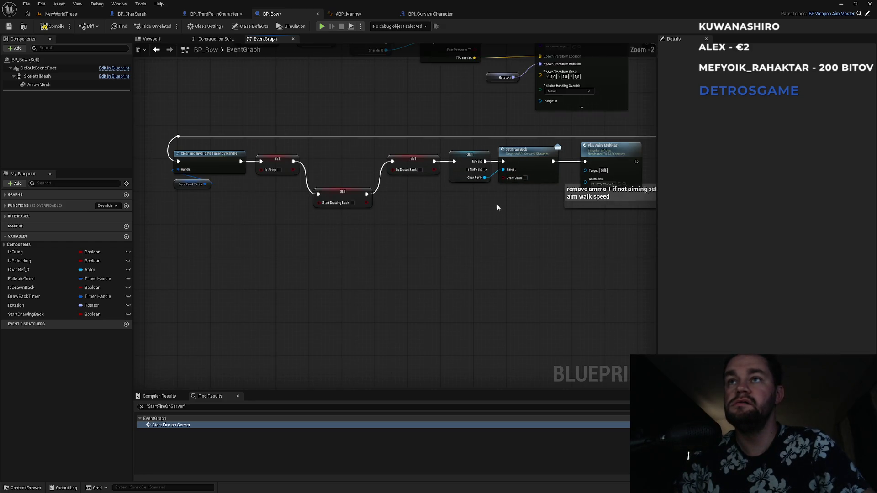
# Find SetDrawBack references by name and open its definition in BPI_SurvivalCharacter.
pyautogui.click(531, 140)
pyautogui.rightClick(524, 138)
pyautogui.moveTo(562, 210)
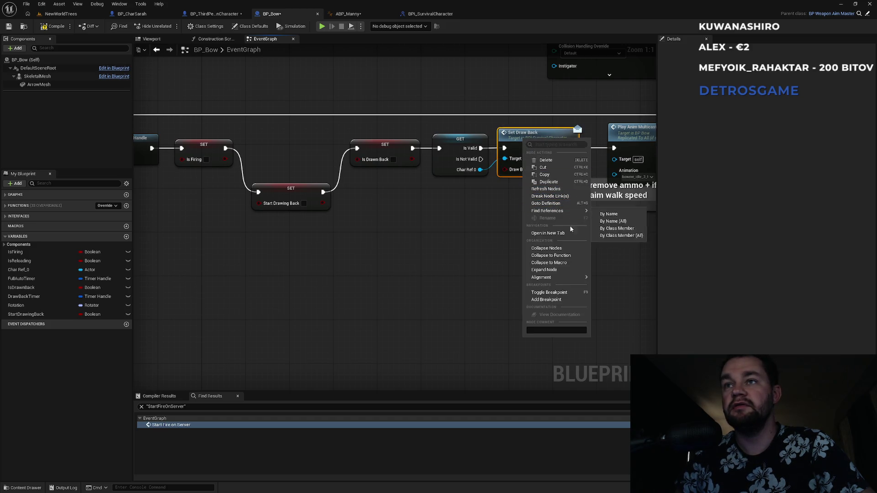
pyautogui.click(616, 214)
pyautogui.doubleClick(166, 432)
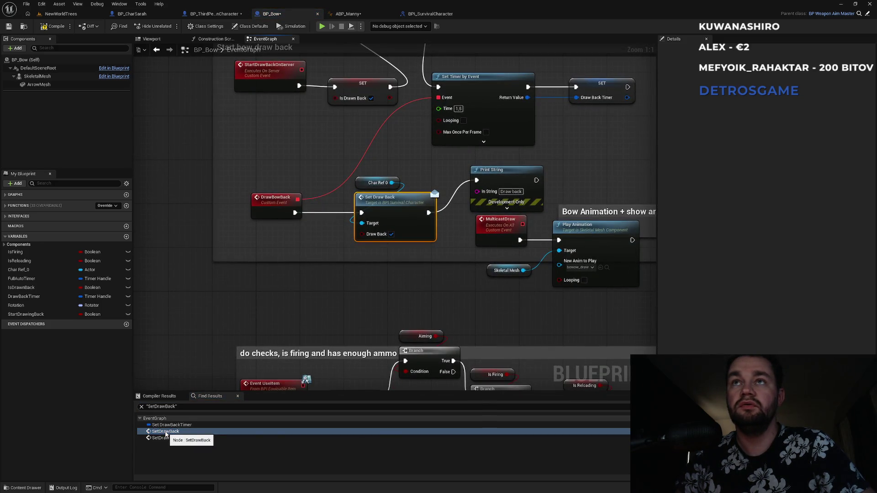
pyautogui.moveTo(403, 187); pyautogui.dragTo(373, 260)
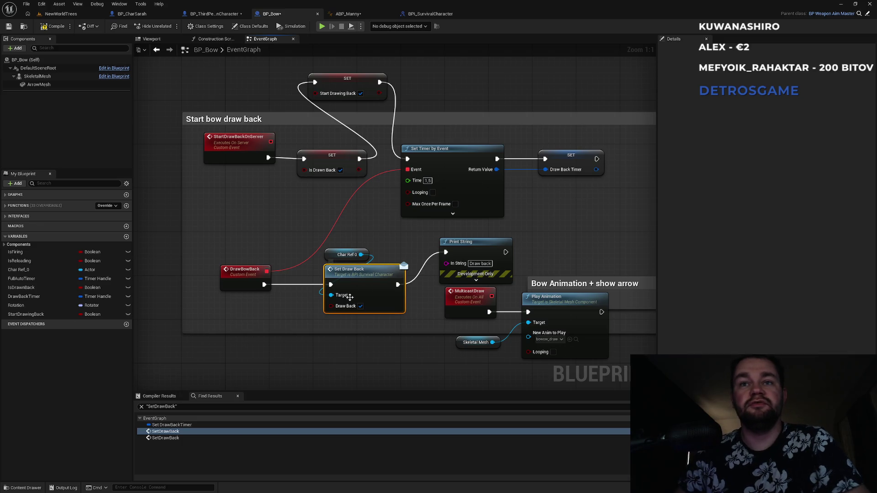
pyautogui.doubleClick(362, 277)
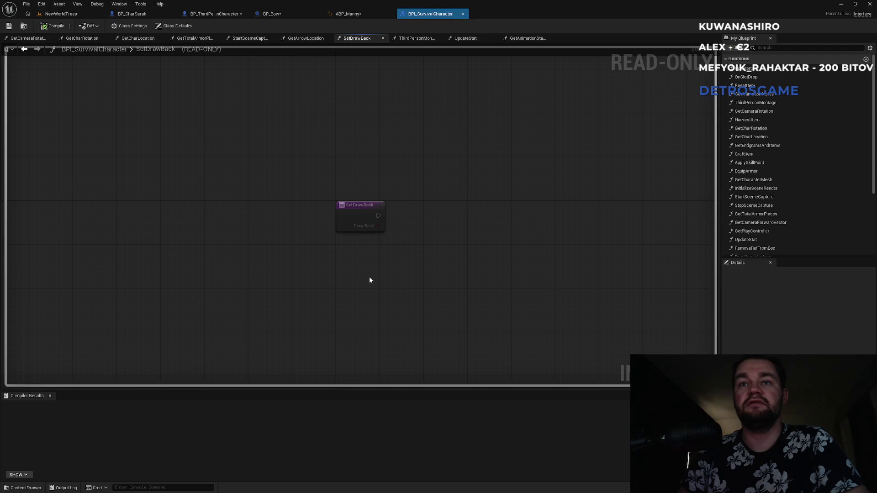
# Filter functions by 'setd', duplicate SetDrawBack, and rename the copy StartDrawBack.
pyautogui.scroll(-2, 802, 193)
pyautogui.scroll(2, 803, 196)
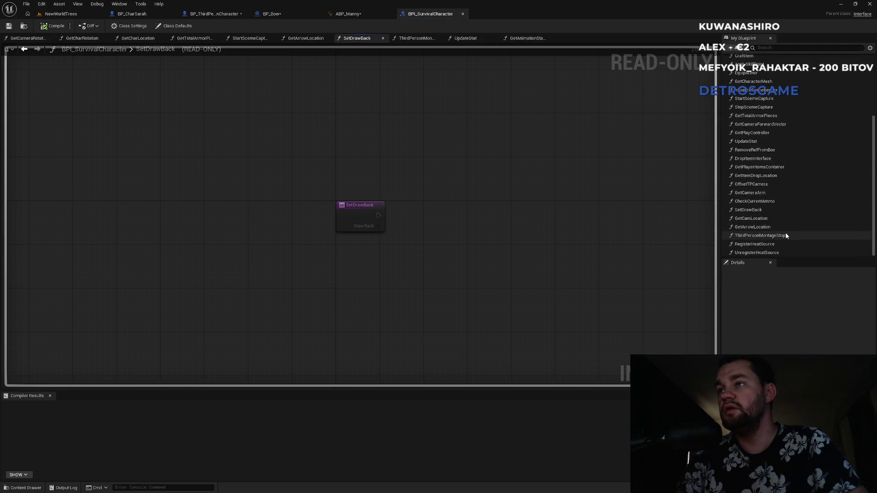
pyautogui.scroll(2, 780, 217)
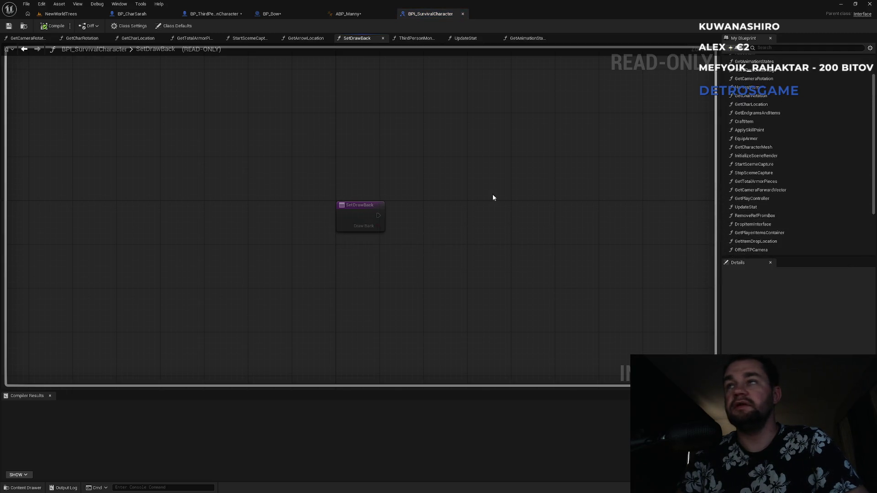
pyautogui.click(775, 48)
pyautogui.write('setd')
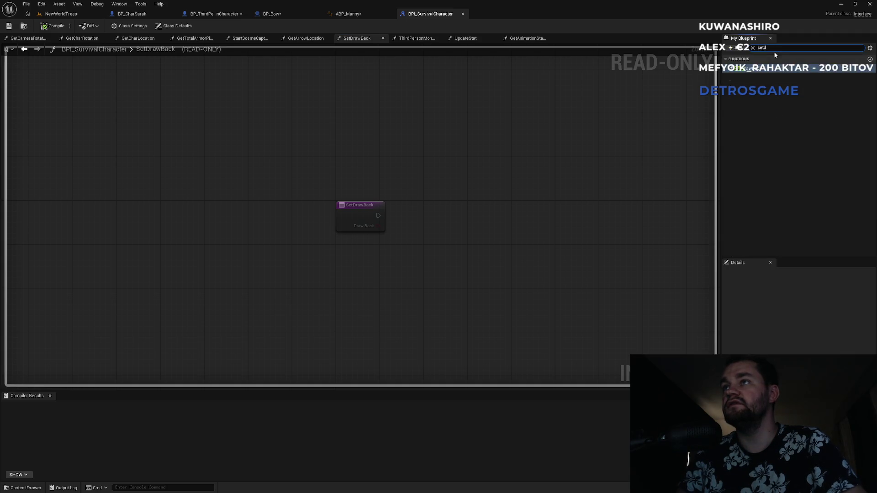
pyautogui.hotkey('ctrl', 'd')
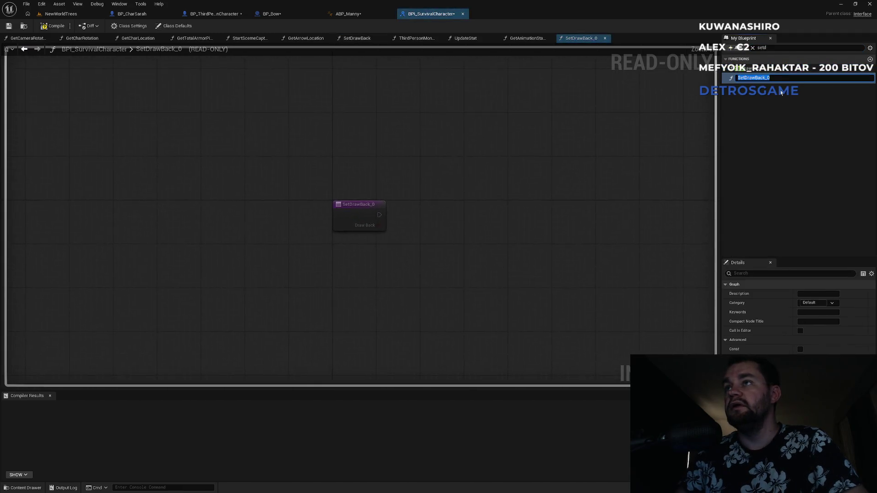
pyautogui.write('Star')
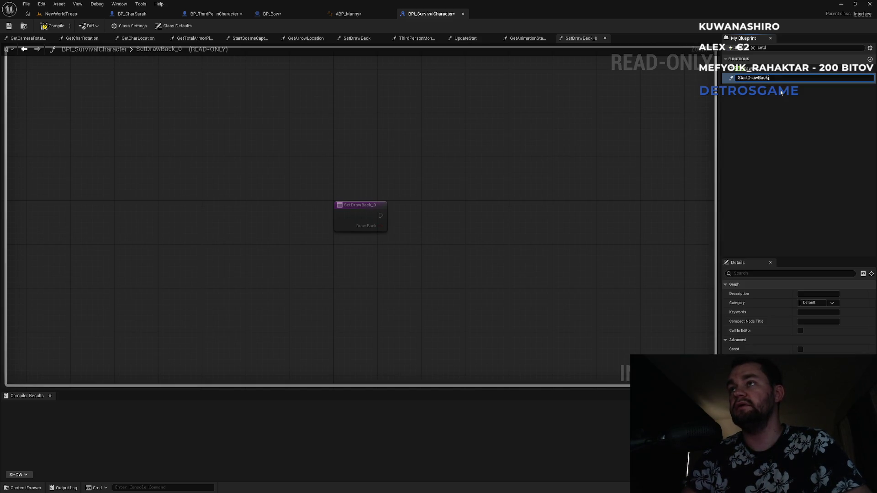
pyautogui.press('Return')
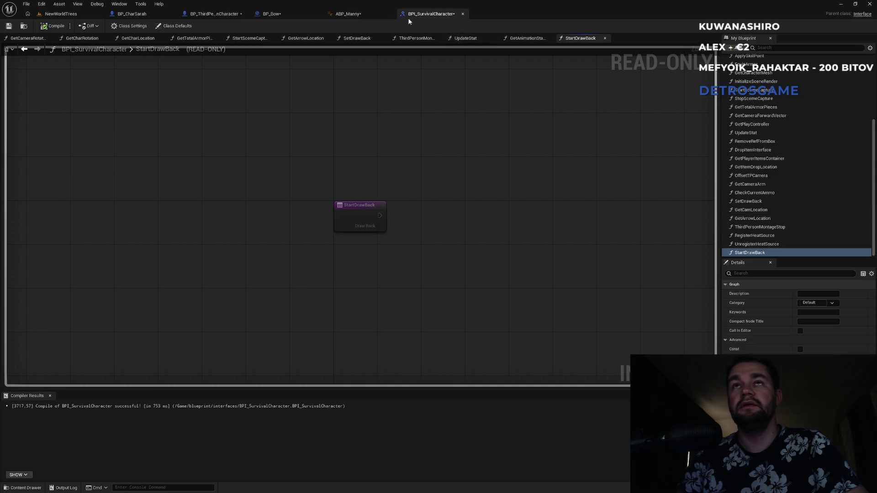
# Add an Event StartDrawBack node to BP_ThirdPersonCharacter's event graph, below the SetDrawBack event.
pyautogui.click(214, 14)
pyautogui.moveTo(372, 274); pyautogui.dragTo(359, 243)
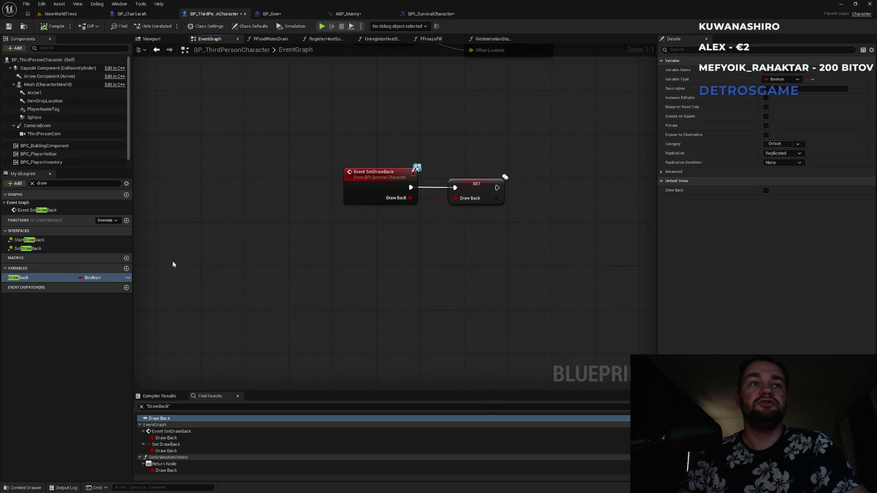
pyautogui.click(32, 183)
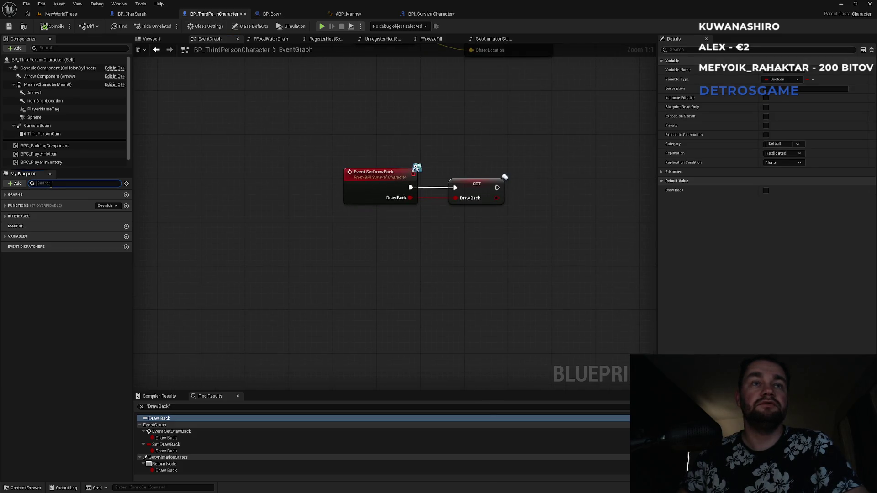
pyautogui.write('draw')
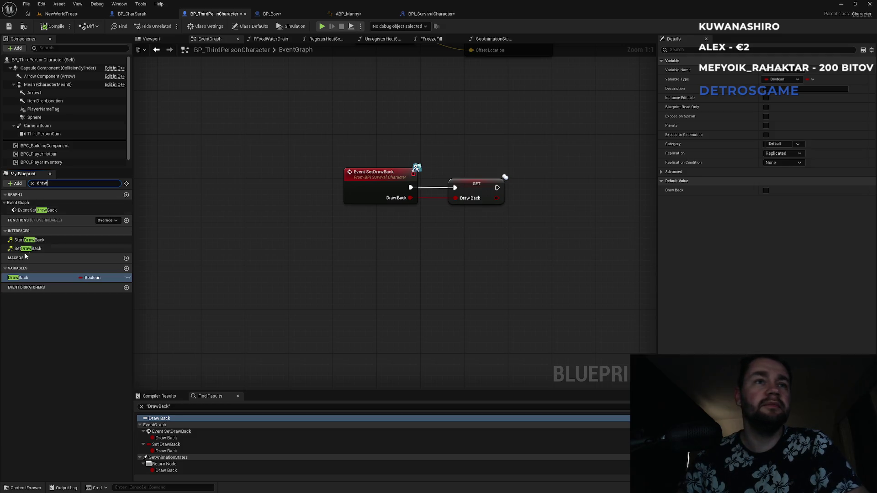
pyautogui.doubleClick(30, 240)
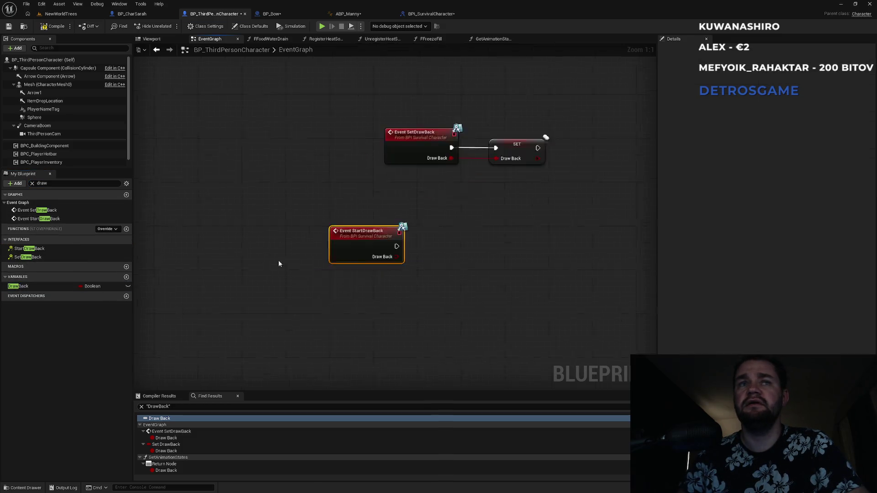
pyautogui.moveTo(406, 209)
pyautogui.mouseDown()
pyautogui.moveTo(445, 185)
pyautogui.moveTo(461, 187)
pyautogui.mouseUp()
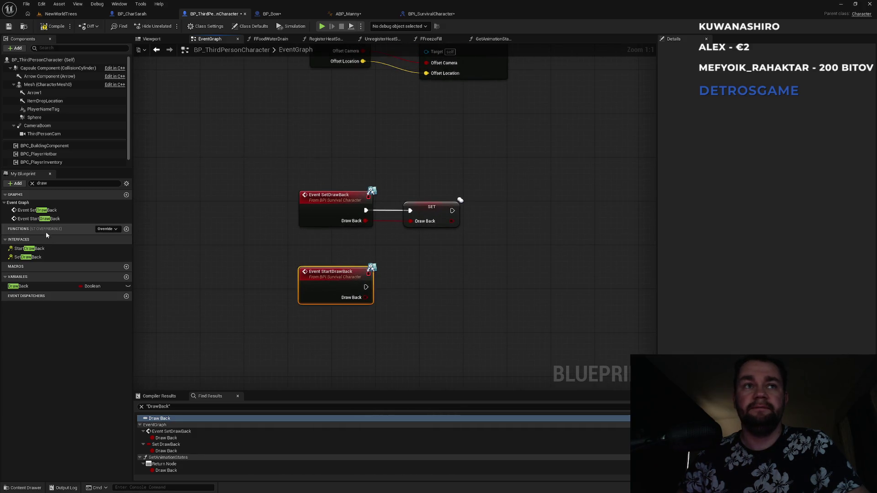
# Duplicate the DrawBack boolean variable and rename the copy StartedDrawBack.
pyautogui.click(32, 183)
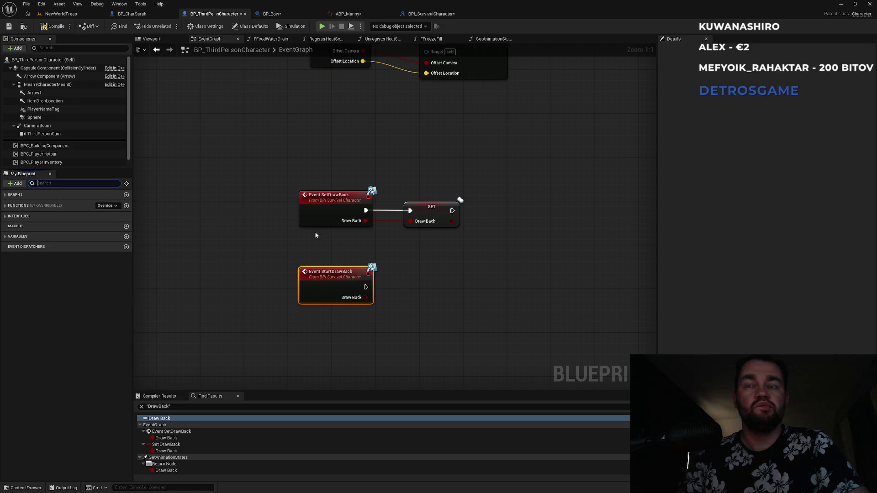
pyautogui.click(431, 211)
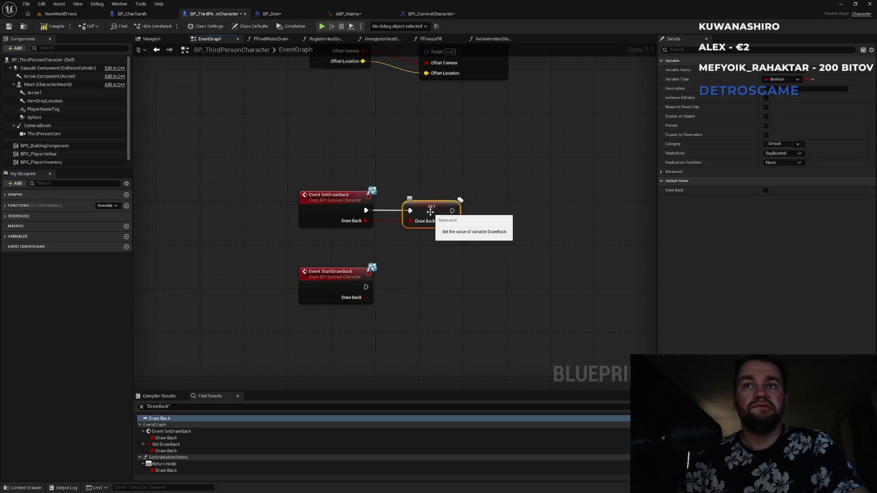
pyautogui.click(58, 186)
pyautogui.write('draw')
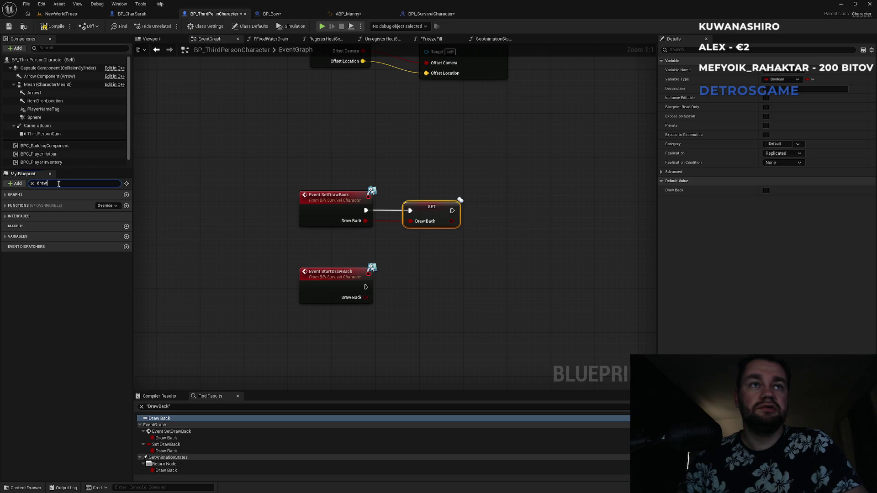
pyautogui.click(29, 288)
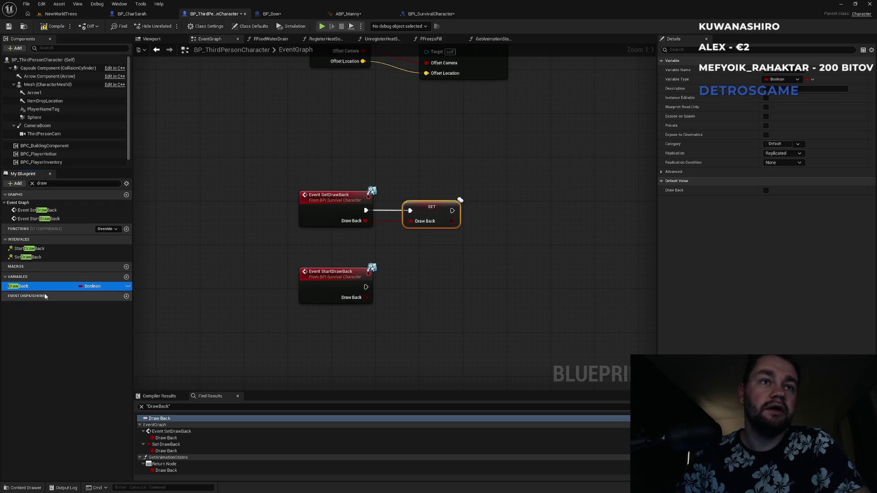
pyautogui.hotkey('ctrl', 'd')
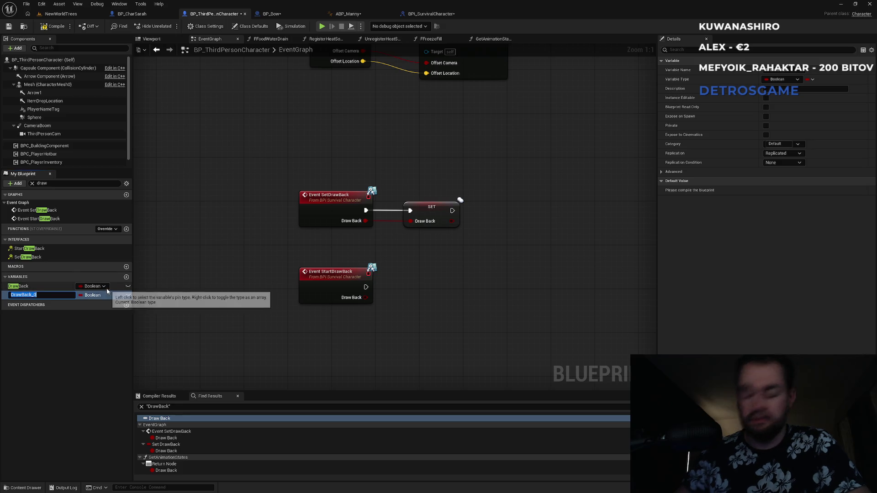
pyautogui.write('Start')
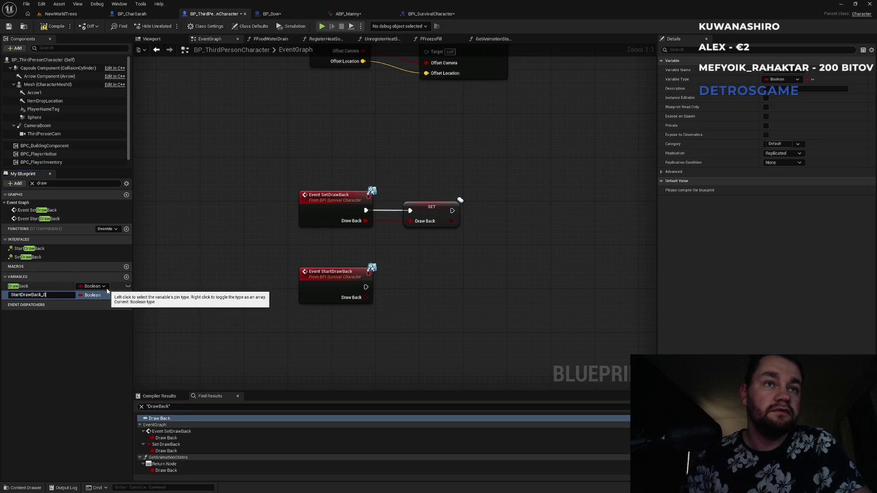
pyautogui.press('BackSpace')
pyautogui.press('BackSpace')
pyautogui.press('BackSpace')
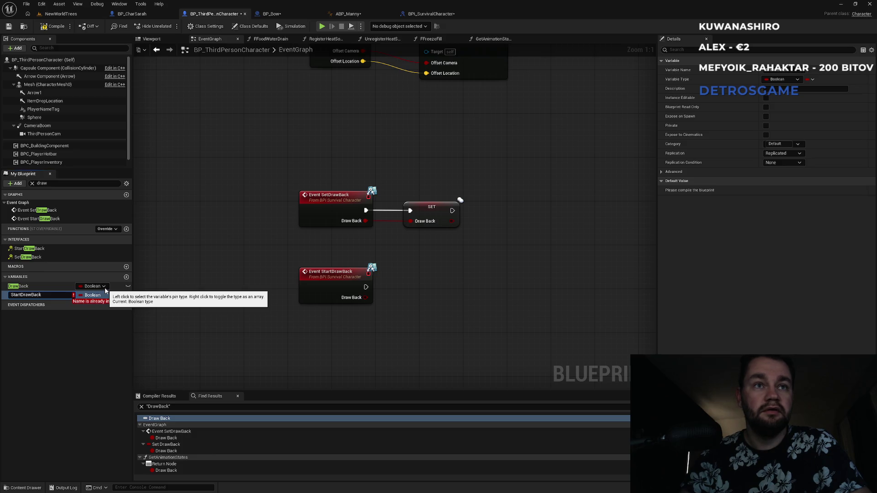
pyautogui.hotkey('ctrl', 'a')
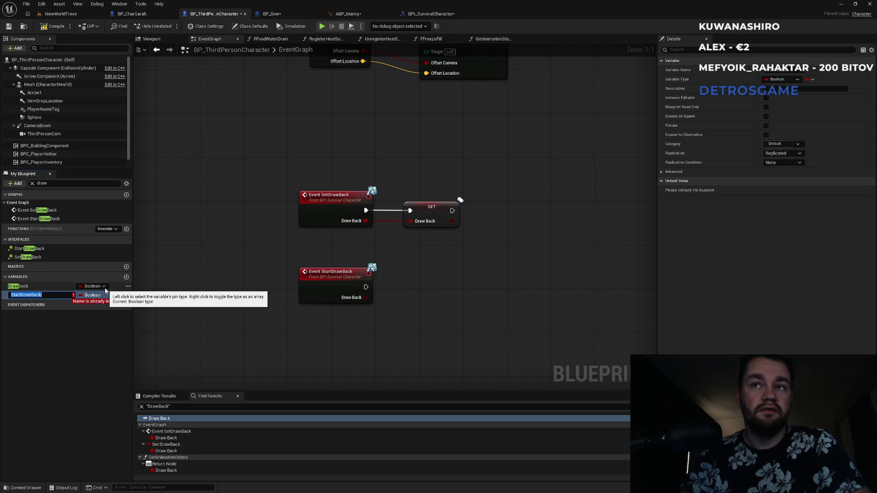
pyautogui.press('BackSpace')
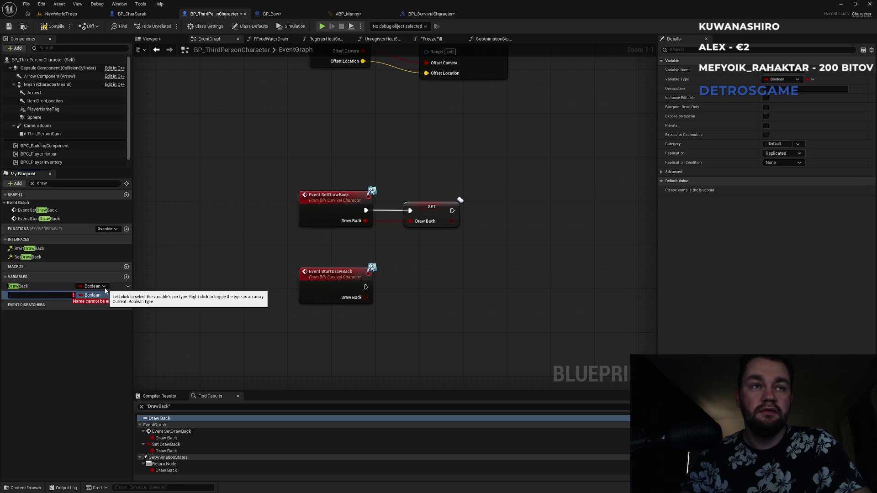
pyautogui.write('Starte')
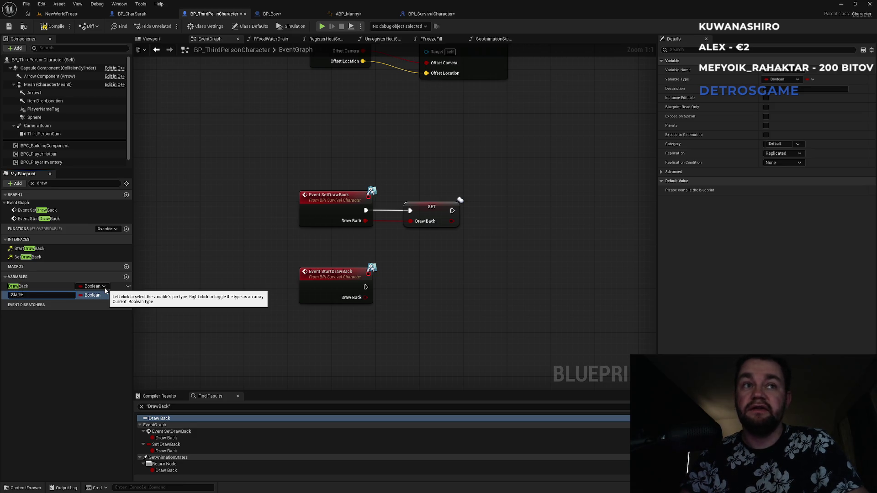
pyautogui.write('dDrawBack')
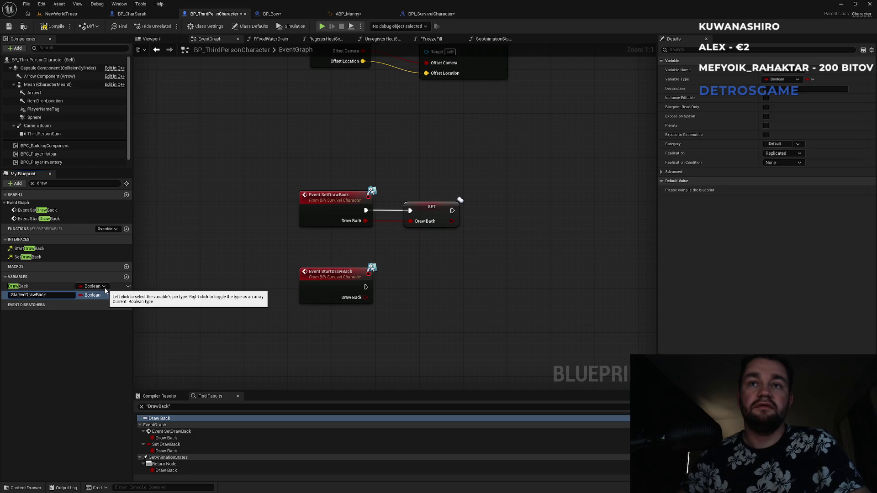
pyautogui.press('Return')
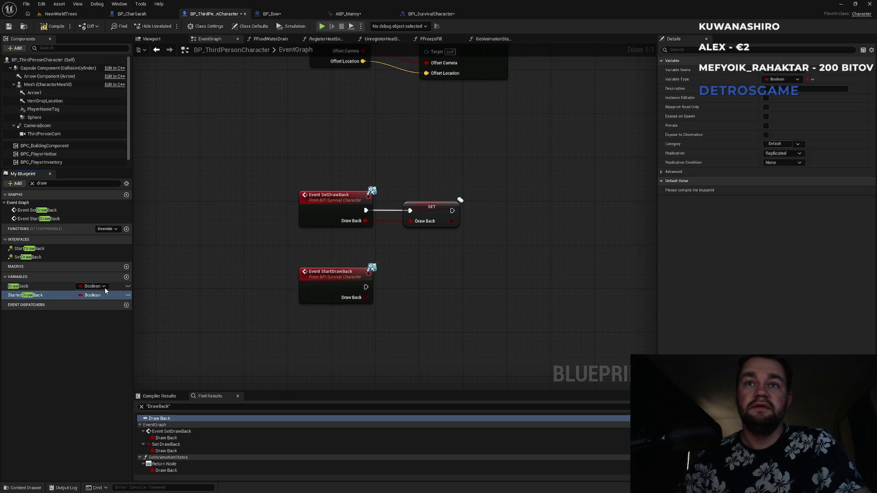
# Place a StartedDrawBack setter beside Event StartDrawBack.
pyautogui.moveTo(38, 295)
pyautogui.mouseDown()
pyautogui.moveTo(352, 309)
pyautogui.moveTo(397, 293)
pyautogui.moveTo(410, 298)
pyautogui.moveTo(407, 288)
pyautogui.moveTo(440, 280)
pyautogui.mouseUp()
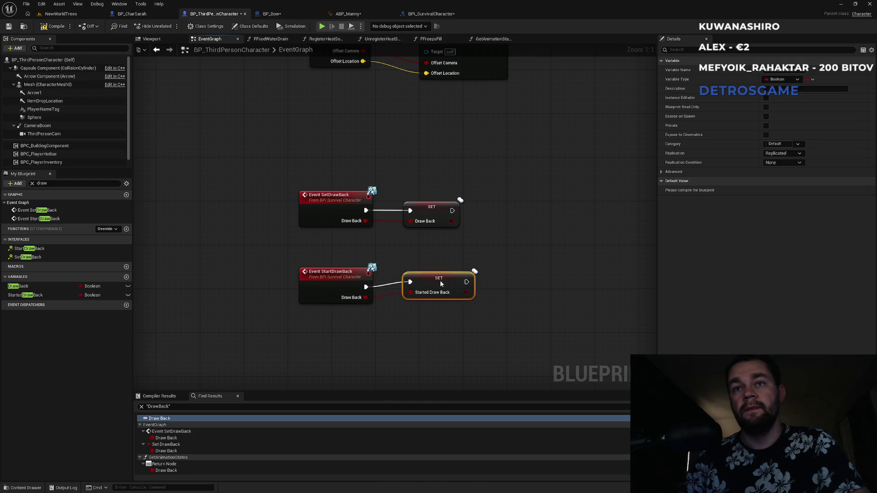
pyautogui.hotkey('ctrl', 'z')
pyautogui.click(441, 265)
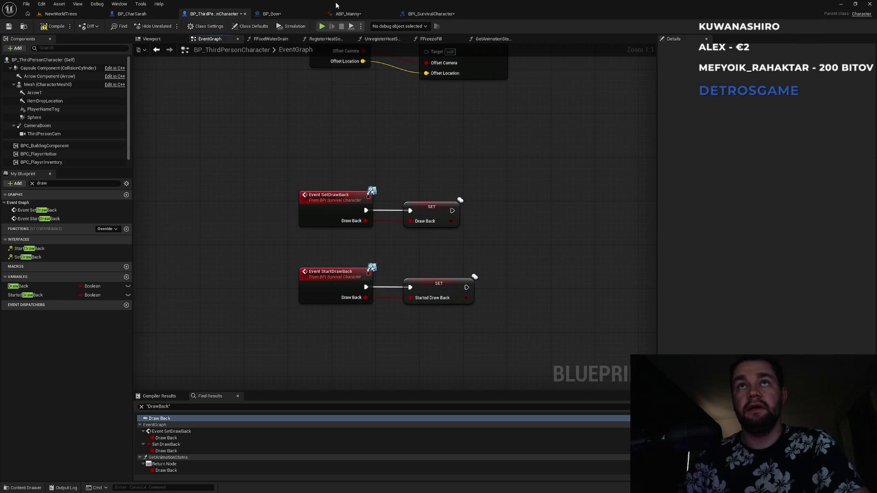
# Find GetAnimationStates in BPI_SurvivalCharacter by searching 'getanim', open its function graph, then return to ABP_Manny.
pyautogui.click(361, 16)
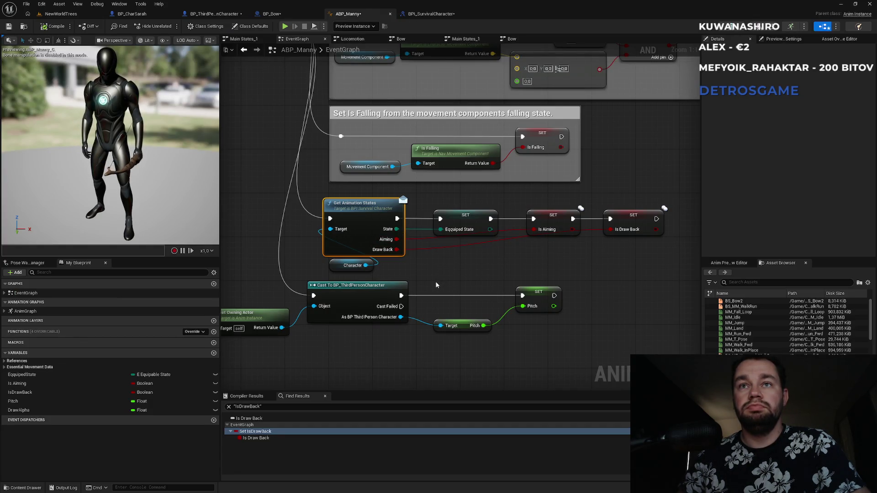
pyautogui.click(216, 15)
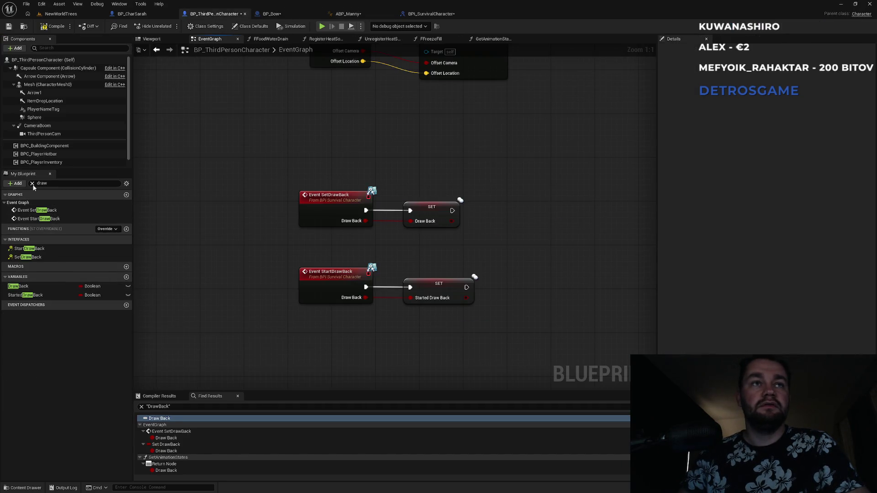
pyautogui.click(431, 14)
pyautogui.click(790, 49)
pyautogui.write('g')
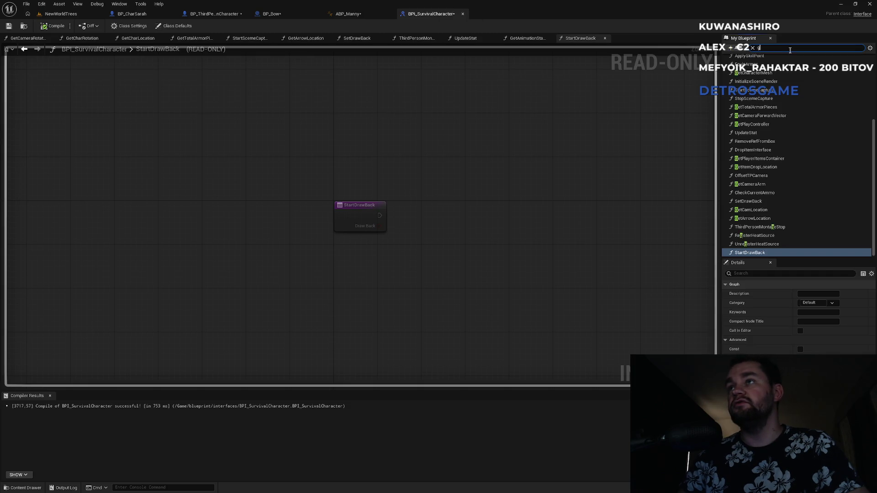
pyautogui.write('etanim')
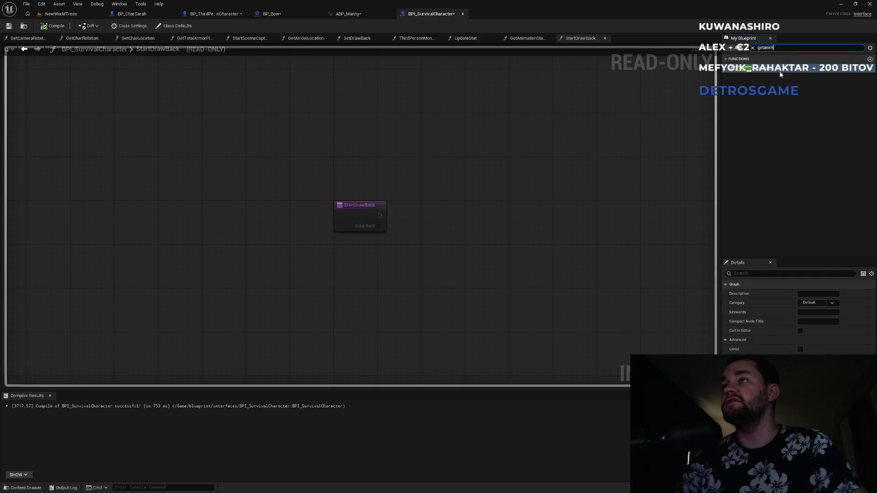
pyautogui.doubleClick(777, 70)
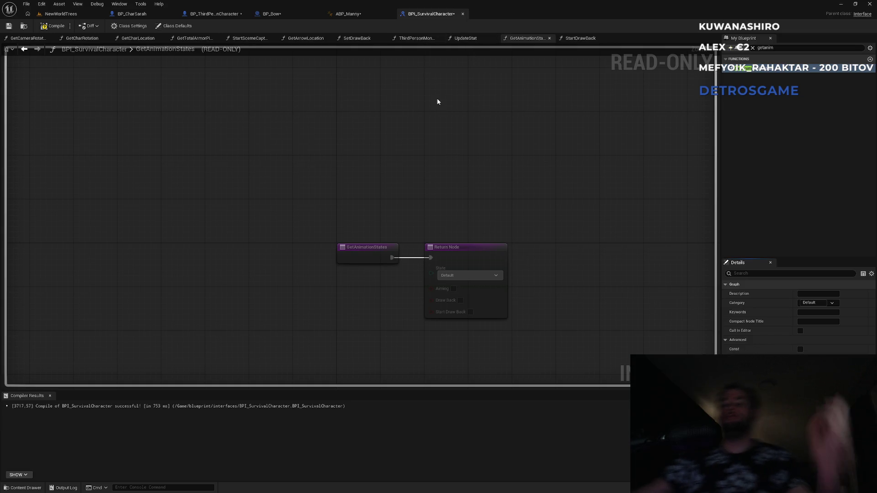
pyautogui.doubleClick(134, 50)
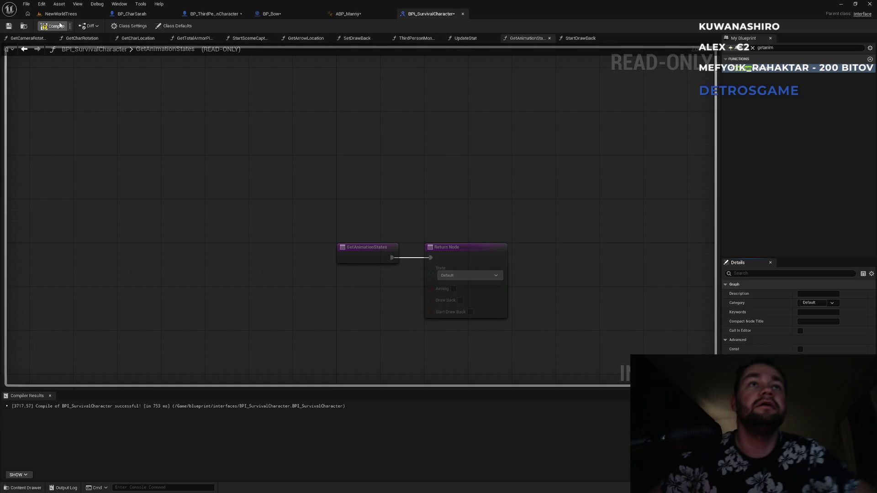
pyautogui.click(345, 15)
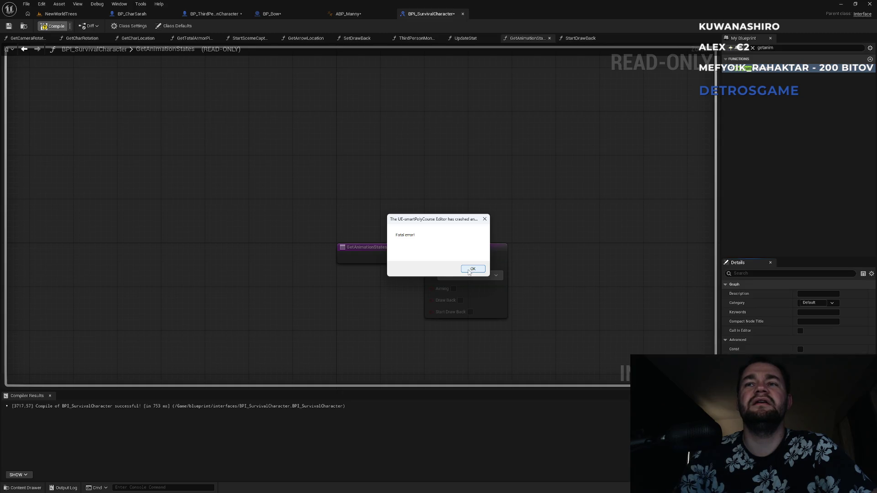
# Dismiss the crash dialog and relaunch the project, skipping restore of auto-saved packages.
pyautogui.click(469, 271)
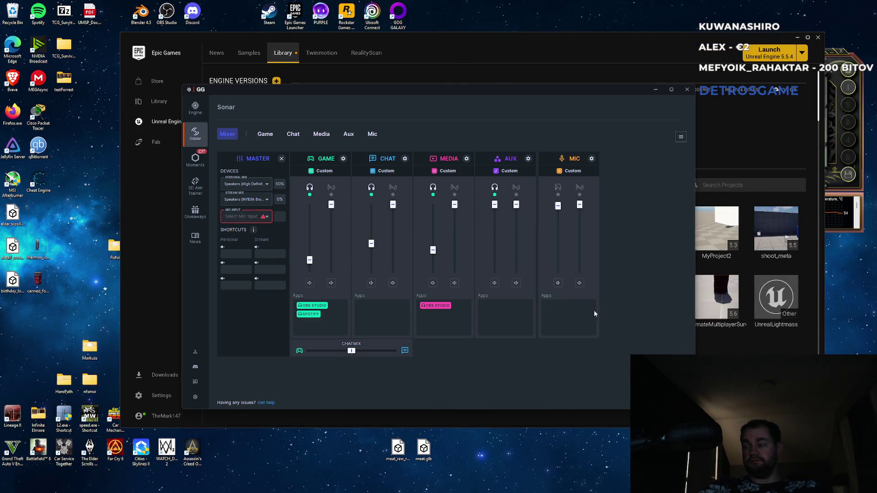
pyautogui.click(363, 490)
pyautogui.press('Escape')
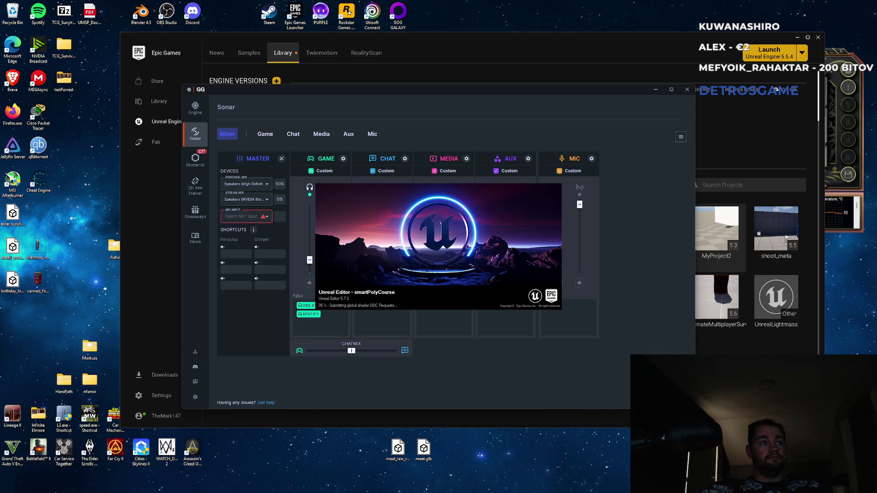
pyautogui.moveTo(399, 192)
pyautogui.mouseDown()
pyautogui.moveTo(361, 246)
pyautogui.moveTo(503, 309)
pyautogui.moveTo(346, 271)
pyautogui.mouseUp()
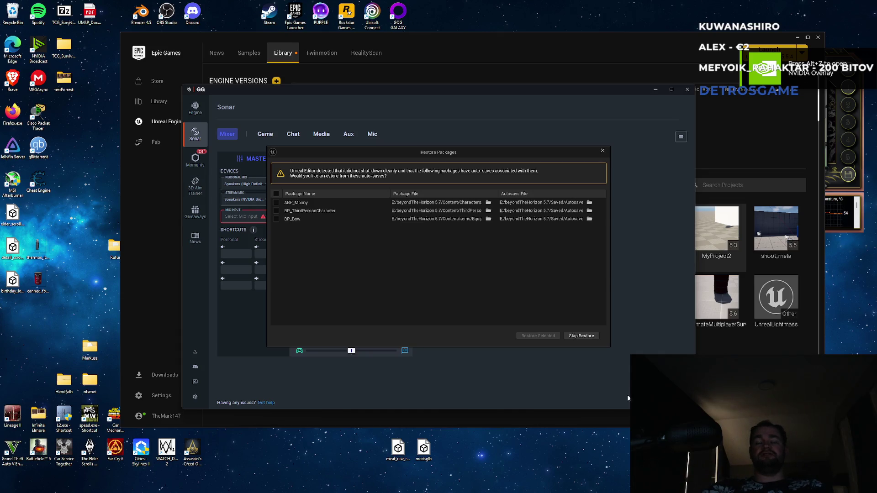
pyautogui.click(586, 339)
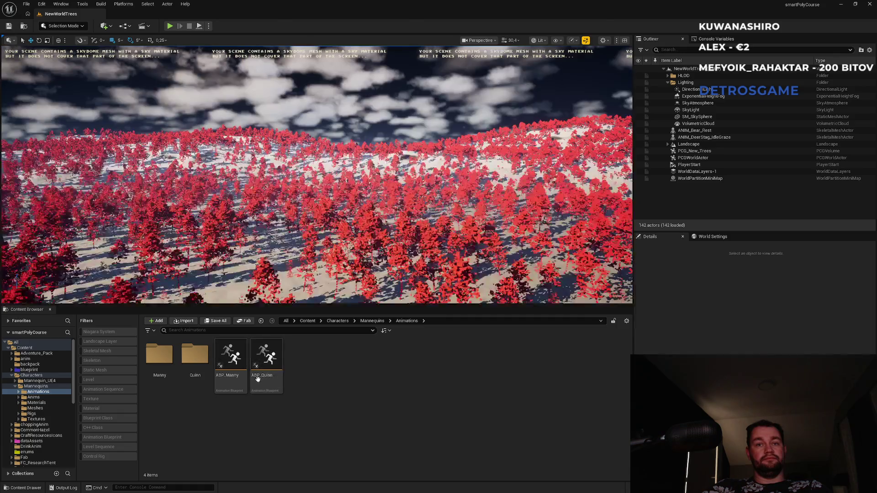
# Reopen ABP_Manny and look over its AnimGraph, Main States_1 state machine and EventGraph.
pyautogui.doubleClick(230, 380)
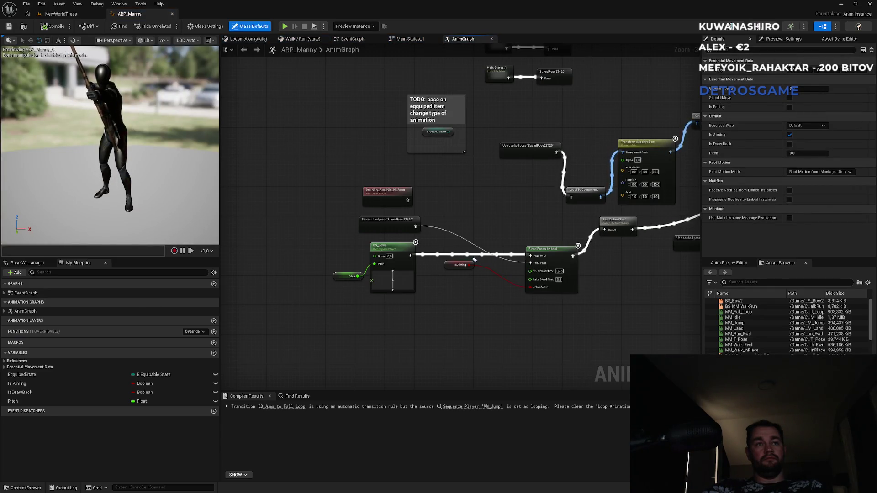
pyautogui.moveTo(484, 212)
pyautogui.mouseDown()
pyautogui.moveTo(435, 279)
pyautogui.moveTo(270, 272)
pyautogui.moveTo(277, 270)
pyautogui.mouseUp()
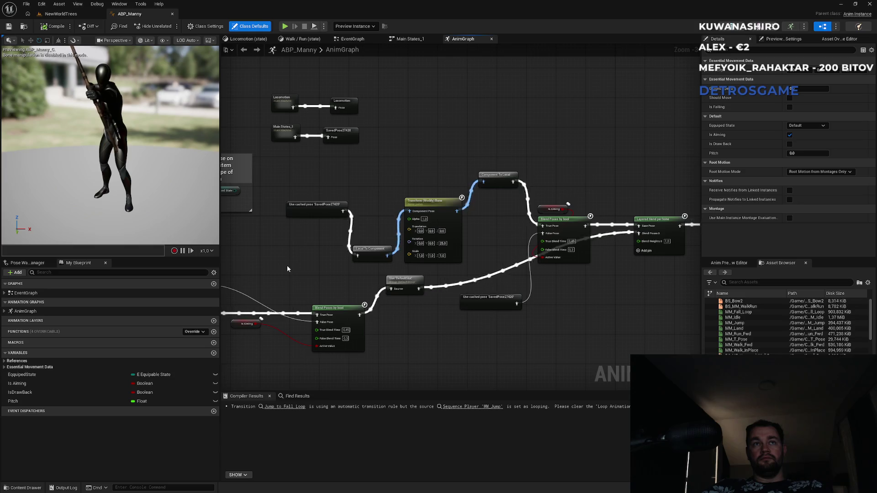
pyautogui.moveTo(471, 275); pyautogui.dragTo(230, 276)
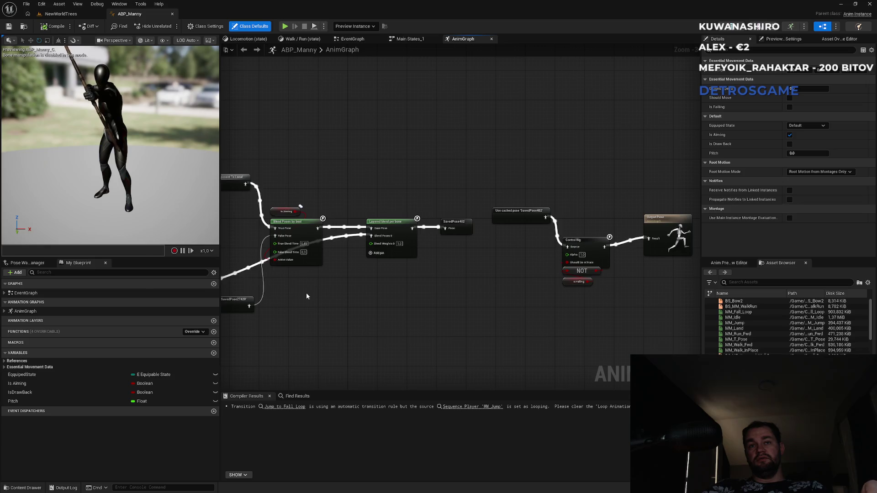
pyautogui.moveTo(289, 196); pyautogui.dragTo(543, 185)
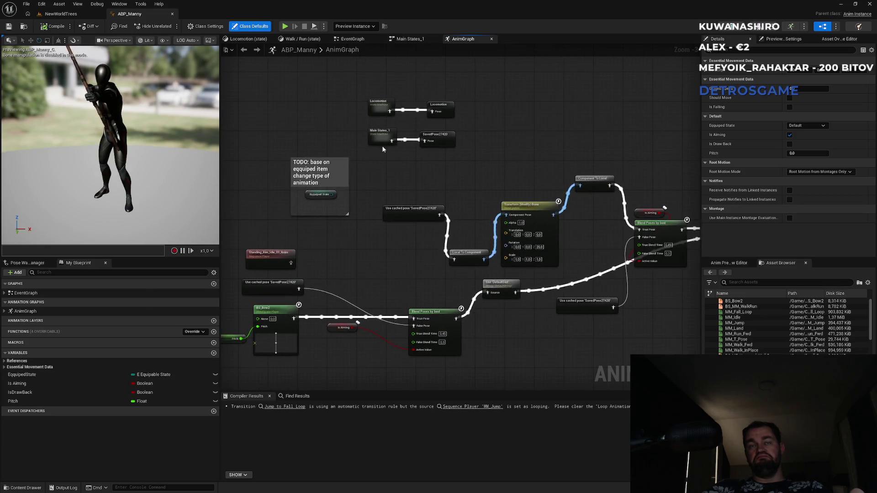
pyautogui.click(407, 39)
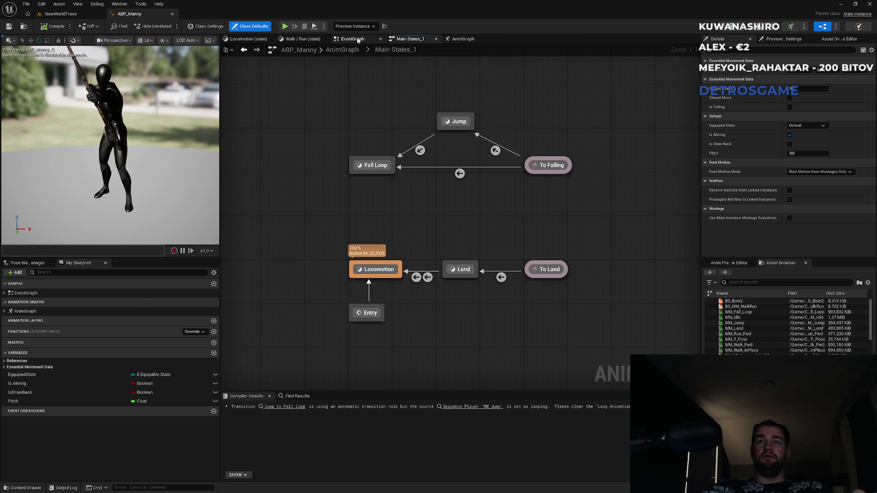
pyautogui.click(352, 40)
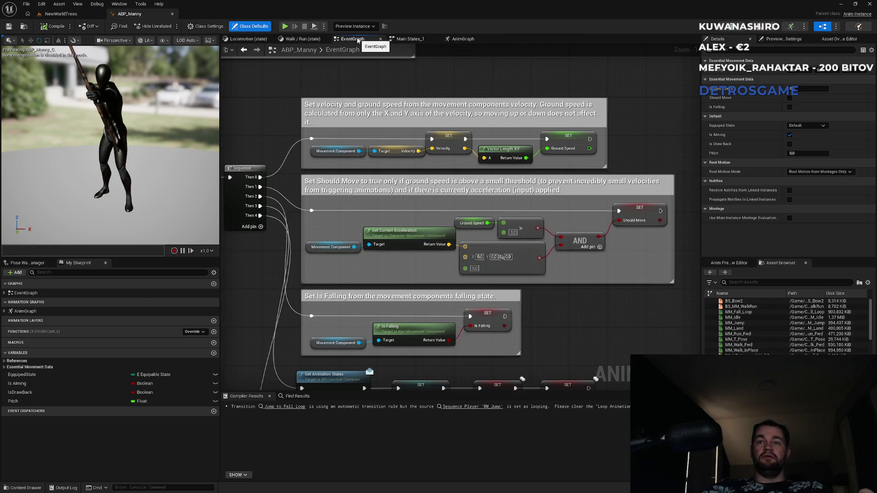
pyautogui.click(65, 15)
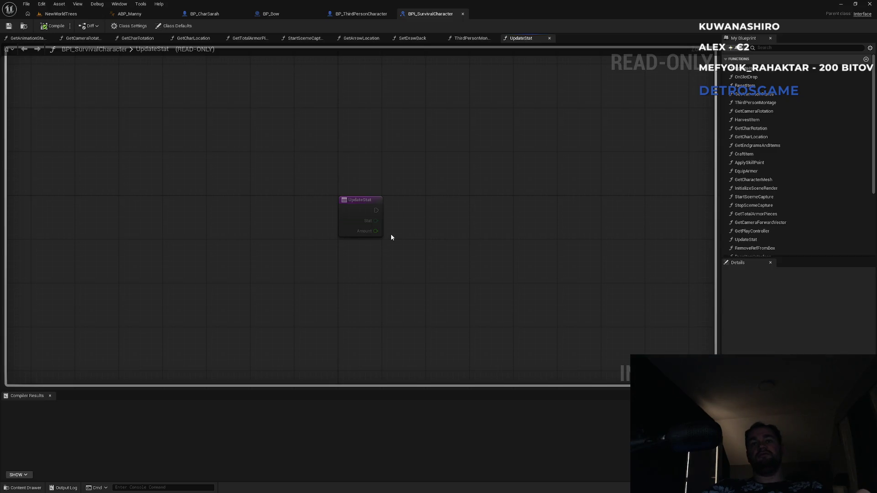
# Look at BP_ThirdPersonCharacter and filter the BPI_SurvivalCharacter member list with 'drtw'.
pyautogui.click(365, 16)
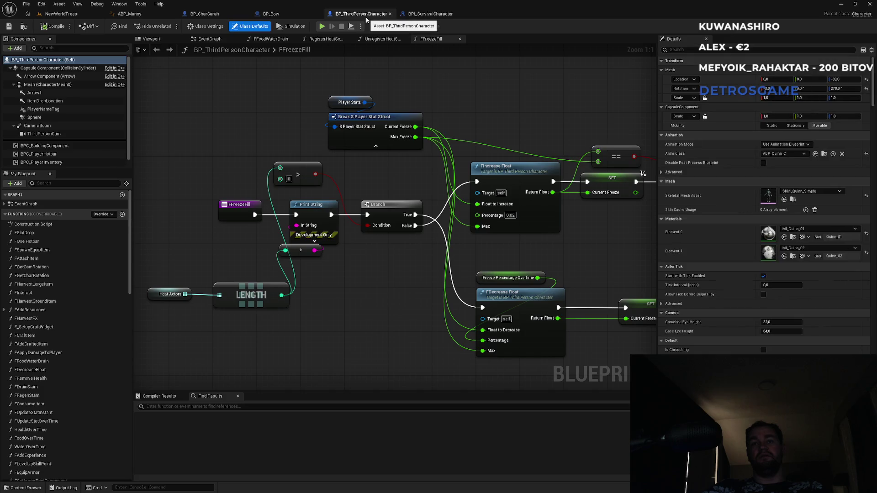
pyautogui.click(438, 15)
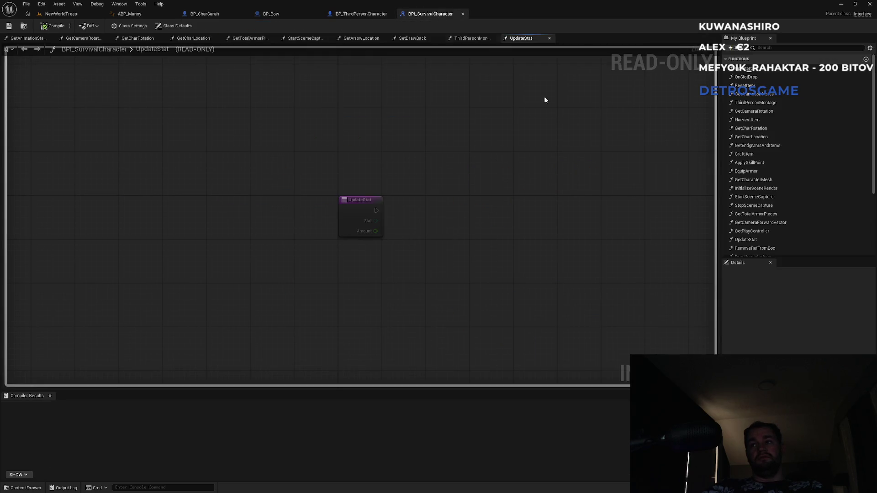
pyautogui.click(771, 48)
pyautogui.write('drt')
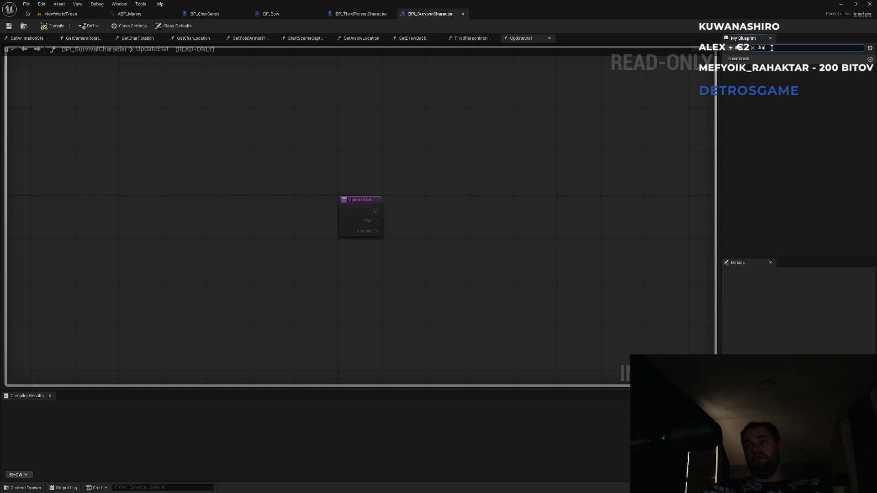
pyautogui.write('w')
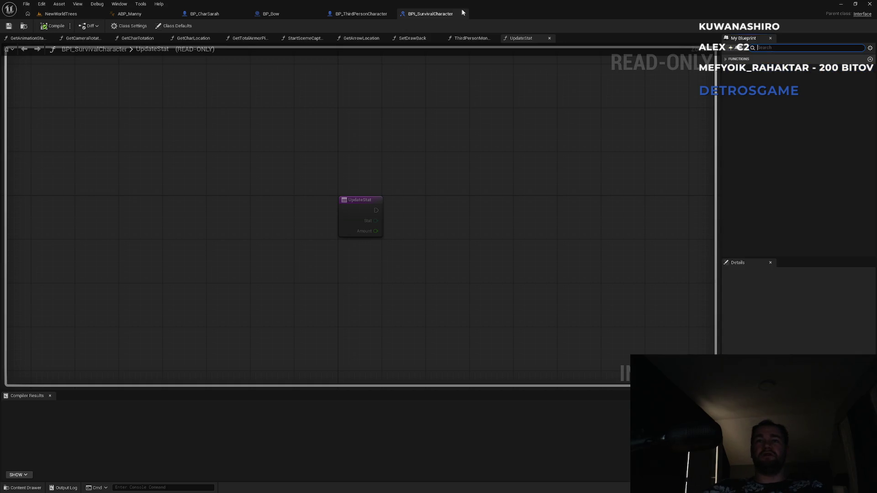
pyautogui.click(357, 17)
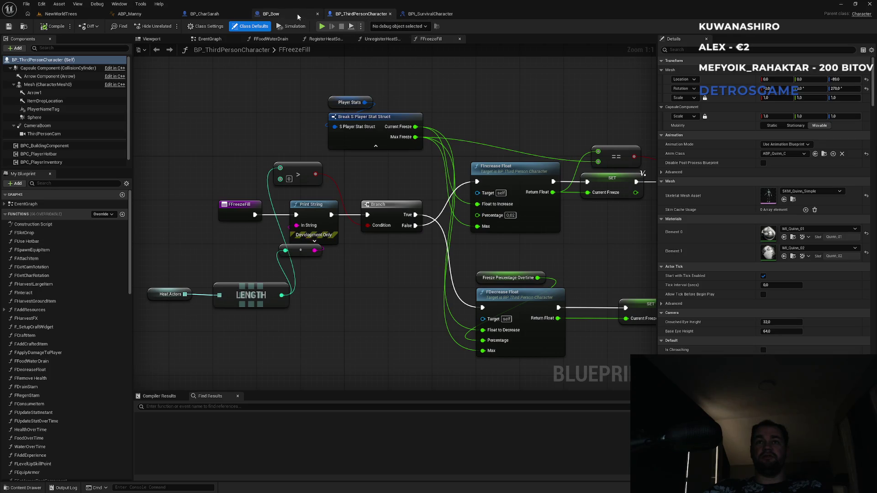
# Show BP_Bow's EventGraph at the 'When left mouse btn is released' firing logic.
pyautogui.click(297, 13)
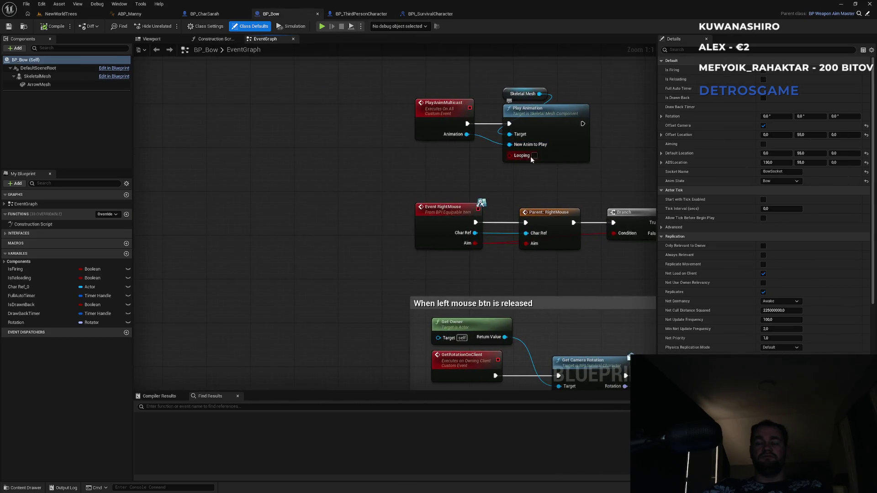
pyautogui.scroll(-2, 537, 241)
pyautogui.scroll(-2, 287, 222)
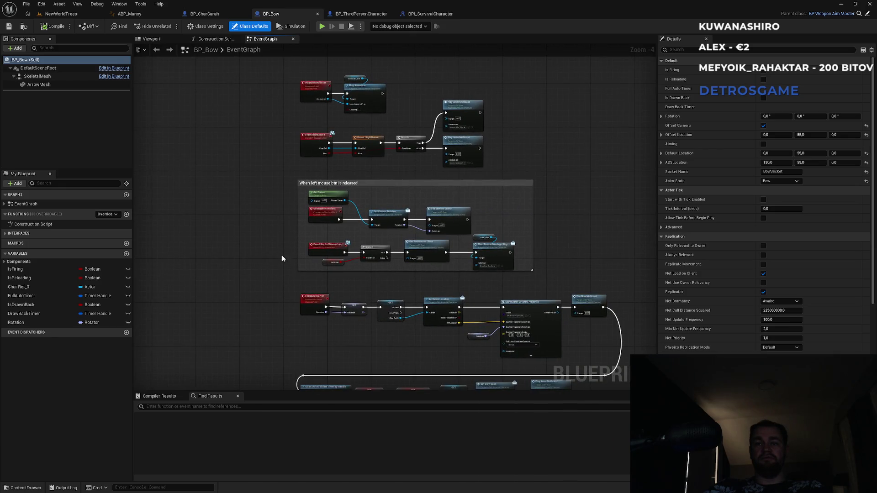
pyautogui.moveTo(264, 341); pyautogui.dragTo(286, 196)
pyautogui.scroll(4, 303, 220)
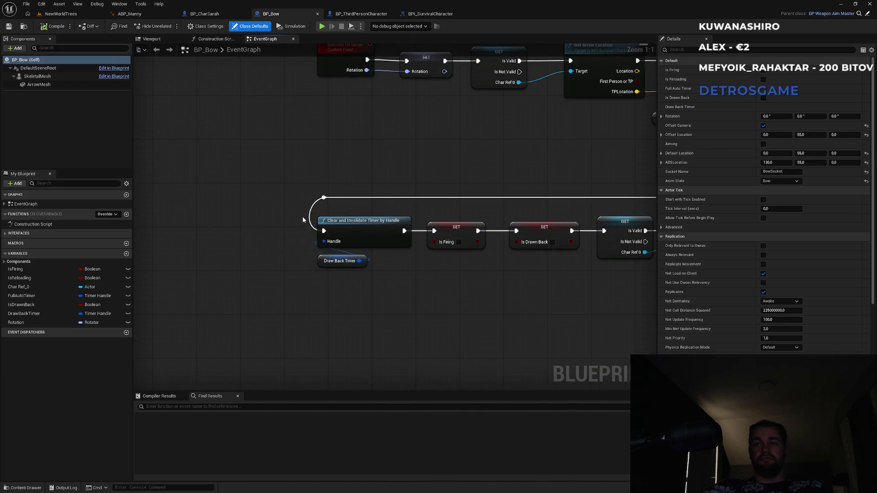
pyautogui.moveTo(371, 146); pyautogui.dragTo(329, 298)
pyautogui.moveTo(363, 196); pyautogui.dragTo(311, 333)
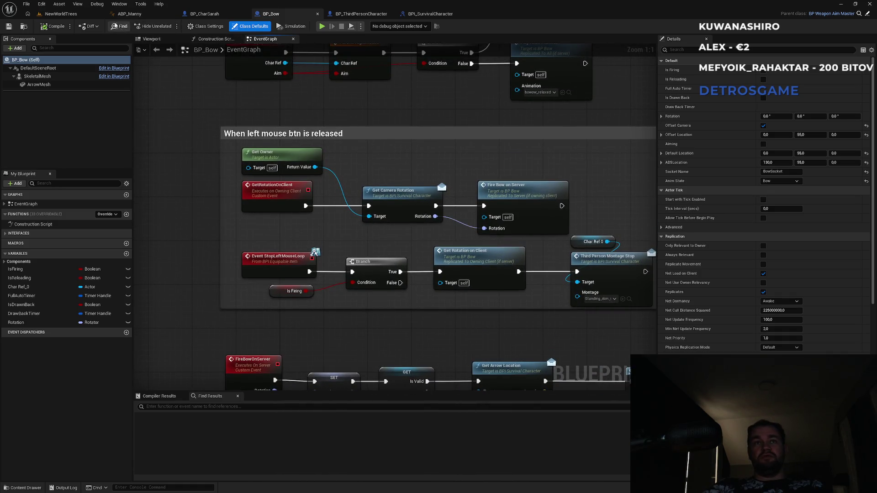
# Browse BP_ThirdPersonCharacter's heat source functions and its event graph's Add Input Mapping section.
pyautogui.click(205, 13)
pyautogui.click(361, 13)
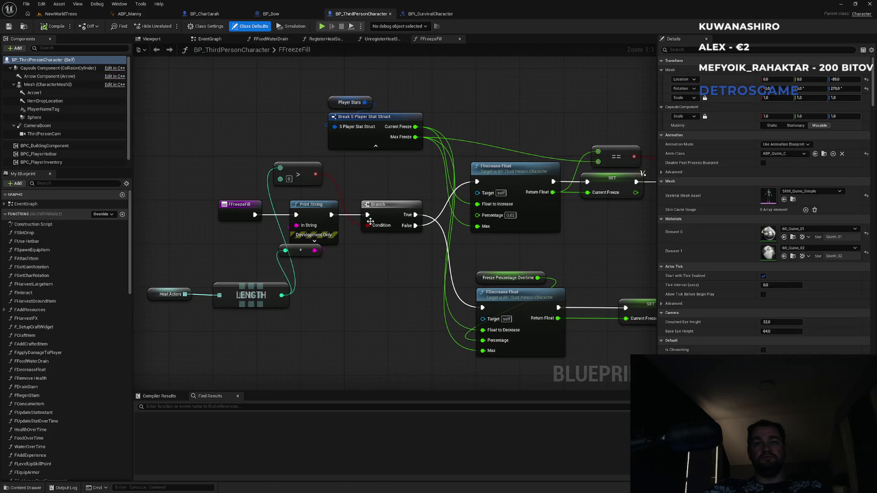
pyautogui.scroll(-5, 352, 277)
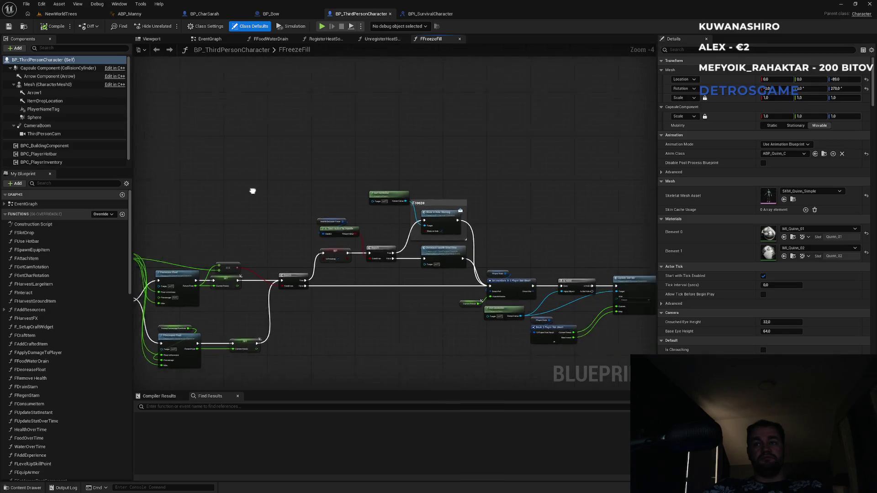
pyautogui.click(383, 40)
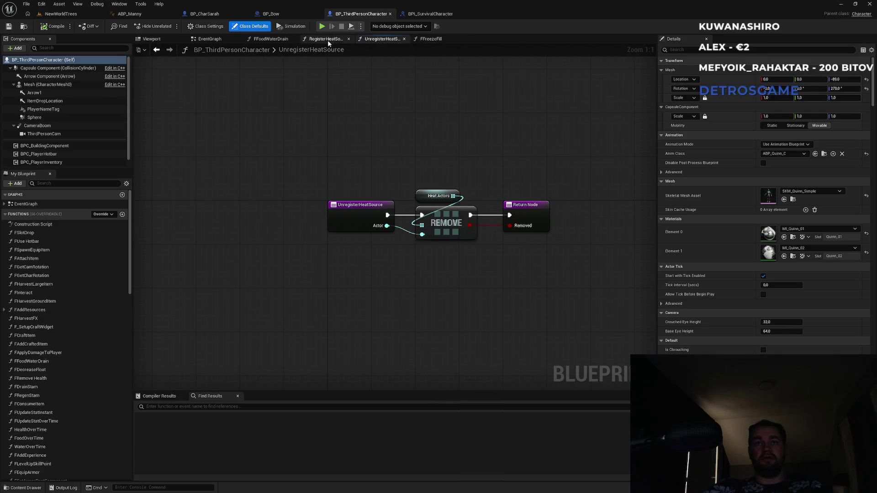
pyautogui.click(326, 40)
pyautogui.click(230, 39)
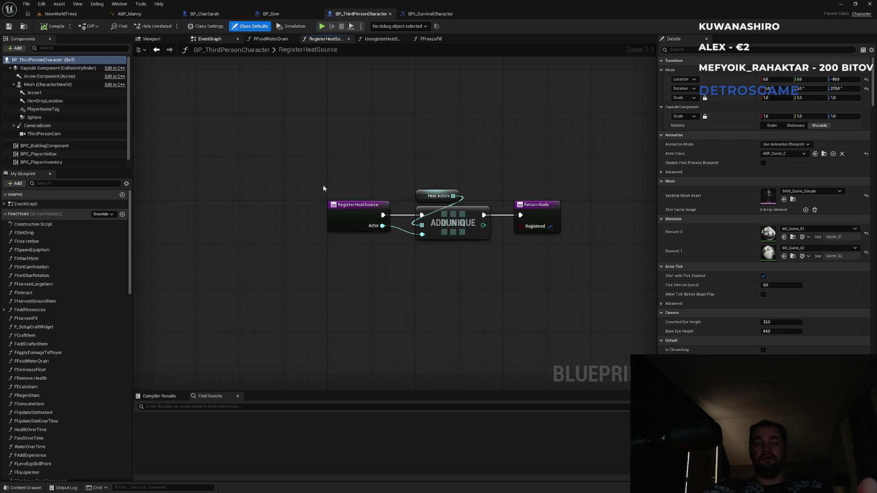
pyautogui.scroll(-4, 277, 209)
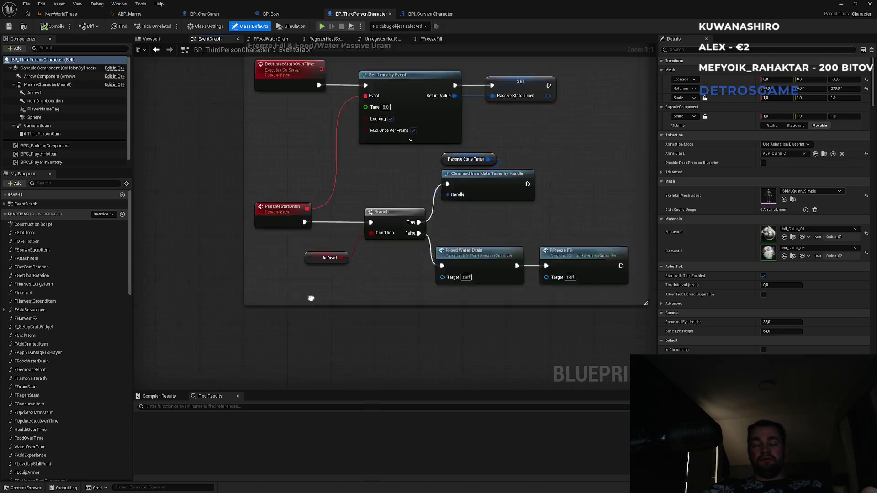
pyautogui.moveTo(246, 272)
pyautogui.mouseDown()
pyautogui.moveTo(544, 257)
pyautogui.moveTo(455, 292)
pyautogui.moveTo(360, 260)
pyautogui.mouseUp()
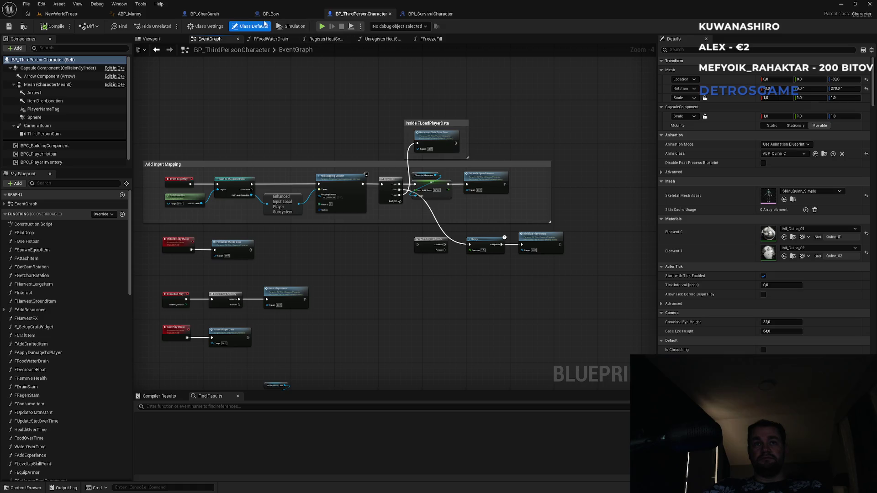
# Look through BP_CharSarah's graph, then return to the NewWorldTrees level.
pyautogui.click(227, 15)
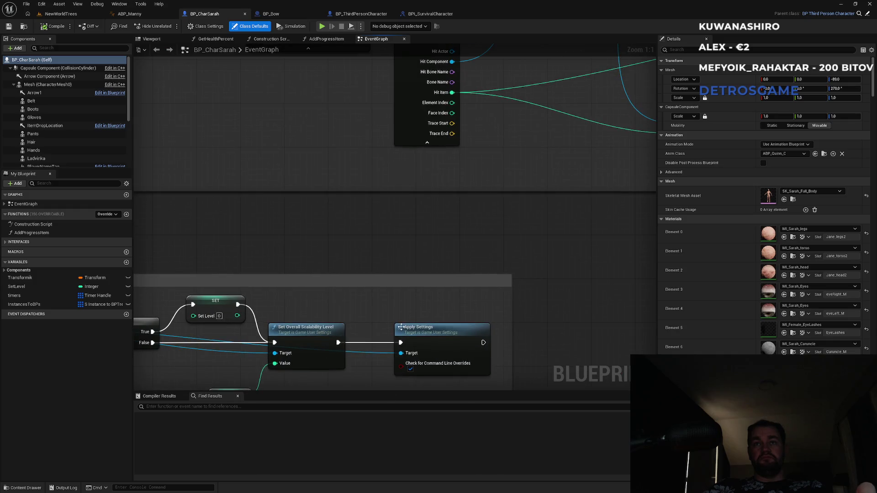
pyautogui.scroll(-6, 350, 286)
pyautogui.scroll(6, 317, 199)
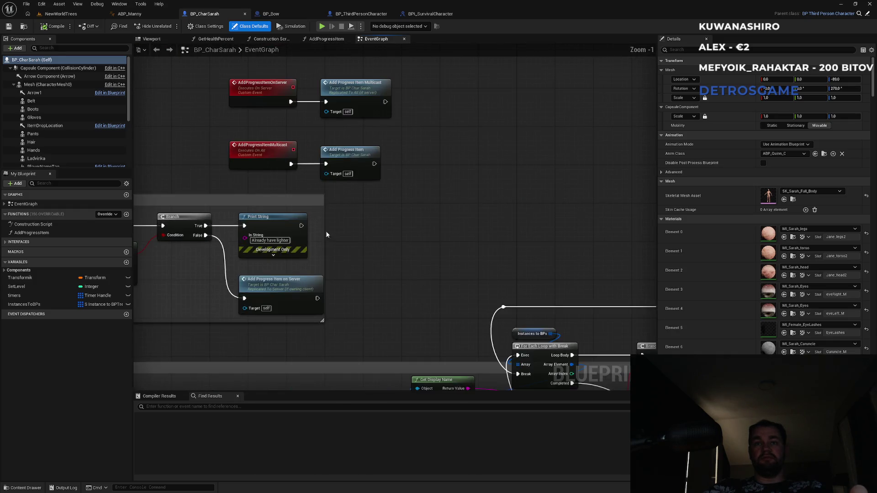
pyautogui.scroll(-6, 320, 227)
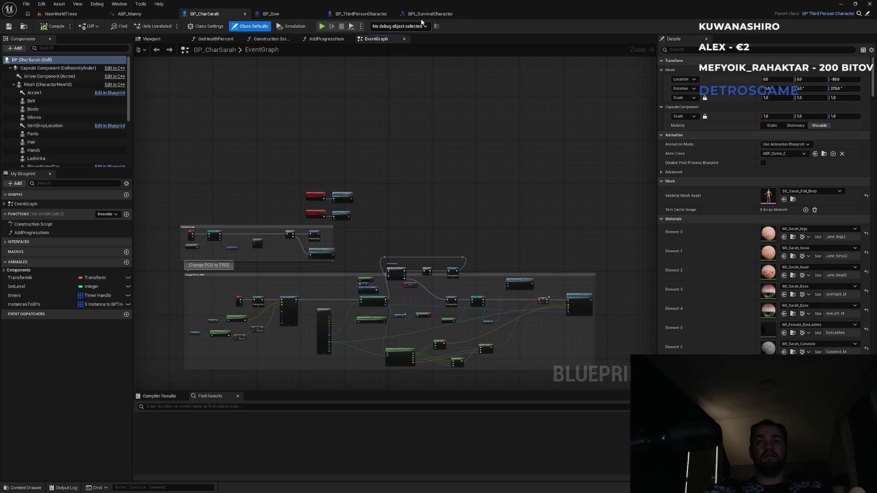
pyautogui.click(360, 14)
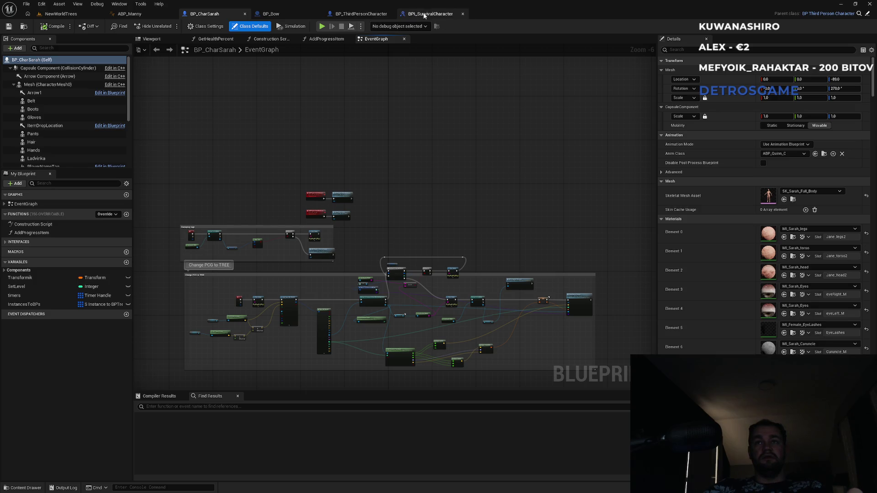
pyautogui.scroll(8, 470, 176)
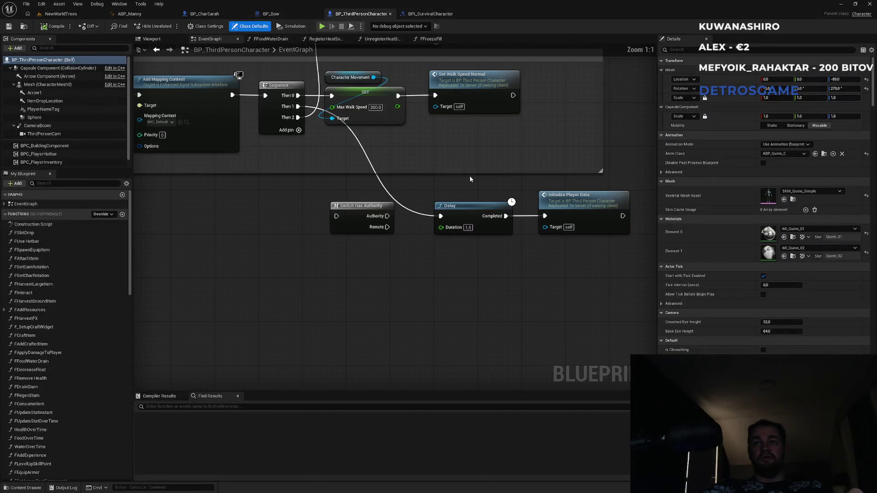
pyautogui.click(73, 14)
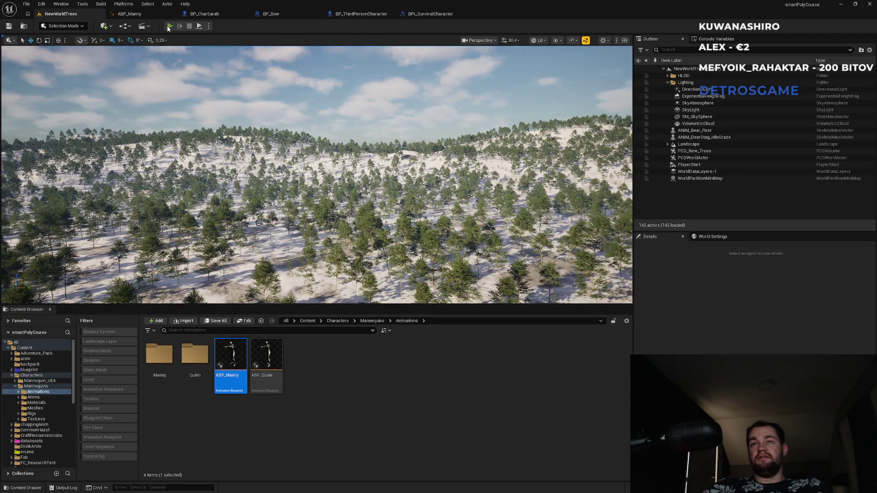
# Play NewWorldTrees in the editor, close the Message Log, and stop the session.
pyautogui.click(168, 27)
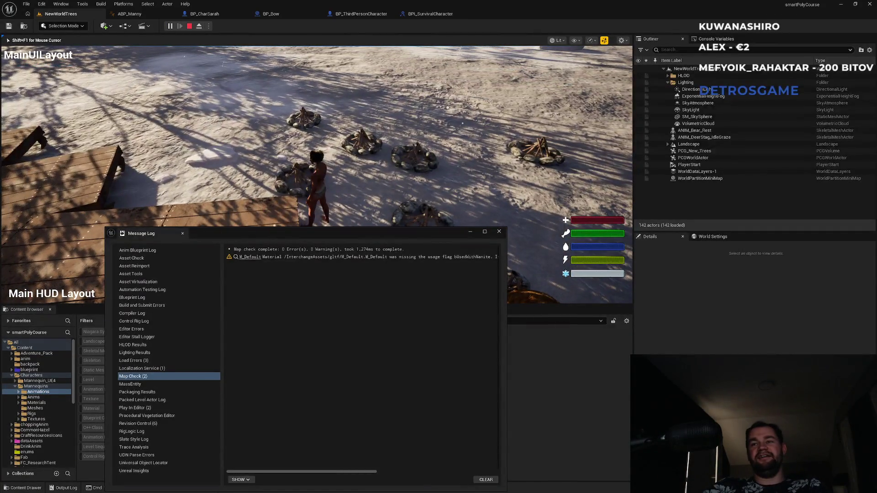
pyautogui.press('super')
pyautogui.press('super')
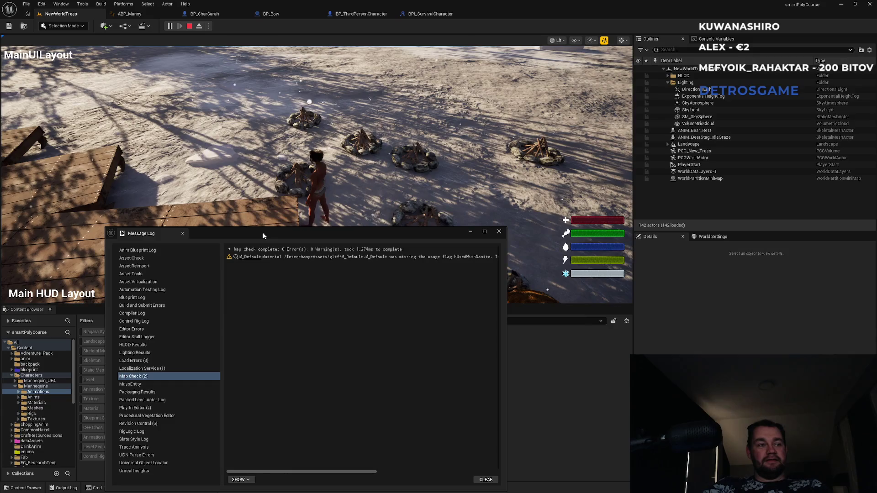
pyautogui.click(496, 233)
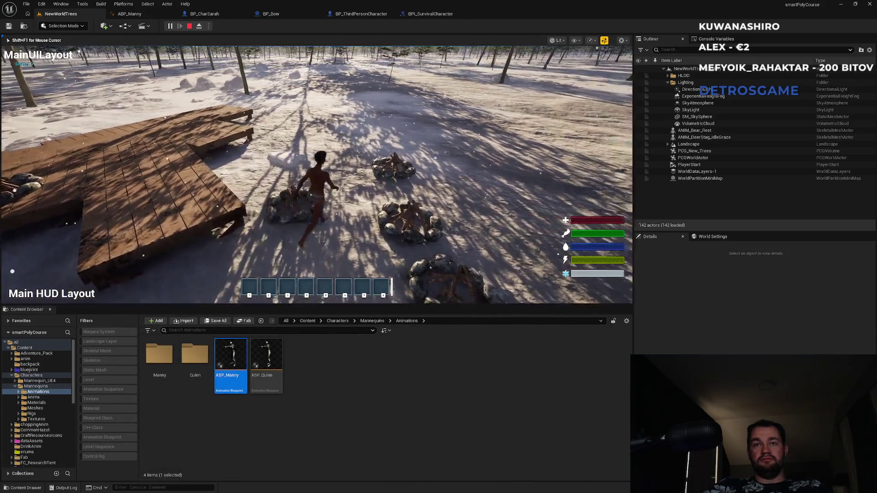
pyautogui.hotkey('shift', 'F1')
pyautogui.press('Escape')
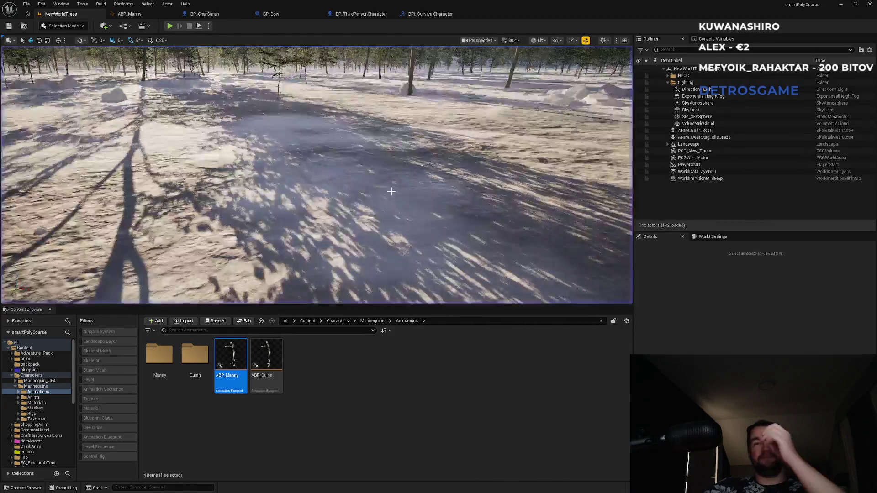
# Set Editor Preferences' Save on Compile option to On Success Only.
pyautogui.click(44, 7)
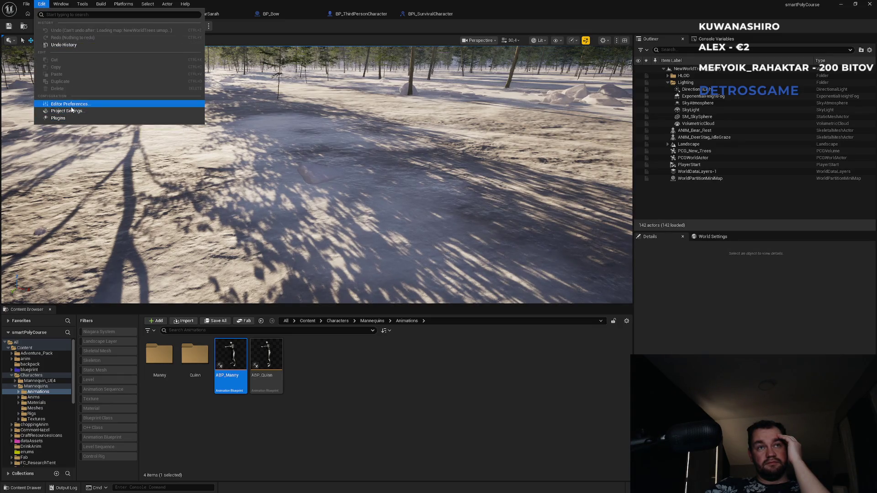
pyautogui.press('Escape')
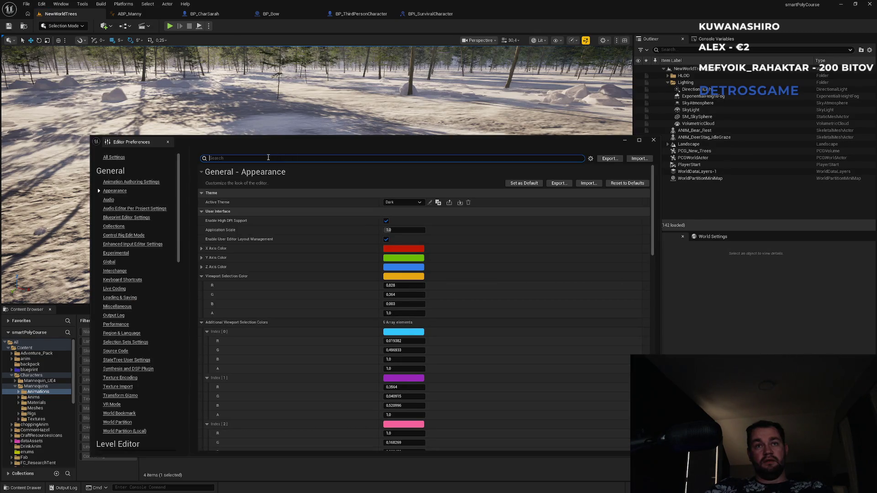
pyautogui.write('save')
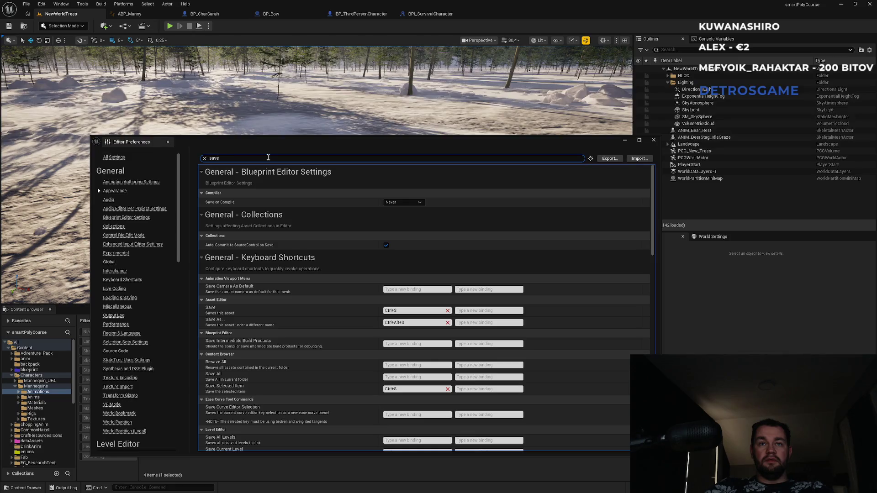
pyautogui.click(404, 202)
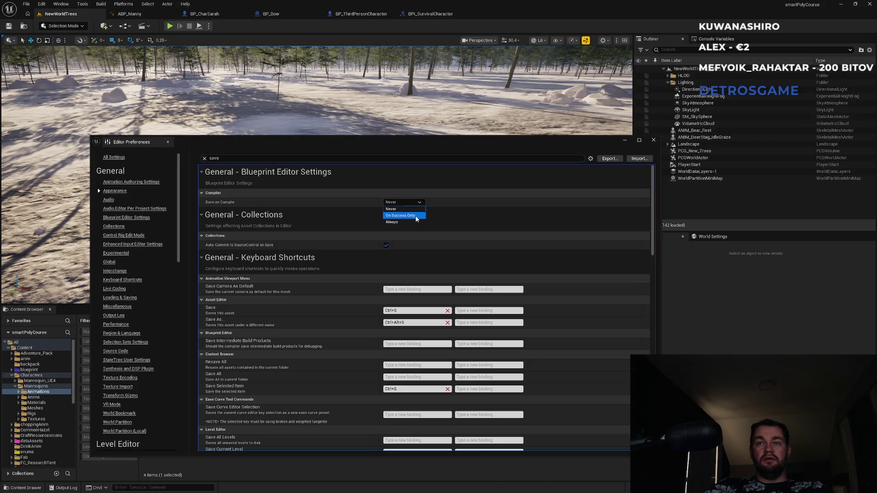
pyautogui.click(400, 216)
pyautogui.click(204, 158)
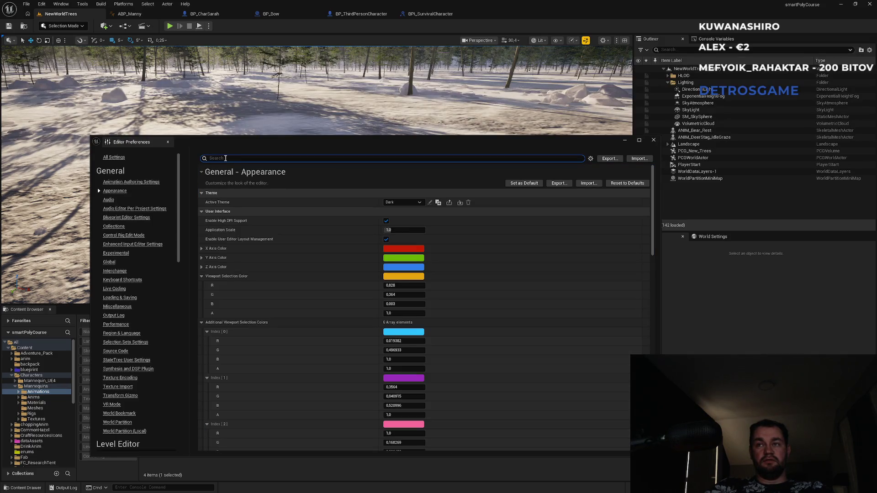
# Set the auto-save Frequency in Minutes to 5 and close Editor Preferences.
pyautogui.write('auto save')
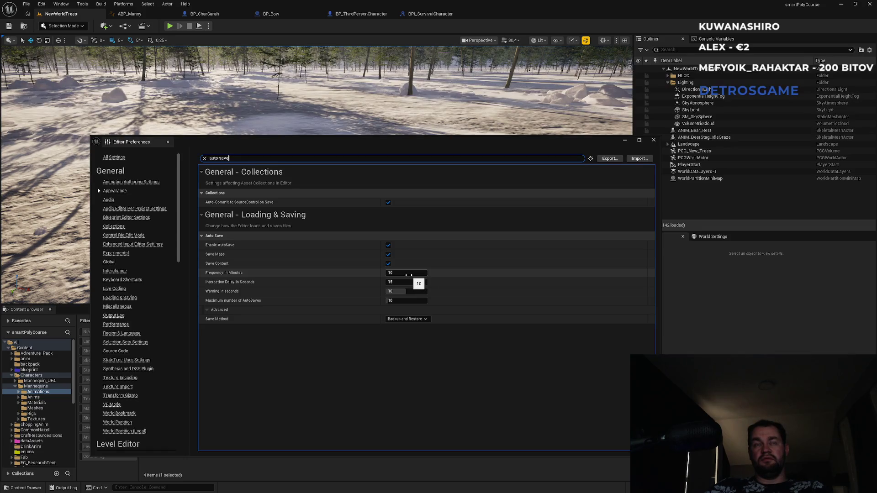
pyautogui.click(409, 275)
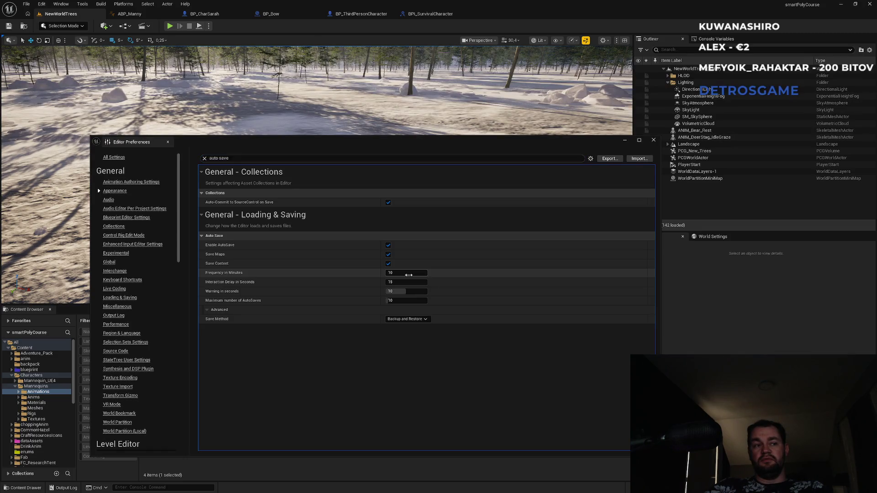
pyautogui.write('5')
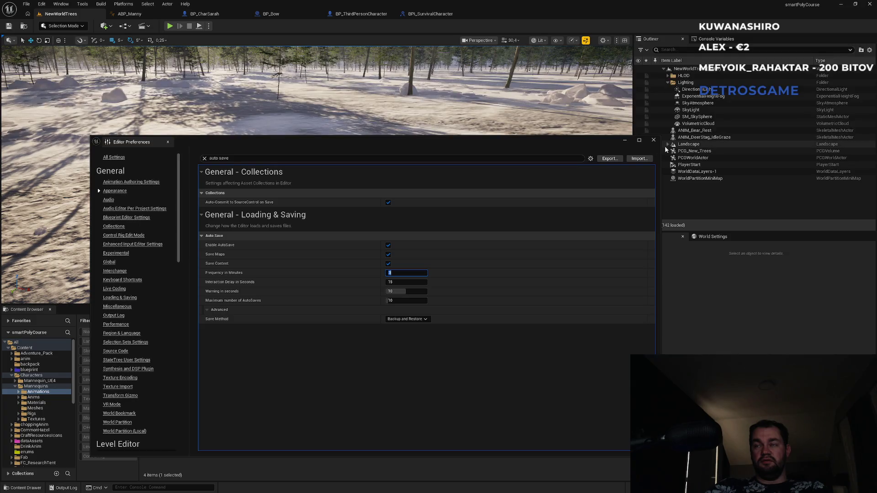
pyautogui.click(654, 140)
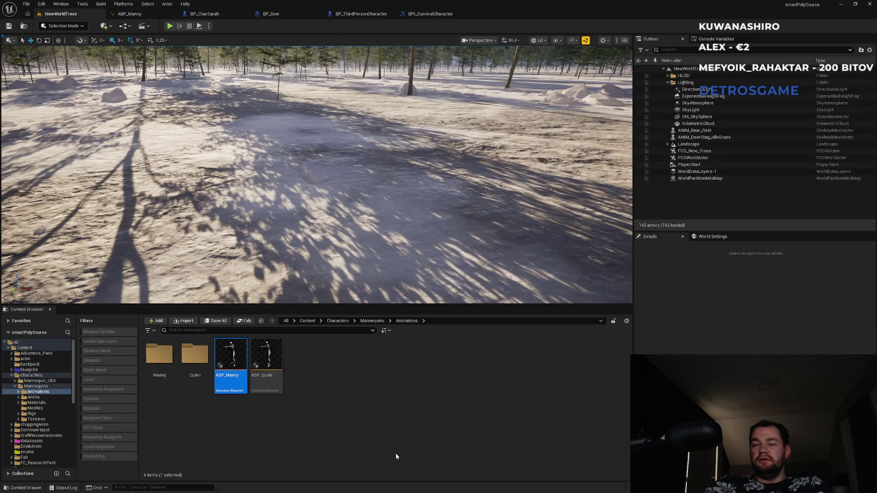
pyautogui.press('super')
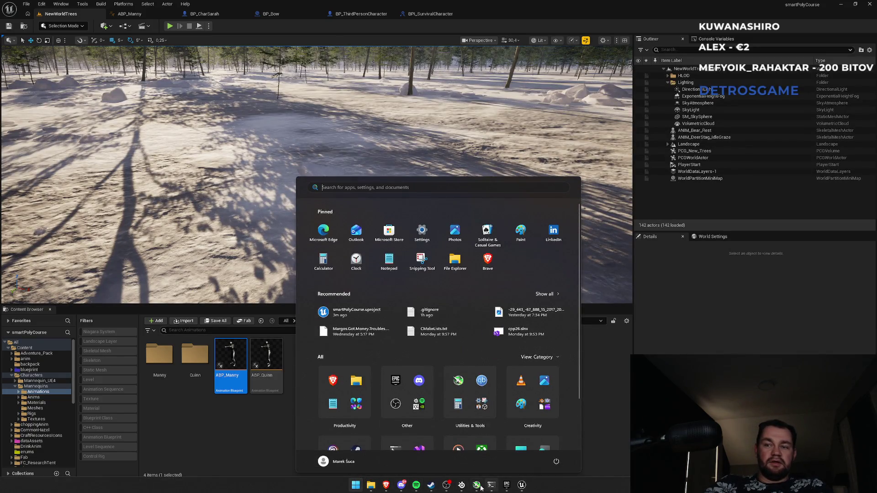
# Dismiss the Start menu and switch to the ABP_Manny animation blueprint.
pyautogui.press('Escape')
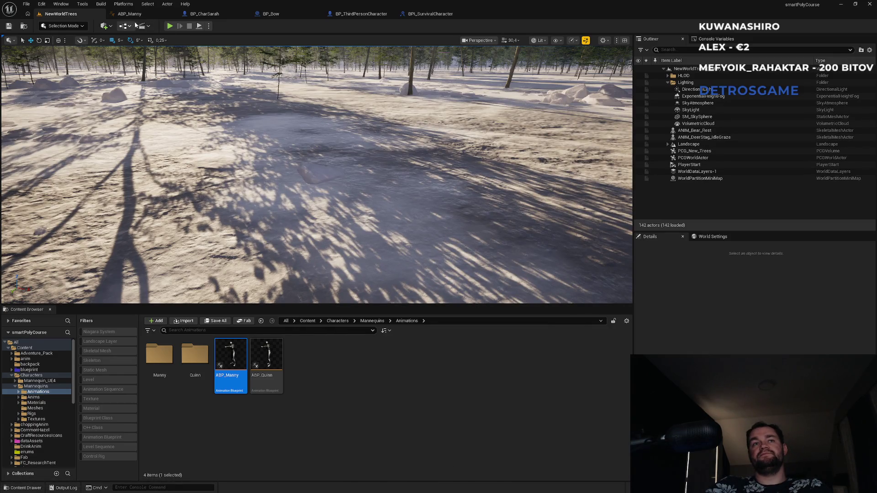
pyautogui.click(144, 16)
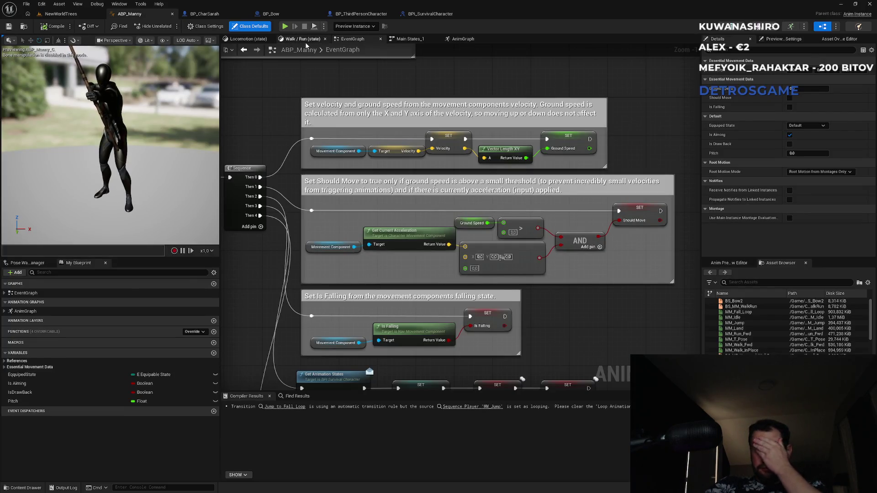
# Pan ABP_Manny's AnimGraph past the TODO comment, BS_Bow2 and Pitch to Locomotion and Main States.
pyautogui.click(470, 40)
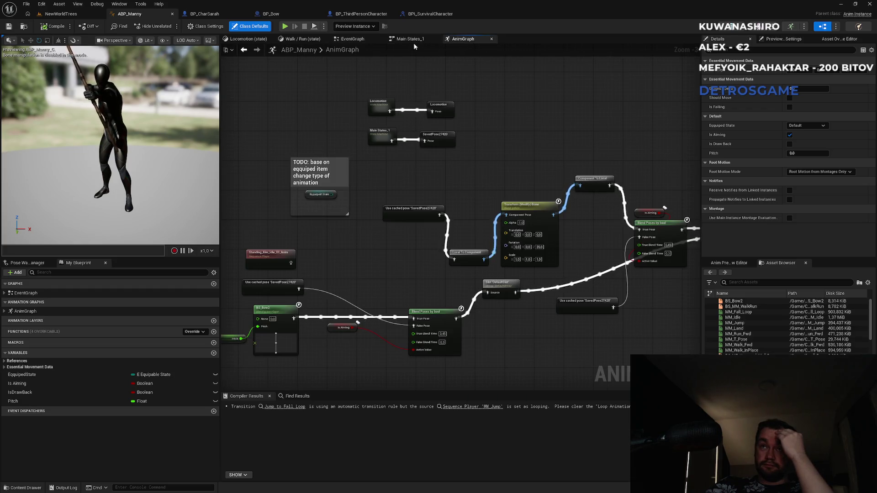
pyautogui.moveTo(451, 93); pyautogui.dragTo(508, 82)
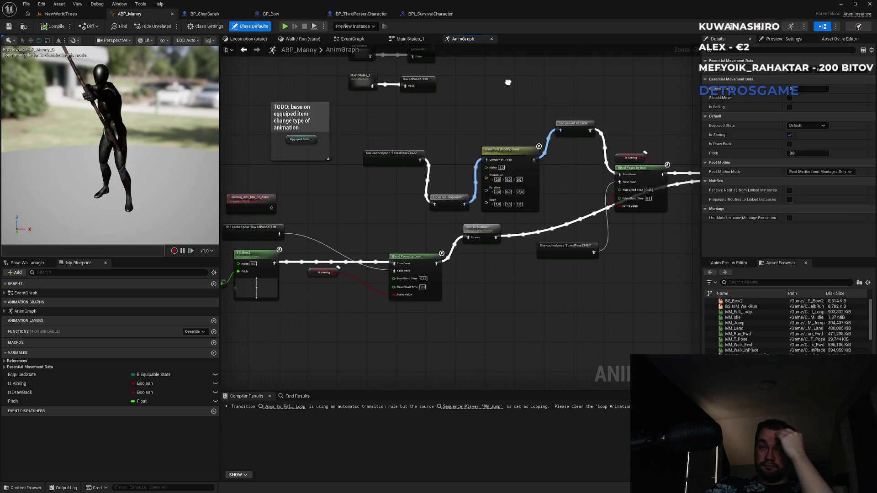
pyautogui.moveTo(508, 82)
pyautogui.mouseDown()
pyautogui.moveTo(625, 88)
pyautogui.moveTo(336, 97)
pyautogui.mouseUp()
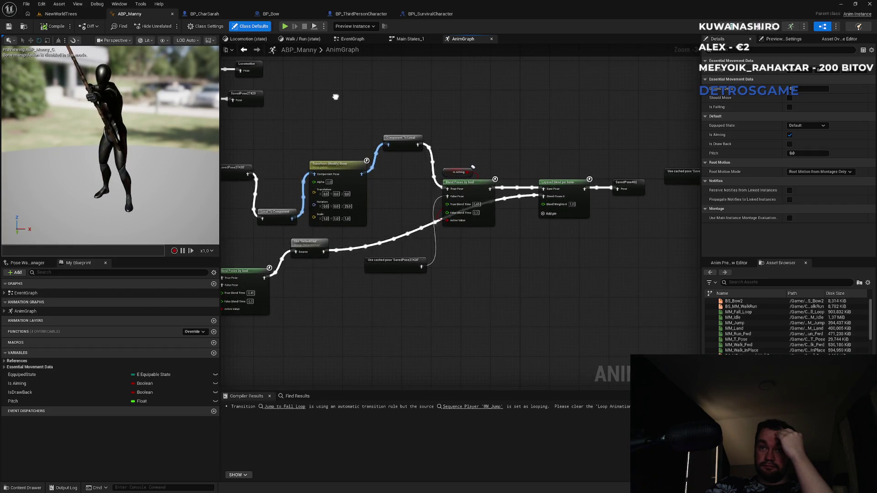
pyautogui.moveTo(335, 97)
pyautogui.mouseDown()
pyautogui.moveTo(480, 137)
pyautogui.moveTo(589, 94)
pyautogui.moveTo(385, 102)
pyautogui.moveTo(448, 110)
pyautogui.mouseUp()
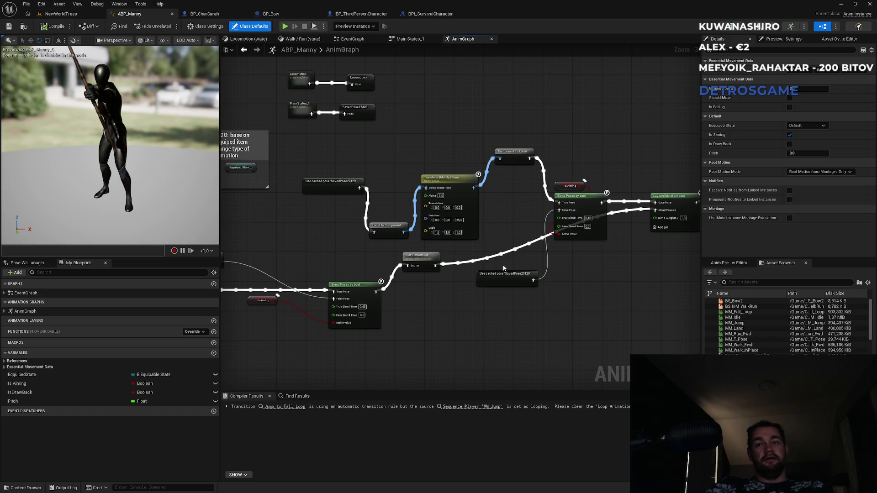
pyautogui.moveTo(521, 308); pyautogui.dragTo(633, 320)
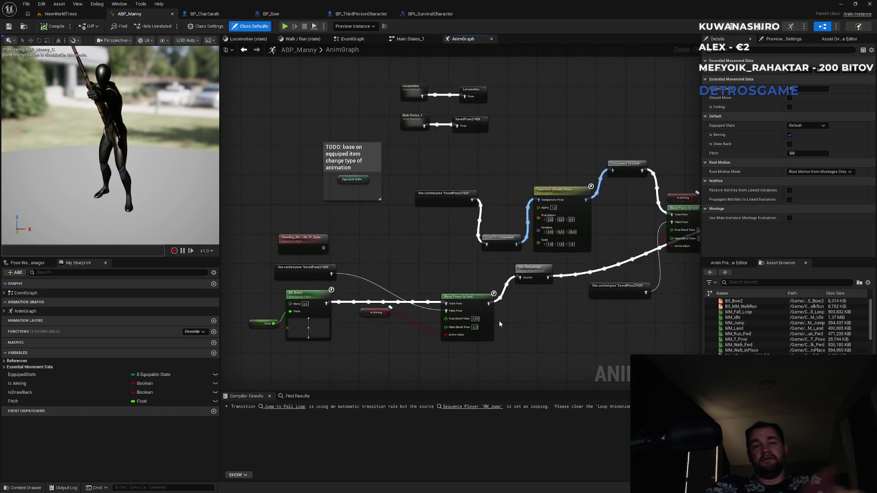
pyautogui.moveTo(374, 274)
pyautogui.mouseDown()
pyautogui.moveTo(404, 283)
pyautogui.moveTo(322, 331)
pyautogui.moveTo(338, 419)
pyautogui.mouseUp()
pyautogui.scroll(3, 373, 230)
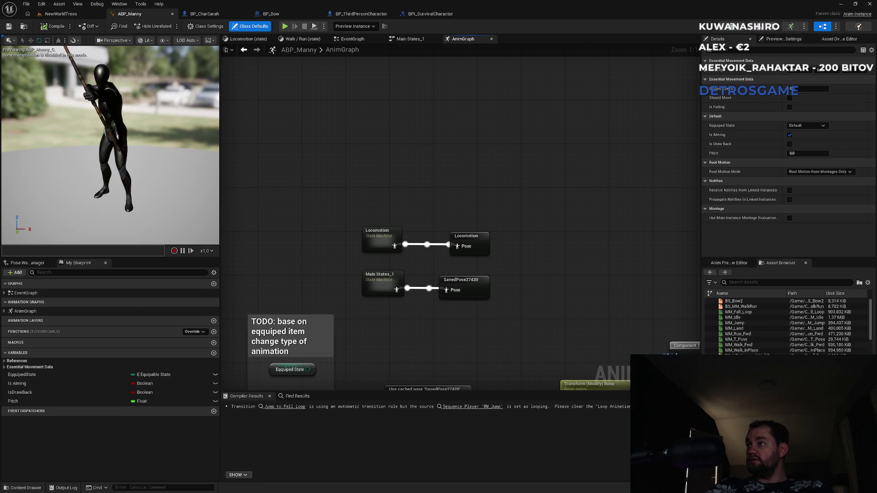
# Add a State Machine node named BowStateMachine to the AnimGraph.
pyautogui.rightClick(357, 178)
pyautogui.write('state machine')
pyautogui.press('Return')
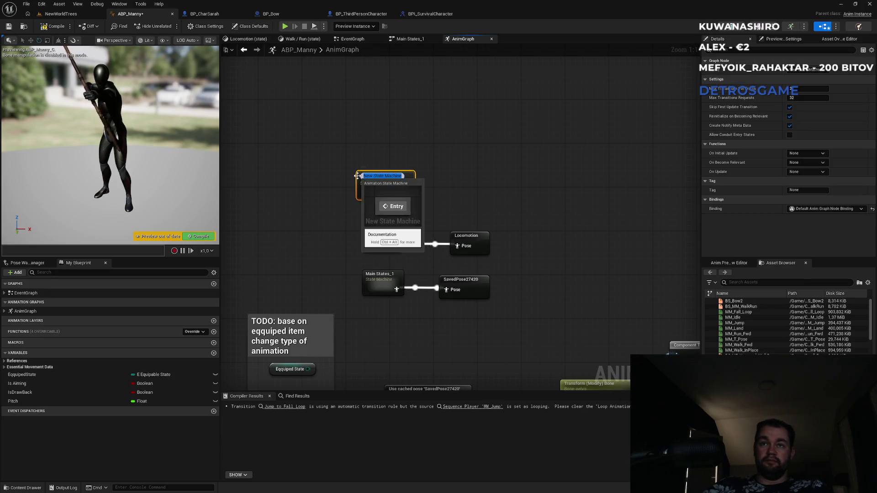
pyautogui.write('Bow')
pyautogui.press('Return')
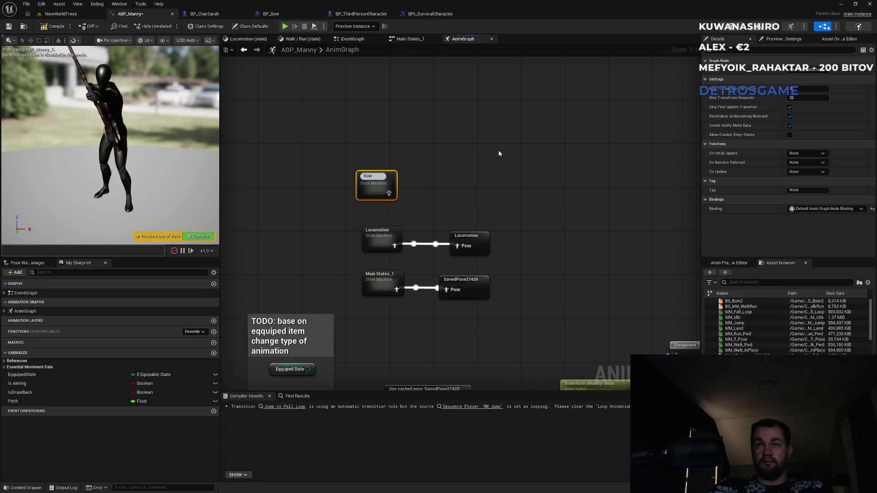
pyautogui.write('StateMac')
pyautogui.write('hine')
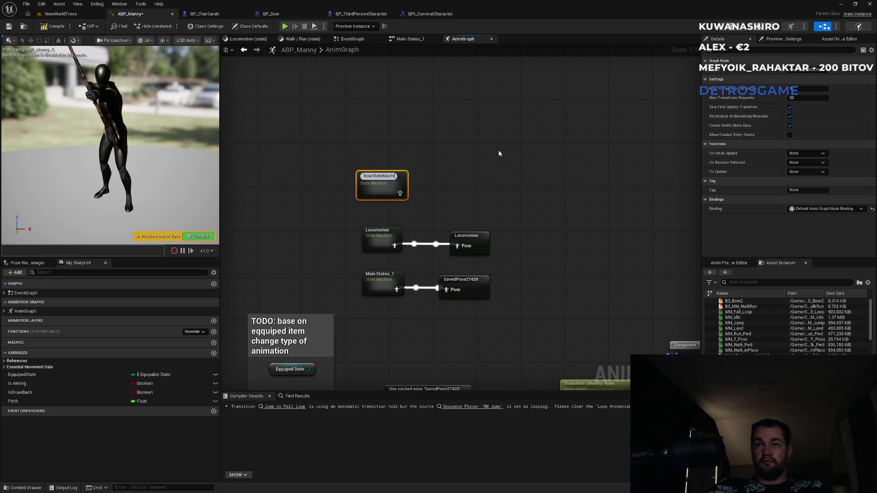
pyautogui.press('Return')
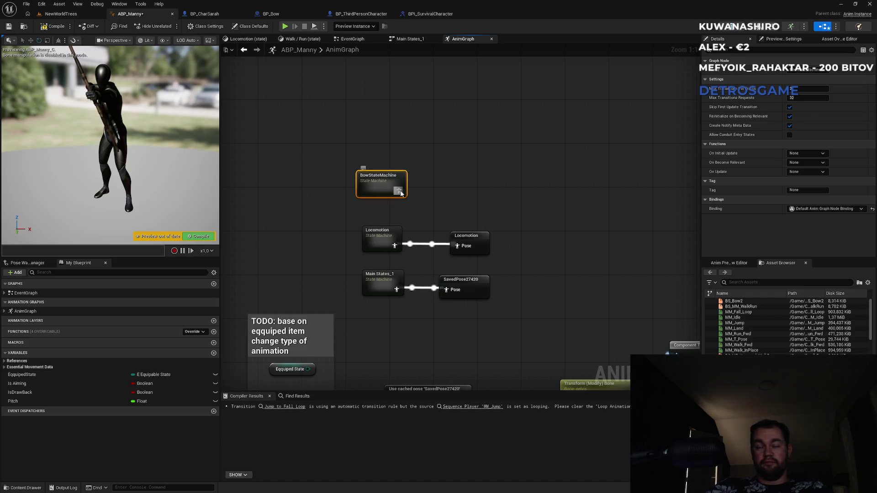
# Feed BowStateMachine's output into a Save Cached Pose node named BowSMCached.
pyautogui.moveTo(398, 190); pyautogui.dragTo(455, 188)
pyautogui.write('cach')
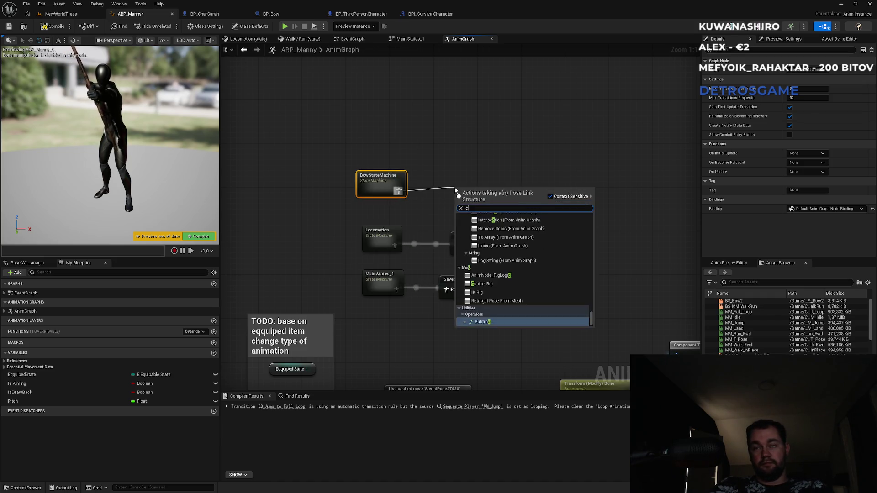
pyautogui.press('Return')
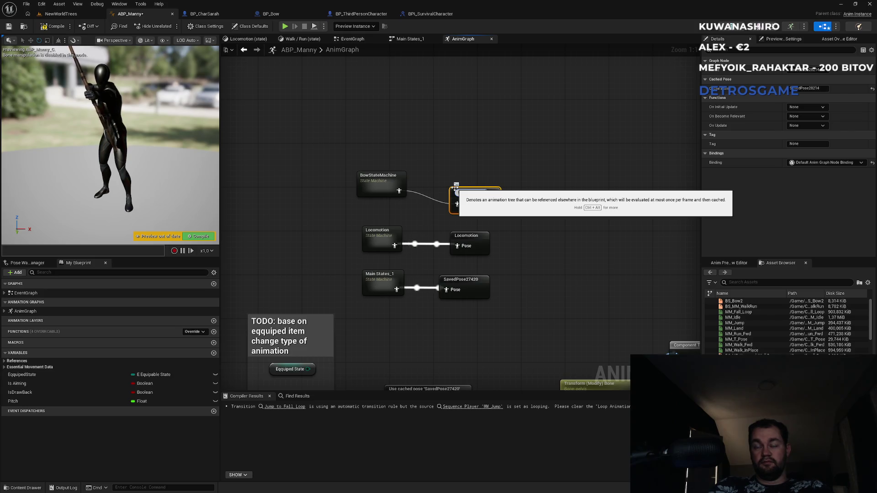
pyautogui.press('Return')
pyautogui.press('F2')
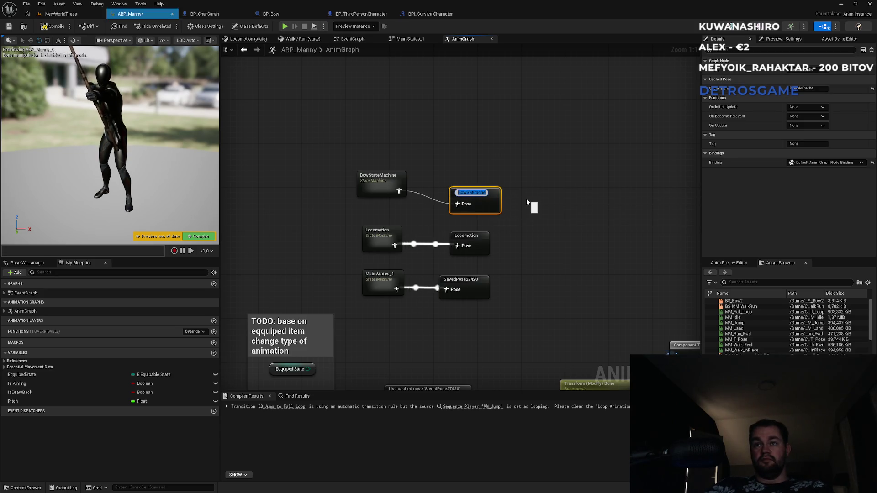
pyautogui.write('BowSMCached')
pyautogui.press('Return')
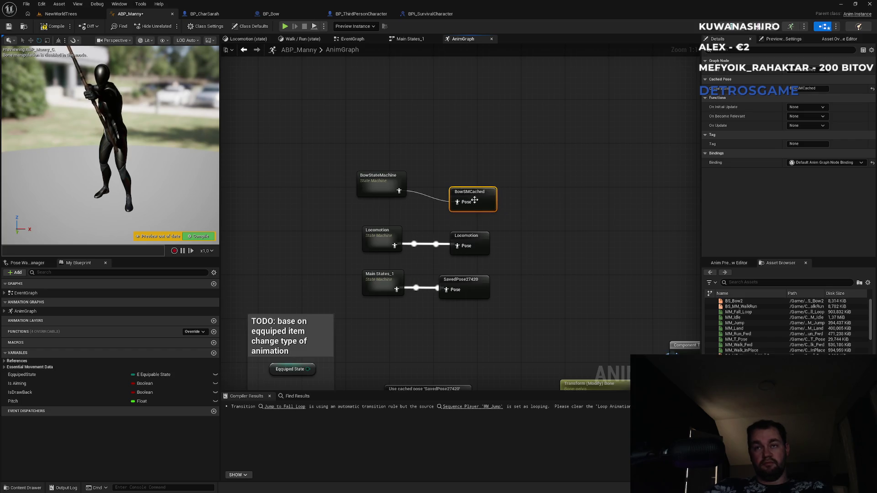
pyautogui.click(525, 270)
pyautogui.scroll(-3, 525, 271)
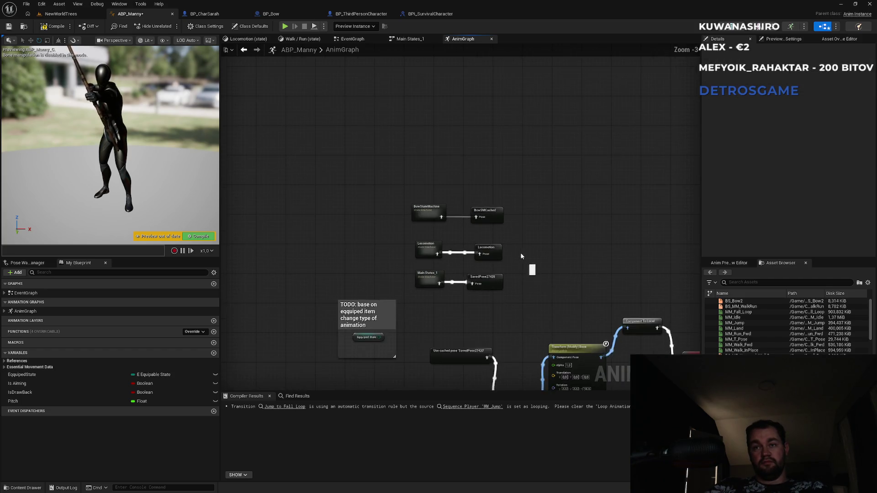
# Disconnect the old Base Pose, Blend Poses 0 and False Pose links, and move the cached pose node up.
pyautogui.moveTo(525, 271); pyautogui.dragTo(441, 62)
pyautogui.moveTo(543, 241); pyautogui.dragTo(356, 248)
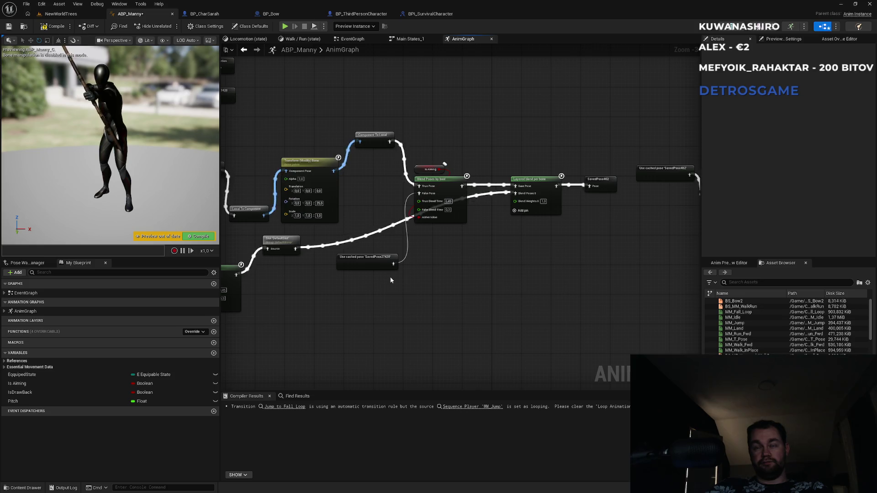
pyautogui.moveTo(377, 173)
pyautogui.mouseDown()
pyautogui.moveTo(454, 217)
pyautogui.moveTo(518, 201)
pyautogui.moveTo(500, 205)
pyautogui.mouseUp()
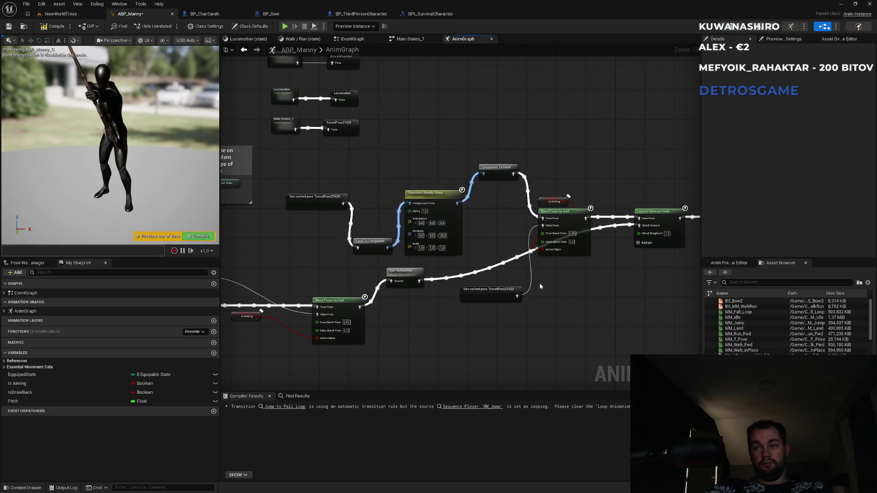
pyautogui.scroll(3, 594, 286)
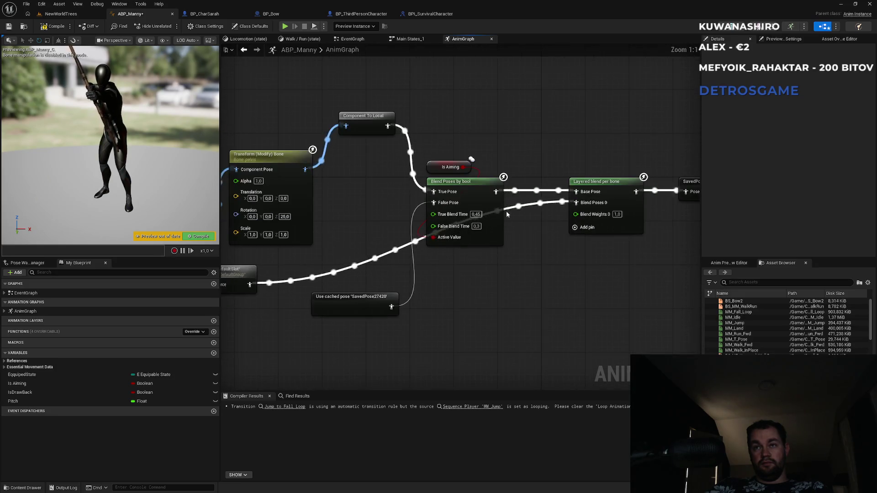
pyautogui.keyDown('alt'); pyautogui.click(514, 192); pyautogui.keyUp('alt')
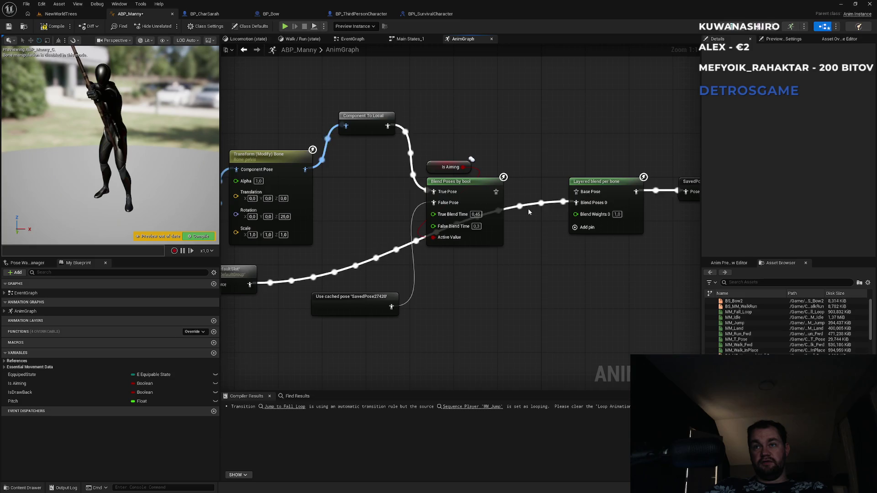
pyautogui.keyDown('alt'); pyautogui.click(530, 208); pyautogui.keyUp('alt')
pyautogui.keyDown('alt'); pyautogui.click(413, 277); pyautogui.keyUp('alt')
pyautogui.moveTo(361, 304)
pyautogui.mouseDown()
pyautogui.moveTo(383, 114)
pyautogui.moveTo(312, 115)
pyautogui.mouseUp()
pyautogui.moveTo(364, 194); pyautogui.dragTo(541, 123)
pyautogui.moveTo(407, 168)
pyautogui.mouseDown()
pyautogui.moveTo(502, 329)
pyautogui.moveTo(563, 268)
pyautogui.moveTo(579, 277)
pyautogui.mouseUp()
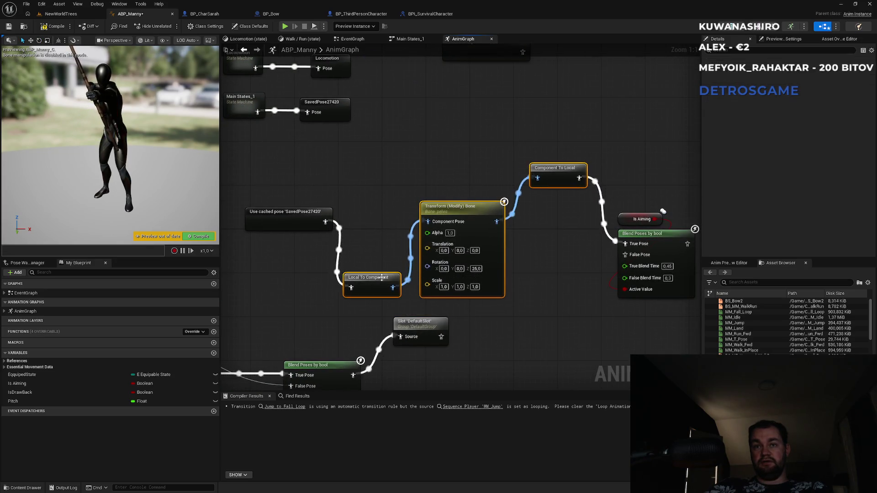
pyautogui.press('Delete')
pyautogui.moveTo(529, 124); pyautogui.dragTo(418, 277)
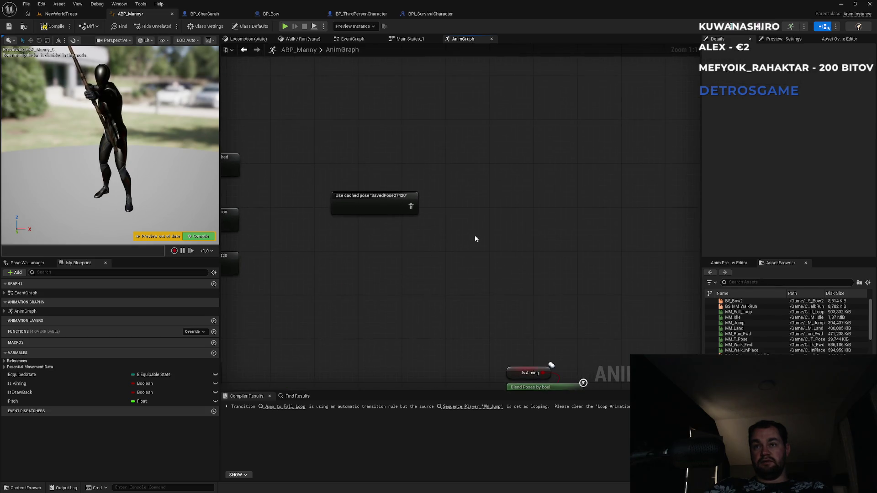
pyautogui.hotkey('ctrl', 'z')
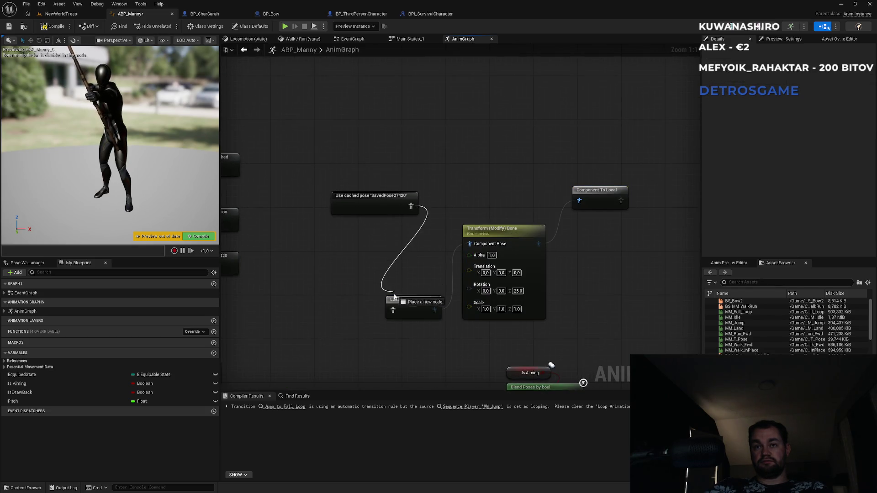
# Wire Component To Local into Base Pose and Blend Poses by bool into Blend Poses 0.
pyautogui.moveTo(385, 192); pyautogui.dragTo(336, 209)
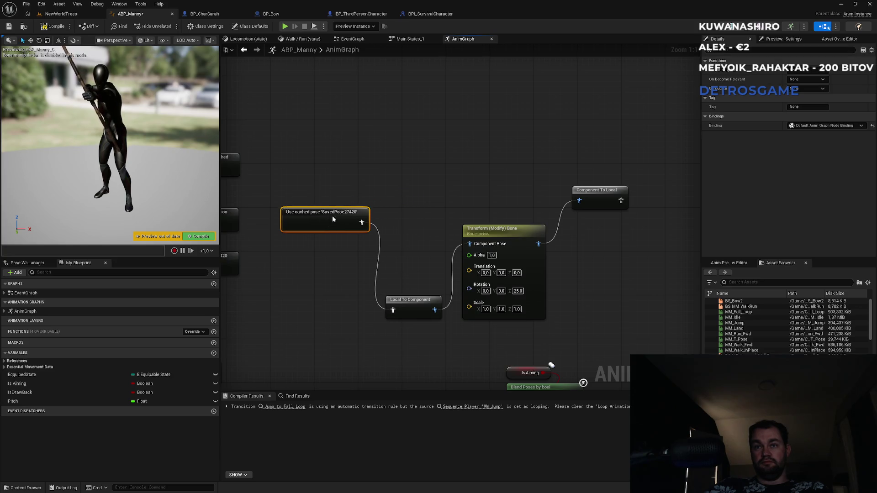
pyautogui.moveTo(424, 299); pyautogui.dragTo(421, 284)
pyautogui.moveTo(612, 189)
pyautogui.mouseDown()
pyautogui.moveTo(466, 91)
pyautogui.moveTo(468, 75)
pyautogui.moveTo(434, 121)
pyautogui.mouseUp()
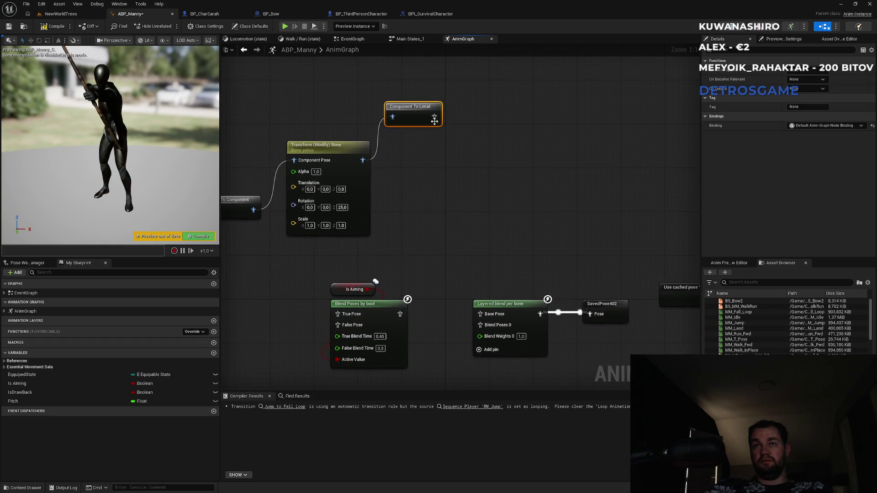
pyautogui.moveTo(476, 269); pyautogui.dragTo(480, 314)
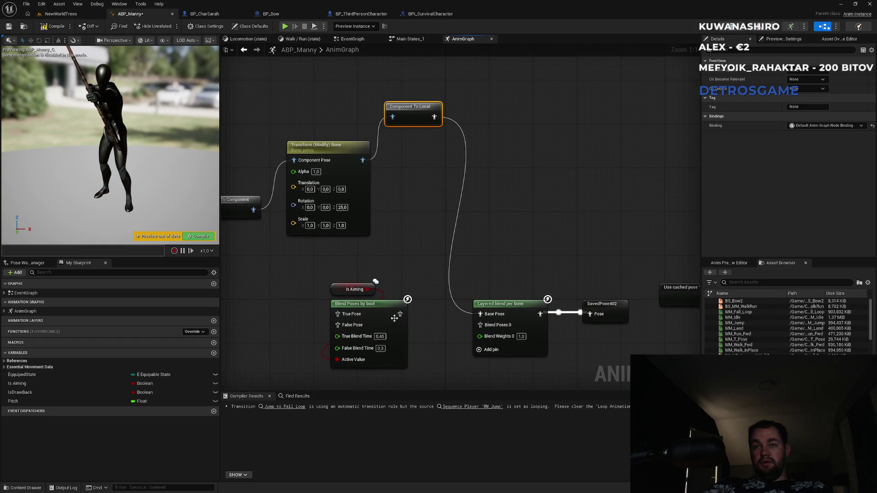
pyautogui.moveTo(399, 314); pyautogui.dragTo(480, 325)
pyautogui.moveTo(405, 363)
pyautogui.mouseDown()
pyautogui.moveTo(491, 314)
pyautogui.moveTo(644, 282)
pyautogui.mouseUp()
pyautogui.moveTo(424, 301)
pyautogui.mouseDown()
pyautogui.moveTo(198, 398)
pyautogui.moveTo(433, 281)
pyautogui.moveTo(425, 325)
pyautogui.moveTo(550, 213)
pyautogui.moveTo(585, 196)
pyautogui.moveTo(555, 216)
pyautogui.moveTo(571, 223)
pyautogui.mouseUp()
pyautogui.scroll(-1, 539, 209)
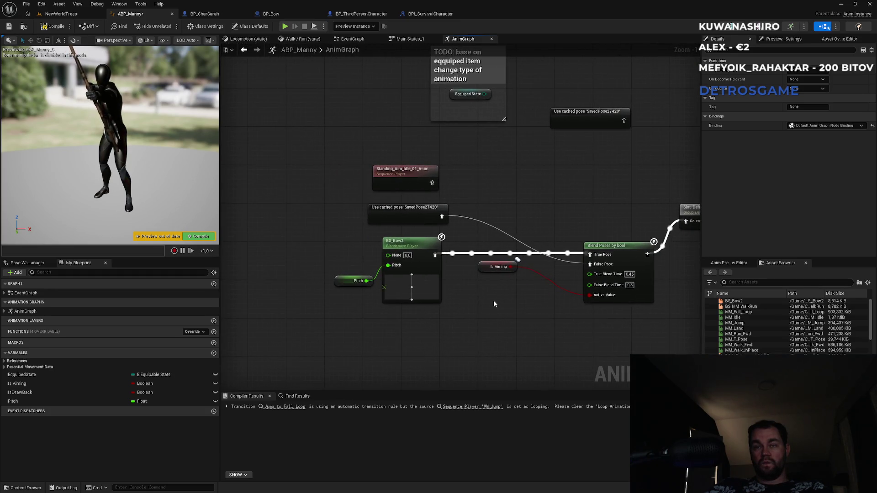
pyautogui.moveTo(480, 322)
pyautogui.mouseDown()
pyautogui.moveTo(286, 311)
pyautogui.moveTo(393, 308)
pyautogui.moveTo(221, 336)
pyautogui.mouseUp()
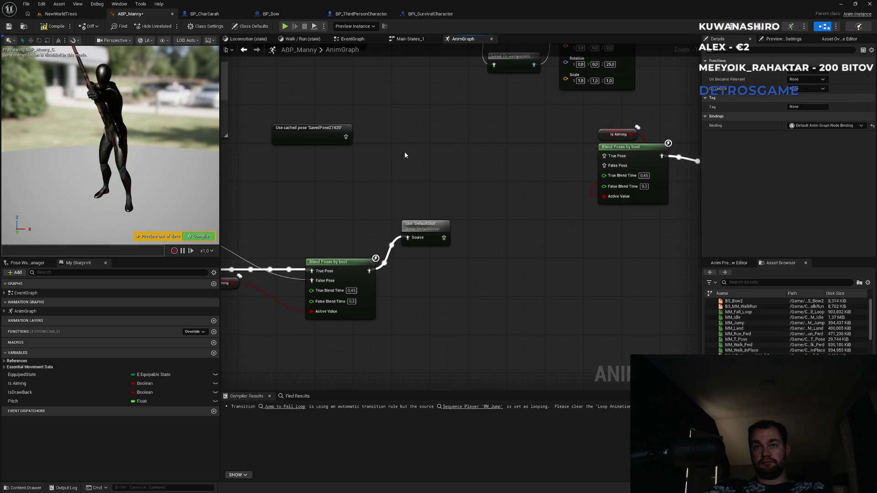
pyautogui.moveTo(404, 151); pyautogui.dragTo(577, 148)
# Add a Use cached pose BowSMCached node into True Pose, with SavedPose27420 stacked below it.
pyautogui.moveTo(522, 334)
pyautogui.mouseDown()
pyautogui.moveTo(402, 280)
pyautogui.moveTo(400, 260)
pyautogui.mouseUp()
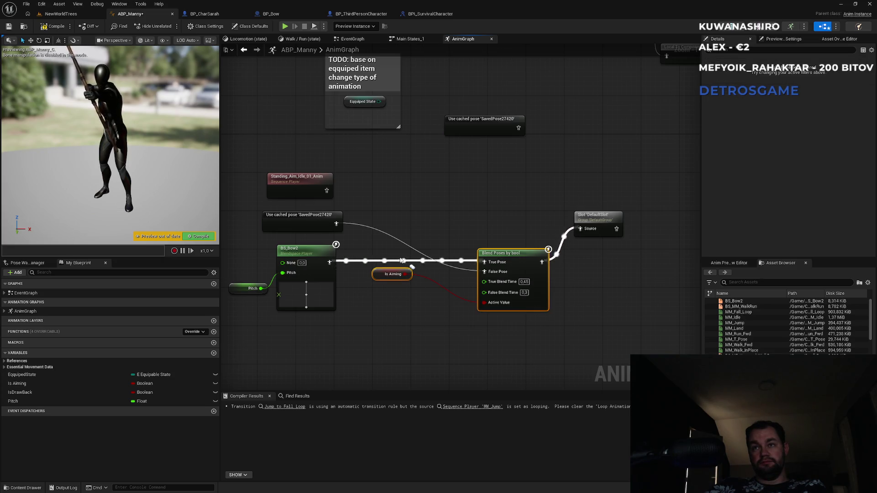
pyautogui.press('Delete')
pyautogui.hotkey('ctrl', 'z')
pyautogui.moveTo(591, 161); pyautogui.dragTo(276, 238)
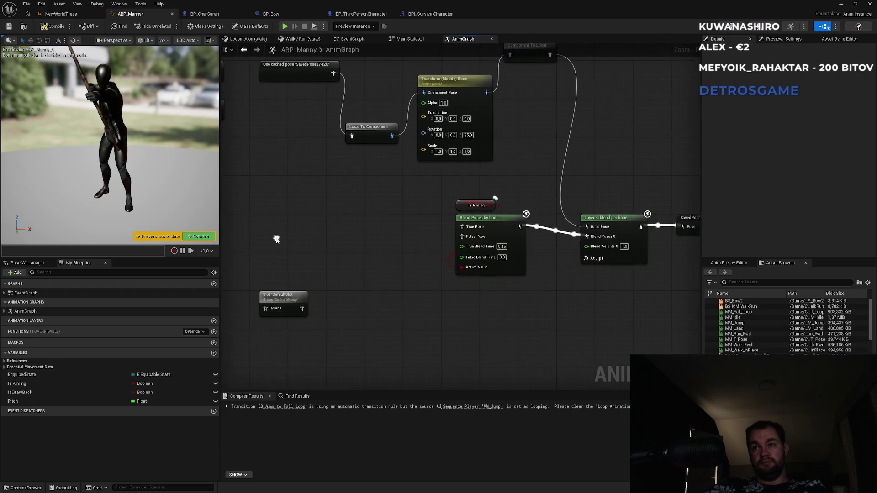
pyautogui.moveTo(315, 205)
pyautogui.mouseDown()
pyautogui.moveTo(420, 288)
pyautogui.moveTo(475, 271)
pyautogui.mouseUp()
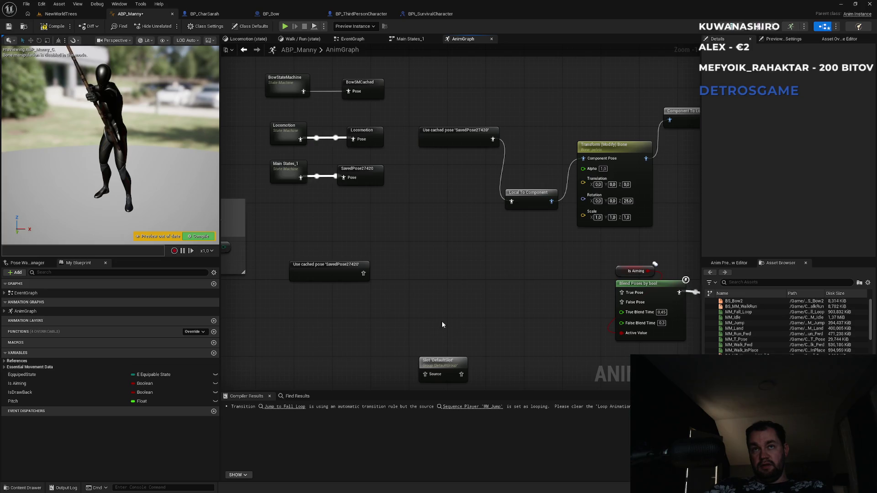
pyautogui.rightClick(479, 298)
pyautogui.write('bow')
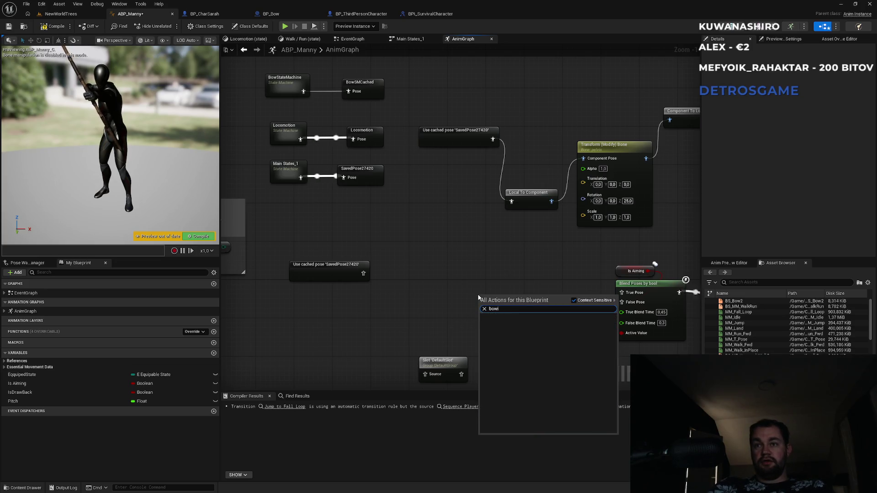
pyautogui.write('sm')
pyautogui.press('Return')
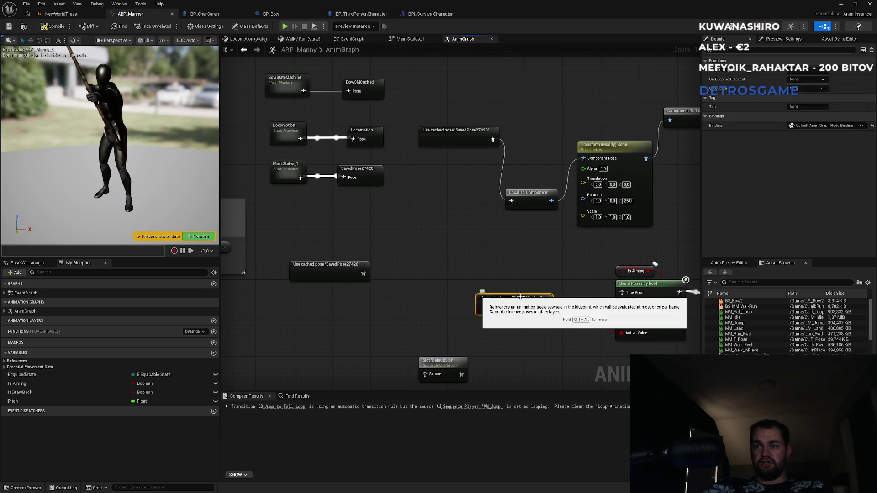
pyautogui.moveTo(545, 309)
pyautogui.mouseDown()
pyautogui.moveTo(569, 310)
pyautogui.moveTo(515, 267)
pyautogui.mouseUp()
pyautogui.moveTo(333, 263)
pyautogui.mouseDown()
pyautogui.moveTo(492, 315)
pyautogui.moveTo(506, 301)
pyautogui.moveTo(621, 302)
pyautogui.mouseUp()
# Move the Slot node right and delete Standing_Aim_Idle_01_Anim and the spare SavedPose27420 node.
pyautogui.moveTo(491, 360); pyautogui.dragTo(546, 314)
pyautogui.click(496, 327)
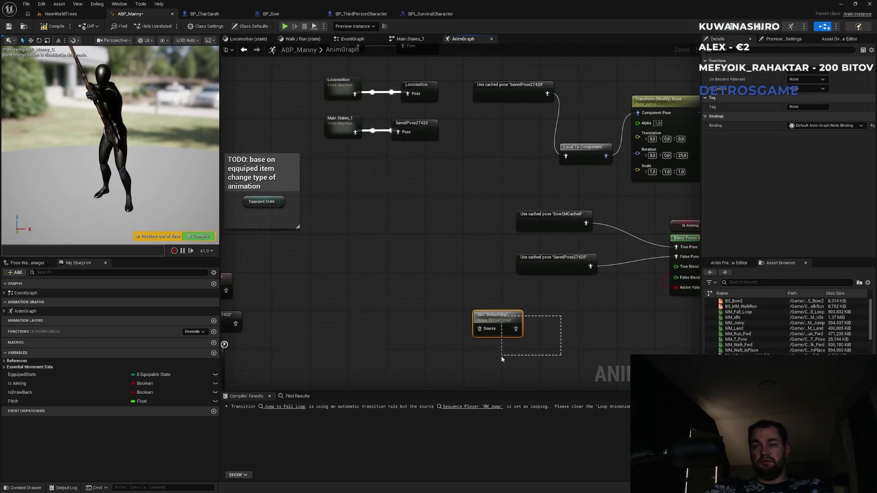
pyautogui.moveTo(495, 327); pyautogui.dragTo(637, 335)
pyautogui.click(375, 303)
pyautogui.moveTo(374, 304)
pyautogui.mouseDown()
pyautogui.moveTo(503, 305)
pyautogui.moveTo(493, 265)
pyautogui.mouseUp()
pyautogui.click(402, 240)
pyautogui.press('Delete')
pyautogui.click(402, 274)
pyautogui.press('Delete')
# Take out the Pitch and BS_Bow2 nodes for reuse and open the BowStateMachine graph.
pyautogui.moveTo(337, 364)
pyautogui.mouseDown()
pyautogui.moveTo(427, 284)
pyautogui.moveTo(437, 288)
pyautogui.mouseUp()
pyautogui.press('Delete')
pyautogui.moveTo(552, 218)
pyautogui.mouseDown()
pyautogui.moveTo(369, 243)
pyautogui.moveTo(333, 235)
pyautogui.mouseUp()
pyautogui.doubleClick(330, 225)
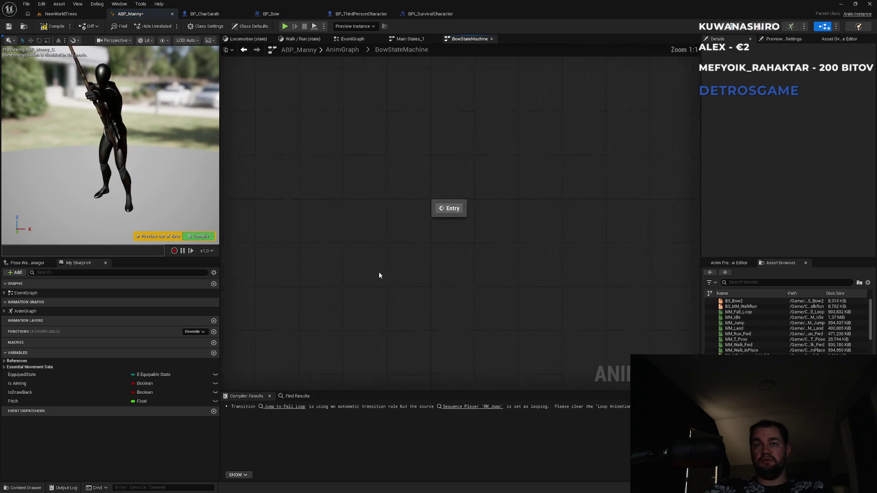
# Add a new Aim state wired from Entry and open its graph.
pyautogui.moveTo(512, 224); pyautogui.dragTo(512, 223)
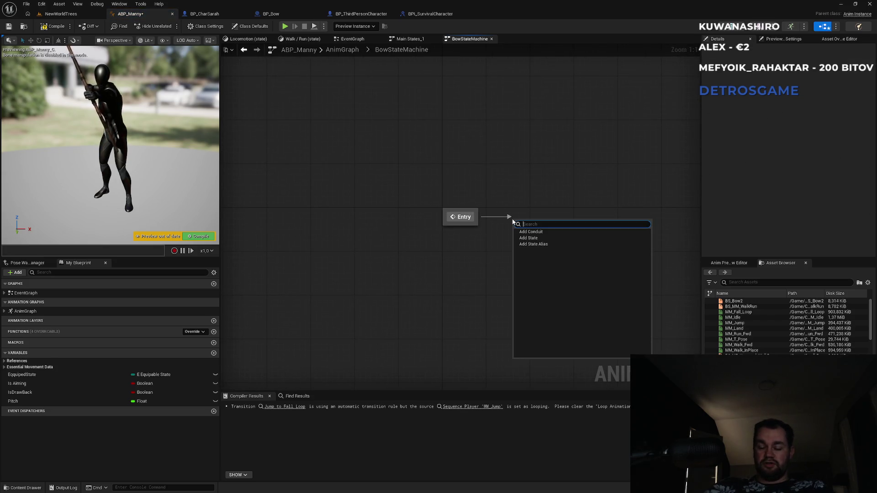
pyautogui.click(549, 240)
pyautogui.write('Aim')
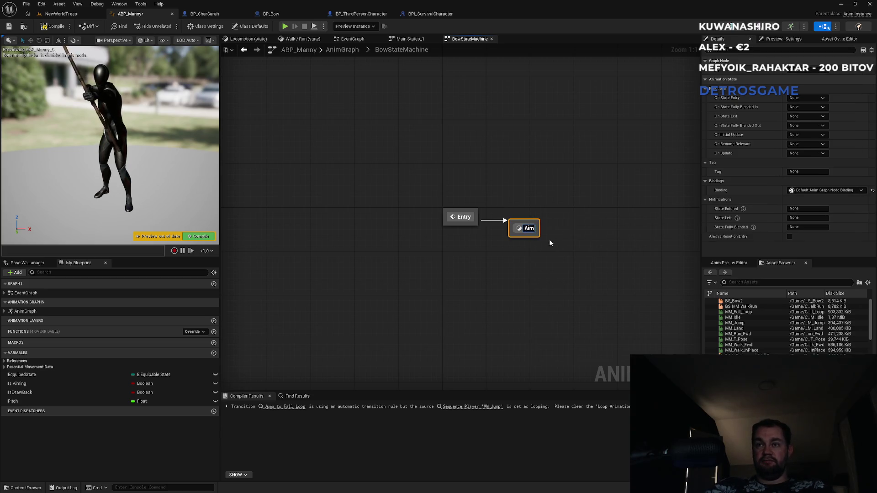
pyautogui.doubleClick(516, 225)
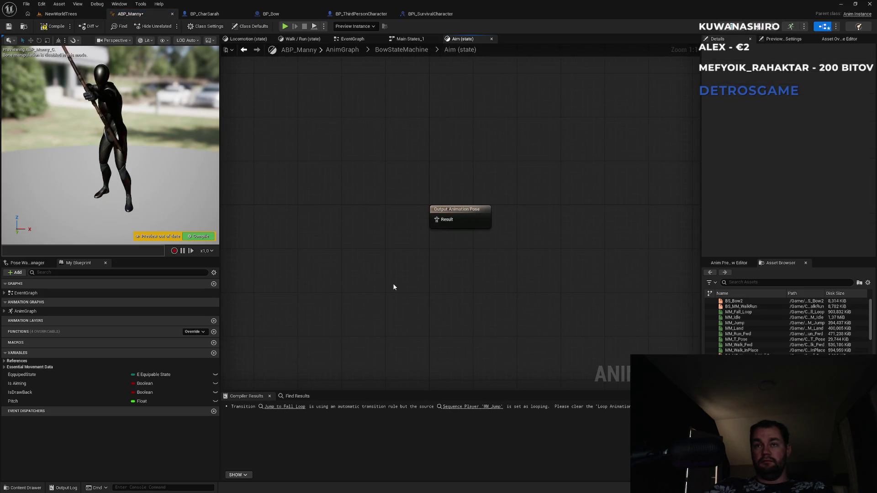
# Paste the BS_Bow2 and Pitch nodes into the Aim state, compile, and return to the EventGraph.
pyautogui.hotkey('ctrl', 'v')
pyautogui.click(428, 238)
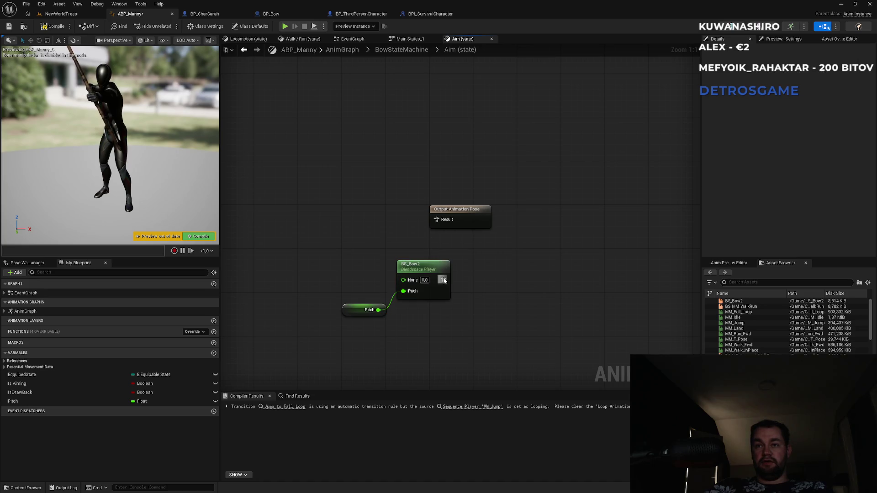
pyautogui.click(208, 237)
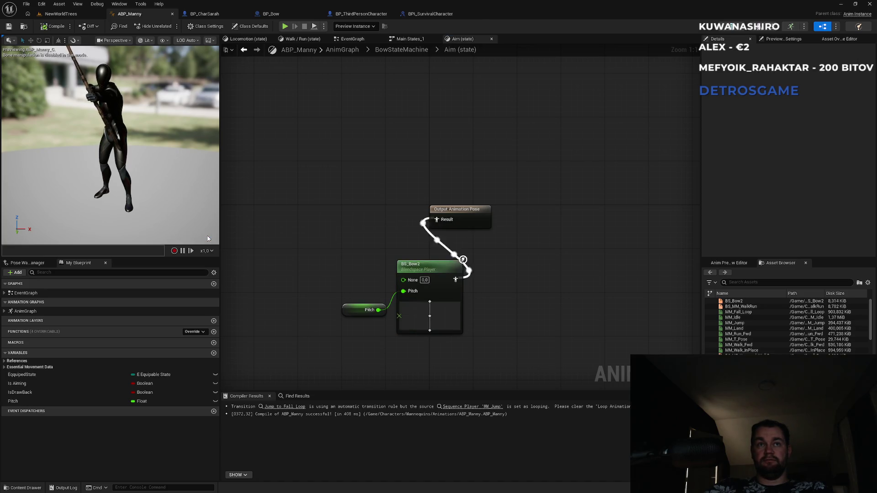
pyautogui.click(410, 39)
pyautogui.click(357, 40)
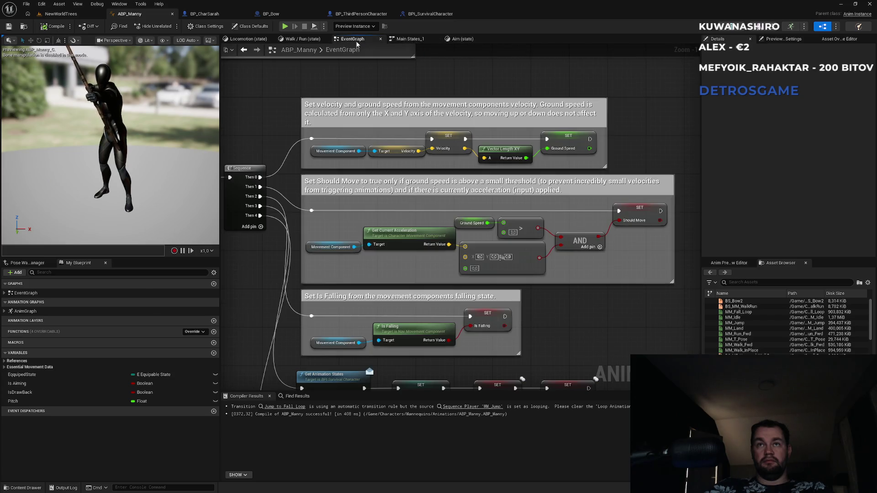
# In the AnimGraph, turn off the Is Aiming default value and recompile ABP_Manny.
pyautogui.click(250, 40)
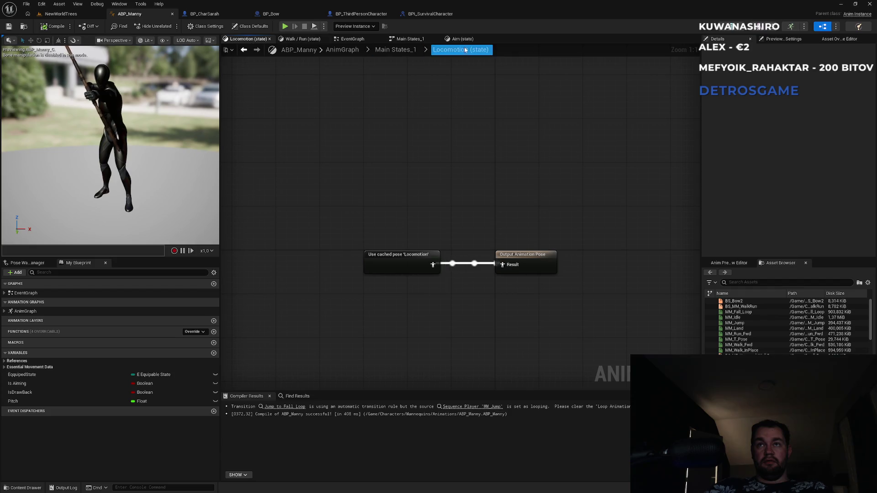
pyautogui.click(354, 40)
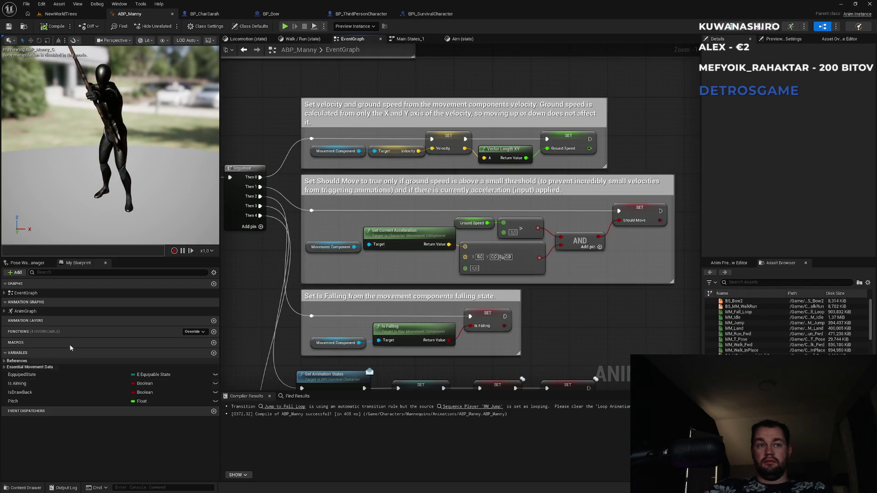
pyautogui.doubleClick(25, 311)
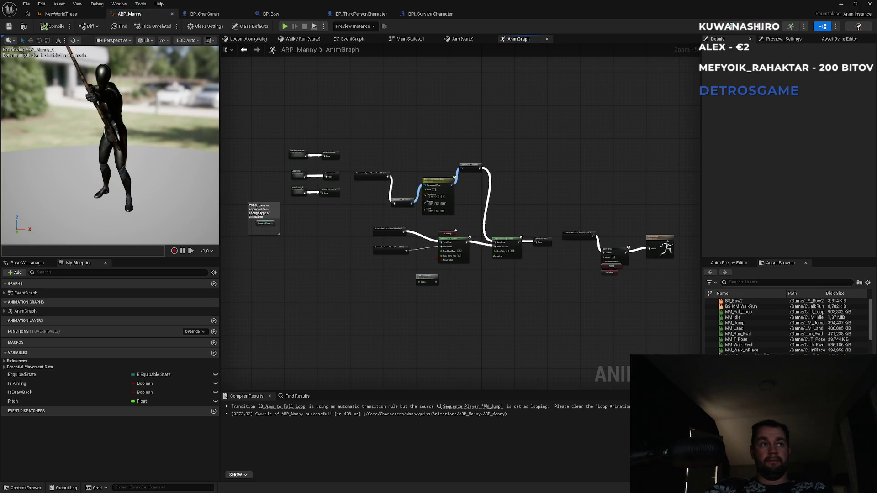
pyautogui.scroll(5, 418, 251)
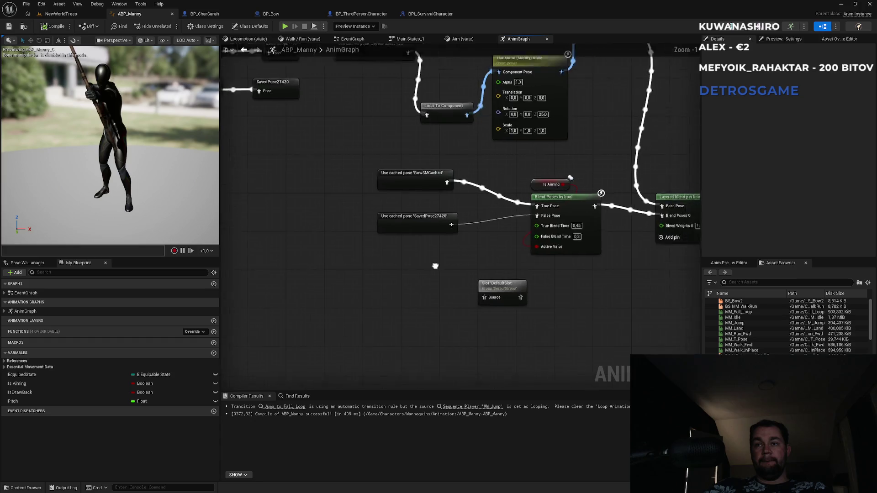
pyautogui.moveTo(315, 287); pyautogui.dragTo(419, 294)
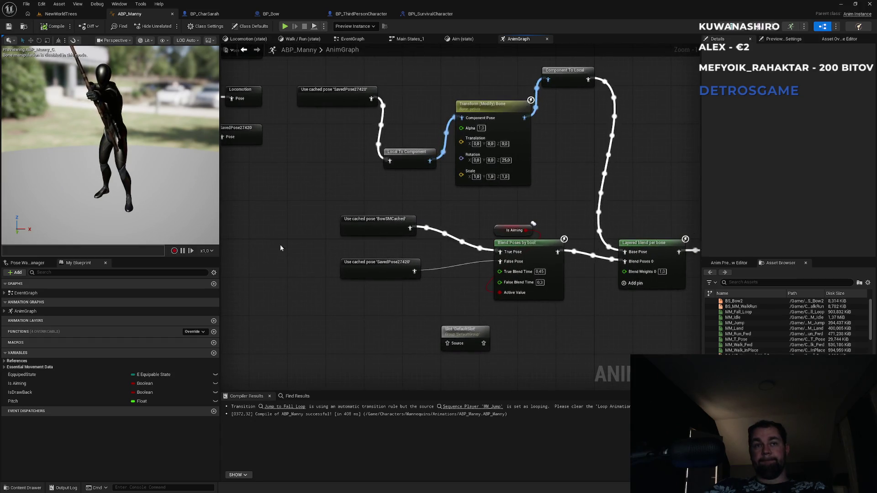
pyautogui.click(19, 383)
pyautogui.click(791, 190)
pyautogui.click(790, 191)
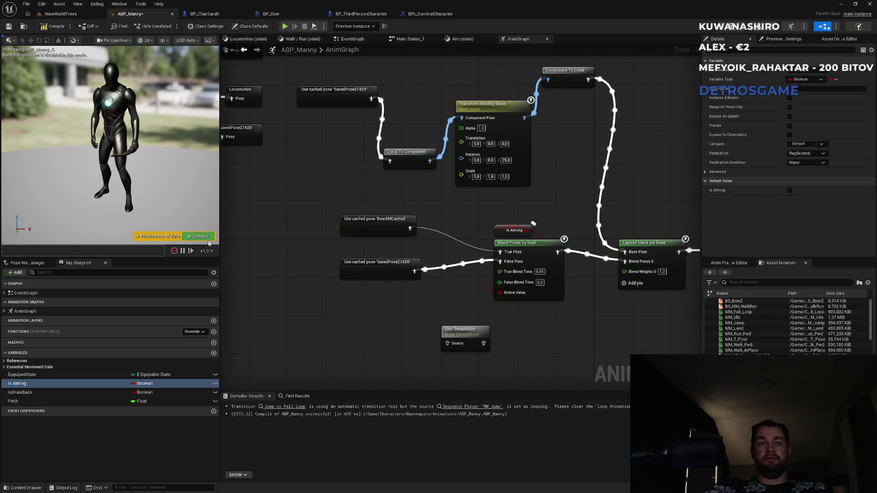
pyautogui.press('F7')
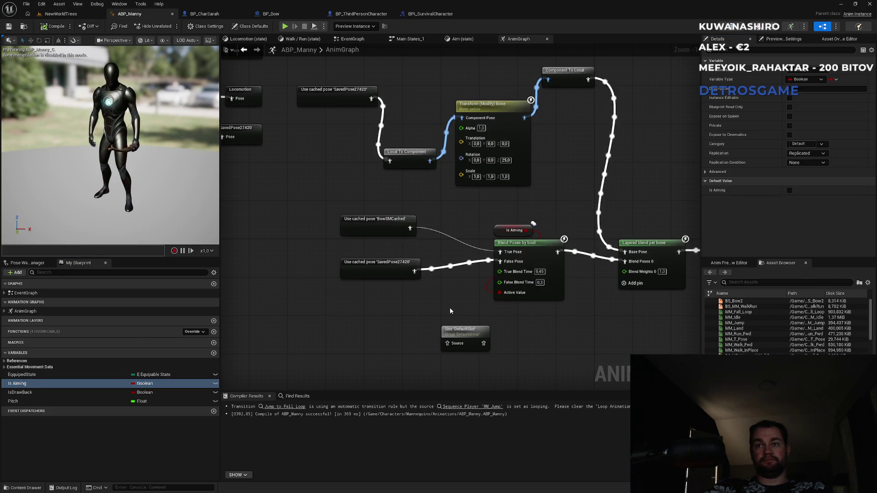
# Delete SavedPose402 and its cached pose node, wire the layered blend into Control Rig's Source, and recompile.
pyautogui.moveTo(450, 307); pyautogui.dragTo(362, 298)
pyautogui.moveTo(506, 302); pyautogui.dragTo(272, 312)
pyautogui.moveTo(382, 189); pyautogui.dragTo(412, 273)
pyautogui.moveTo(439, 304); pyautogui.dragTo(457, 302)
pyautogui.press('Delete')
pyautogui.moveTo(538, 276); pyautogui.dragTo(337, 252)
pyautogui.press('F7')
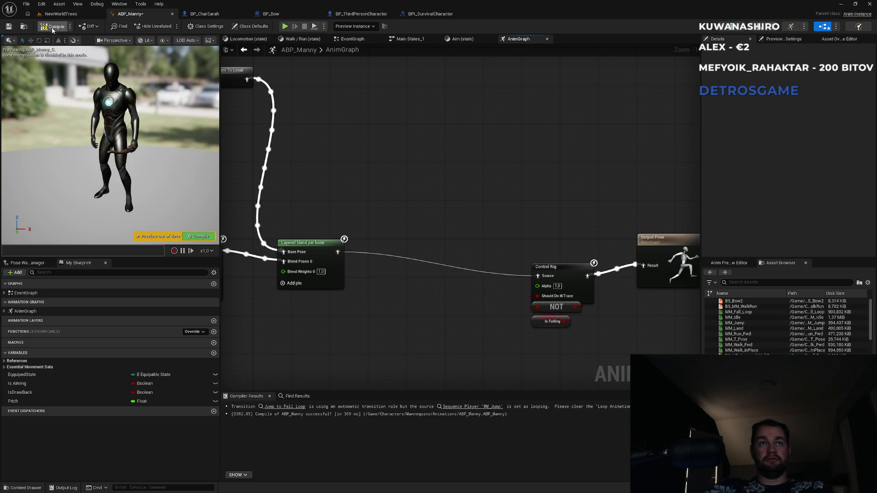
# Move the Control Rig group, Output Pose and state-machine nodes further left.
pyautogui.scroll(-2, 462, 193)
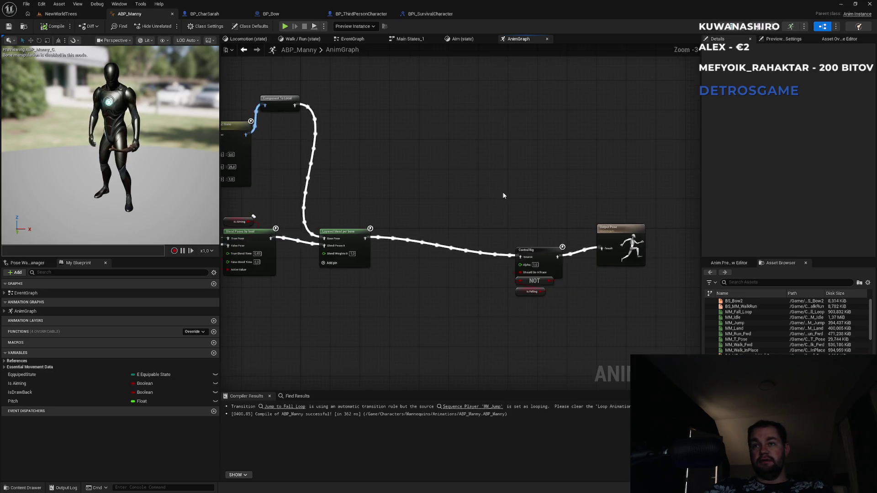
pyautogui.moveTo(509, 197); pyautogui.dragTo(645, 319)
pyautogui.moveTo(621, 225); pyautogui.dragTo(484, 224)
pyautogui.click(509, 230)
pyautogui.moveTo(409, 176)
pyautogui.mouseDown()
pyautogui.moveTo(495, 172)
pyautogui.moveTo(648, 201)
pyautogui.mouseUp()
pyautogui.moveTo(395, 131); pyautogui.dragTo(553, 148)
pyautogui.moveTo(352, 117)
pyautogui.mouseDown()
pyautogui.moveTo(464, 245)
pyautogui.moveTo(475, 219)
pyautogui.moveTo(405, 217)
pyautogui.mouseUp()
pyautogui.moveTo(532, 251); pyautogui.dragTo(368, 251)
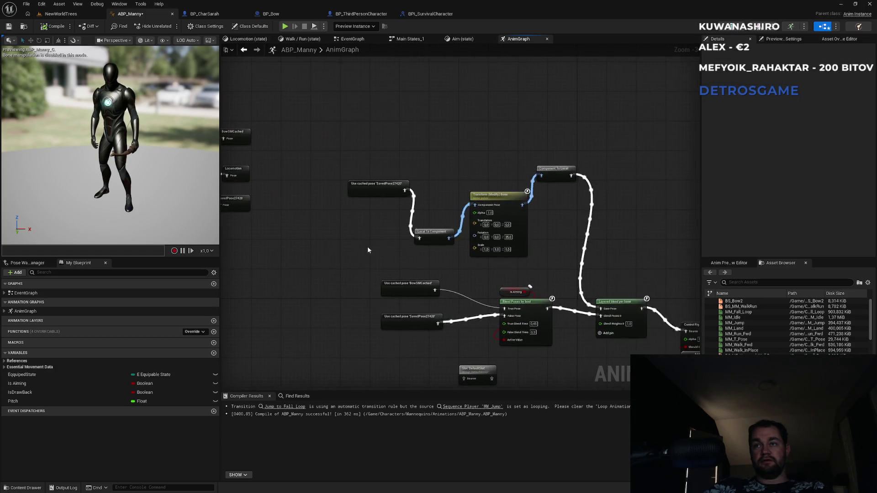
# Reposition the bone-transform nodes, SavedPose27420 and the blend group, then play the NewWorldTrees level.
pyautogui.moveTo(569, 257); pyautogui.dragTo(573, 257)
pyautogui.moveTo(561, 169); pyautogui.dragTo(512, 173)
pyautogui.click(517, 244)
pyautogui.moveTo(376, 216); pyautogui.dragTo(379, 219)
pyautogui.moveTo(318, 170); pyautogui.dragTo(314, 192)
pyautogui.click(354, 163)
pyautogui.moveTo(373, 289)
pyautogui.mouseDown()
pyautogui.moveTo(357, 255)
pyautogui.moveTo(325, 233)
pyautogui.mouseUp()
pyautogui.moveTo(303, 202)
pyautogui.mouseDown()
pyautogui.moveTo(489, 310)
pyautogui.moveTo(496, 276)
pyautogui.moveTo(514, 310)
pyautogui.mouseUp()
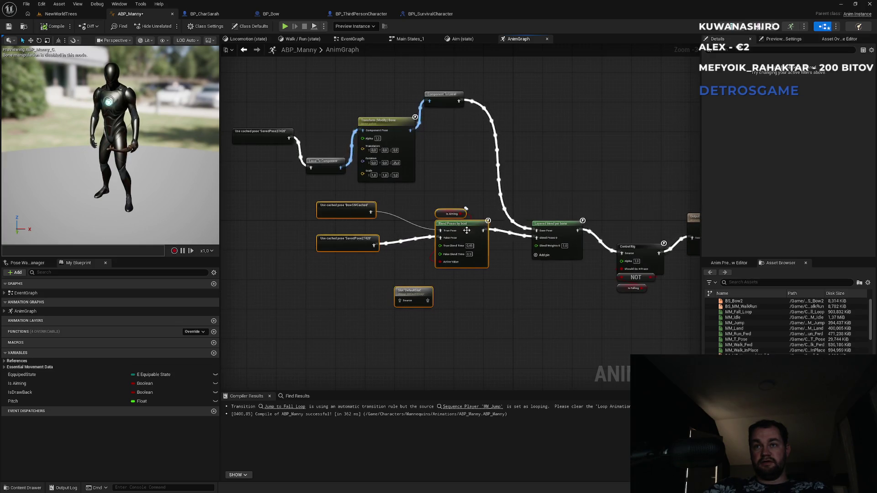
pyautogui.moveTo(460, 226); pyautogui.dragTo(453, 249)
pyautogui.click(429, 217)
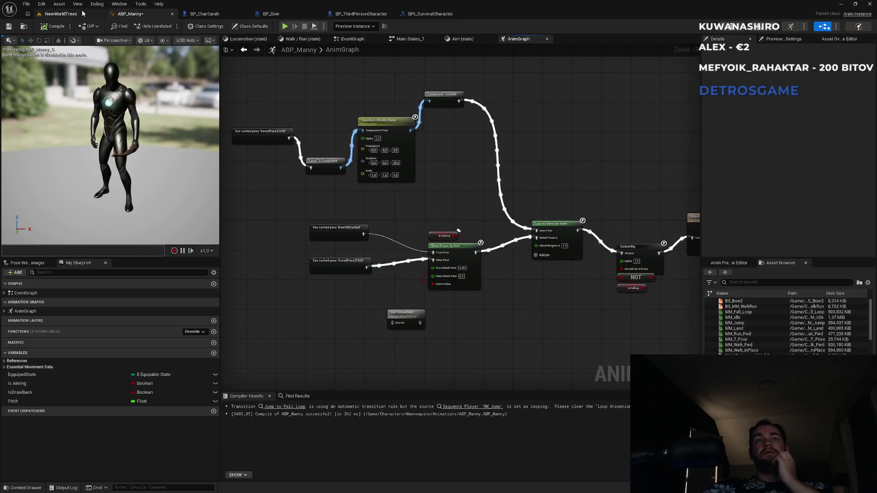
pyautogui.click(60, 14)
pyautogui.click(169, 26)
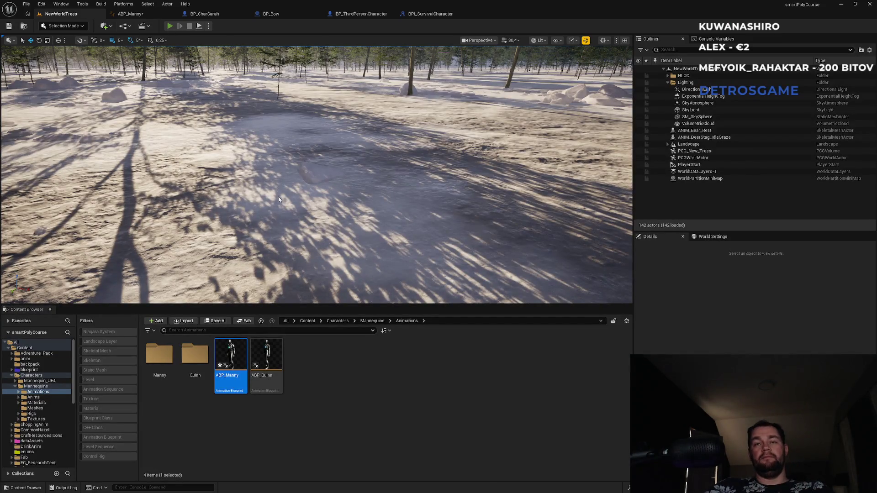
# Remove the debug Add Item on Server nodes and O key event from BP_ThirdPersonCharacter's EventGraph.
pyautogui.hotkey('shift', 'F1')
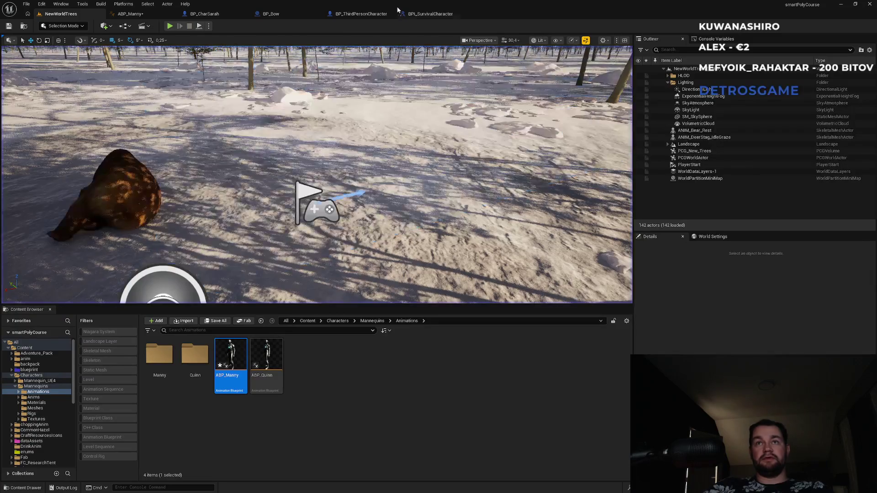
pyautogui.click(361, 14)
pyautogui.moveTo(381, 167); pyautogui.dragTo(613, 134)
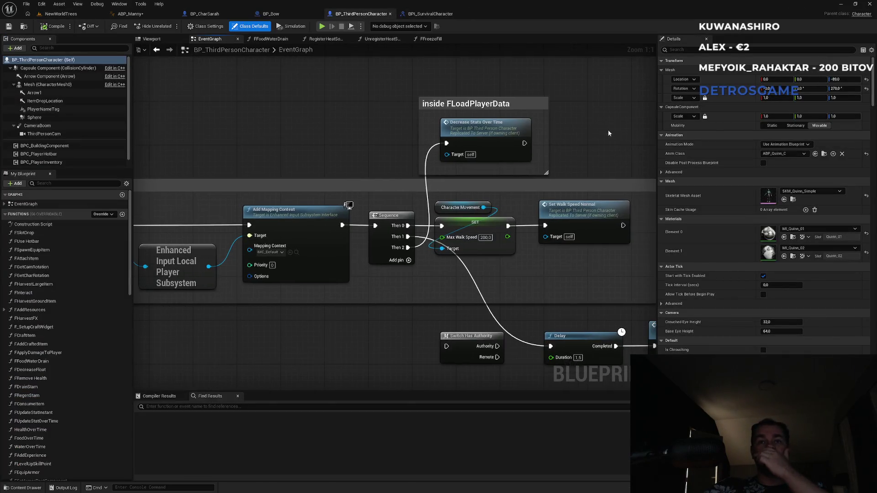
pyautogui.scroll(-6, 301, 59)
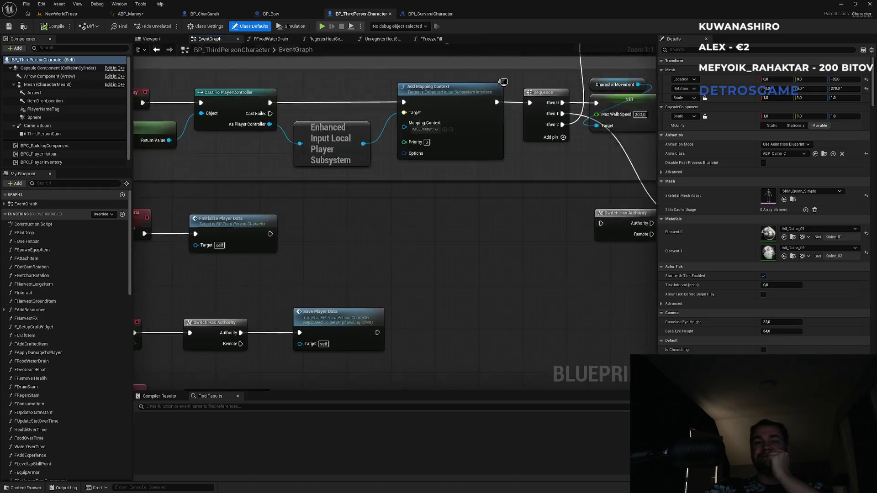
pyautogui.scroll(3, 344, 203)
pyautogui.scroll(-4, 235, 241)
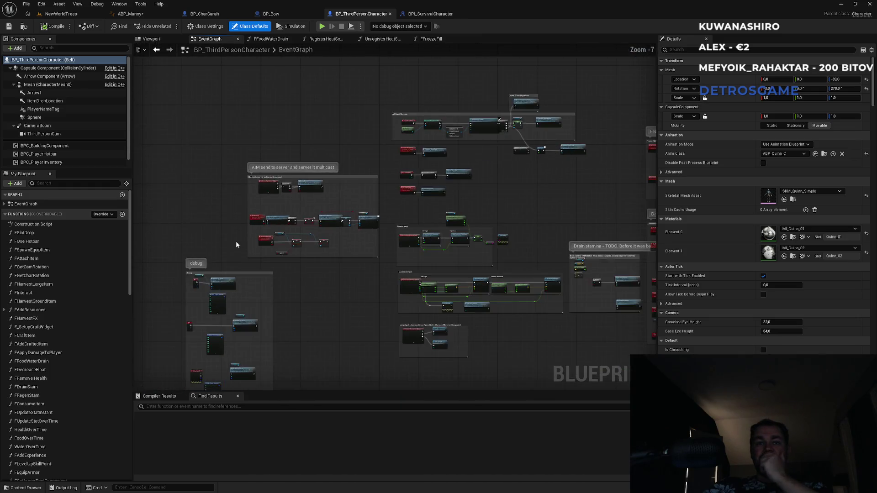
pyautogui.scroll(5, 430, 265)
pyautogui.moveTo(276, 163)
pyautogui.mouseDown()
pyautogui.moveTo(356, 158)
pyautogui.moveTo(334, 268)
pyautogui.moveTo(351, 246)
pyautogui.mouseUp()
pyautogui.click(361, 224)
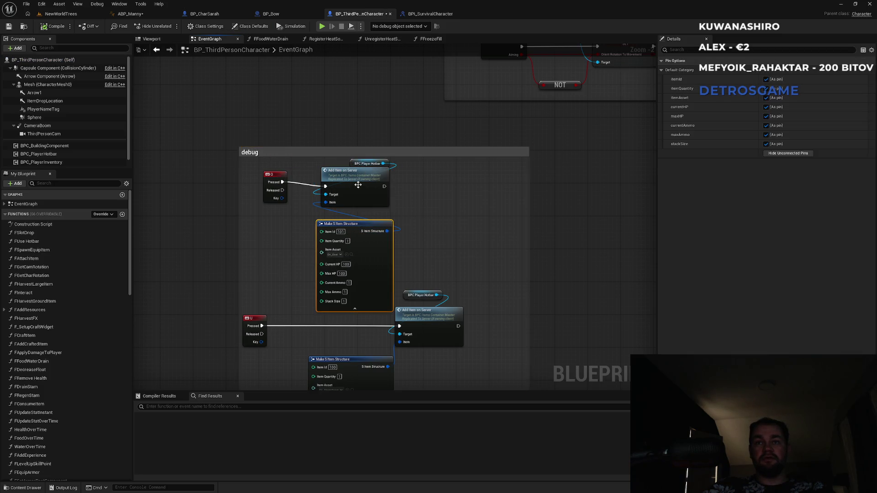
pyautogui.click(354, 164)
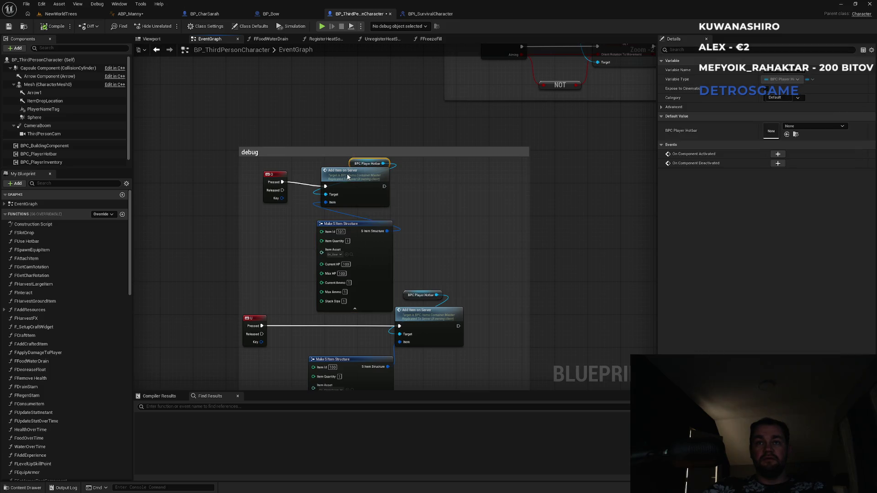
pyautogui.press('Delete')
pyautogui.moveTo(239, 227); pyautogui.dragTo(240, 228)
pyautogui.press('Delete')
# Bring back the Add Item on Server nodes and wire them after Set Walk Speed Normal.
pyautogui.scroll(-4, 357, 241)
pyautogui.scroll(5, 332, 274)
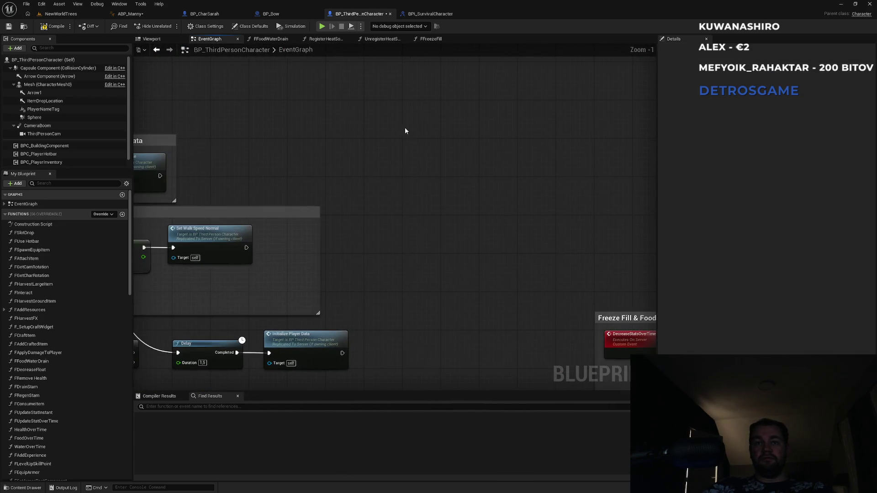
pyautogui.hotkey('ctrl', 'z')
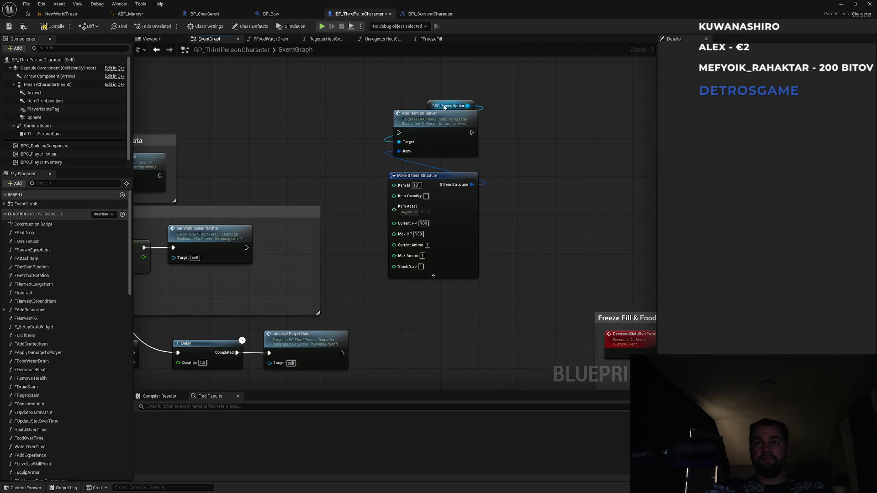
pyautogui.moveTo(427, 101); pyautogui.dragTo(398, 100)
pyautogui.click(396, 107)
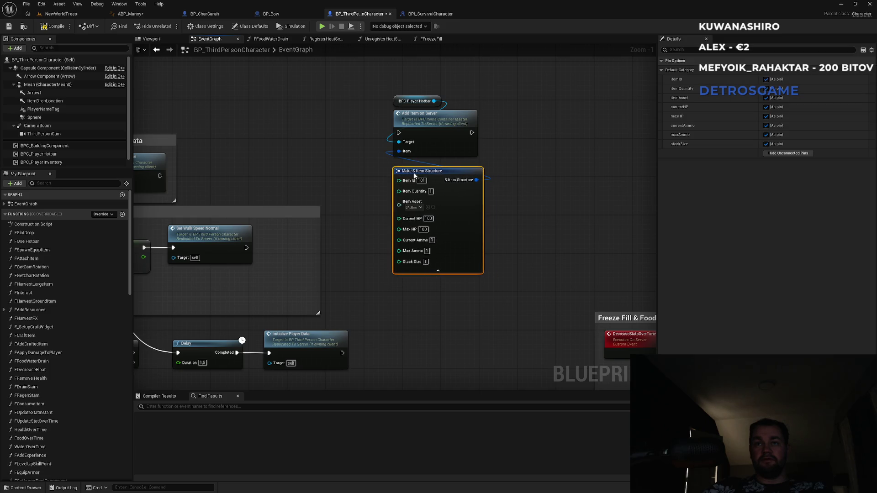
pyautogui.moveTo(399, 132); pyautogui.dragTo(247, 247)
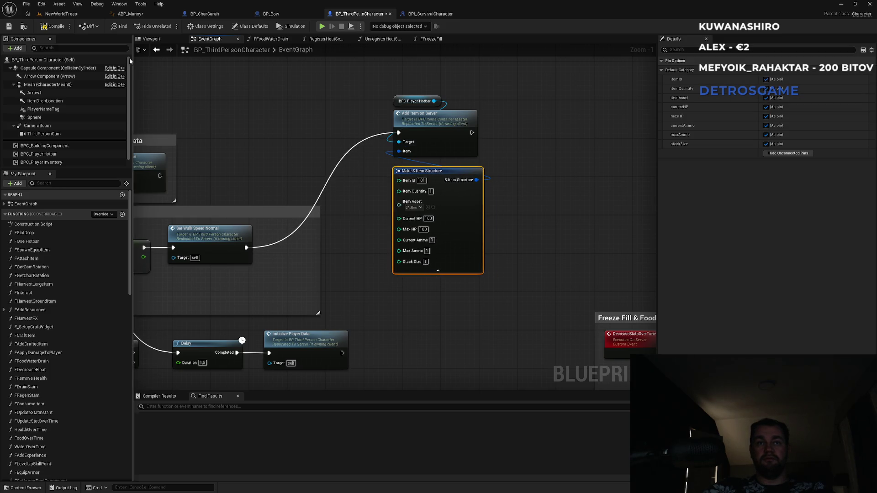
pyautogui.click(61, 13)
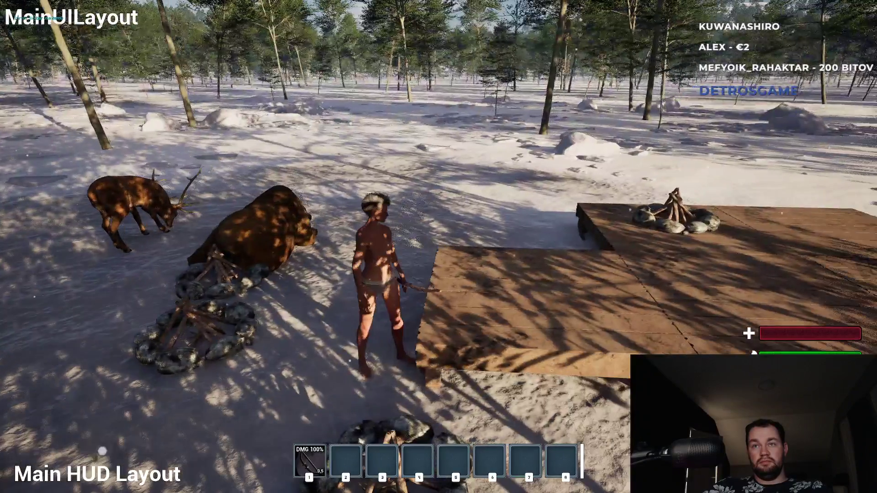
# Run the character forward to check the bow aim, then end the play session.
pyautogui.press('w')
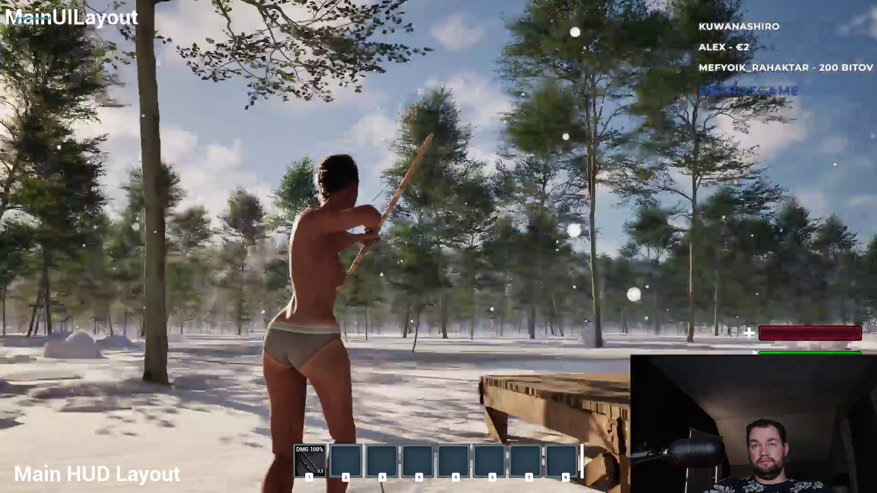
pyautogui.press('F11')
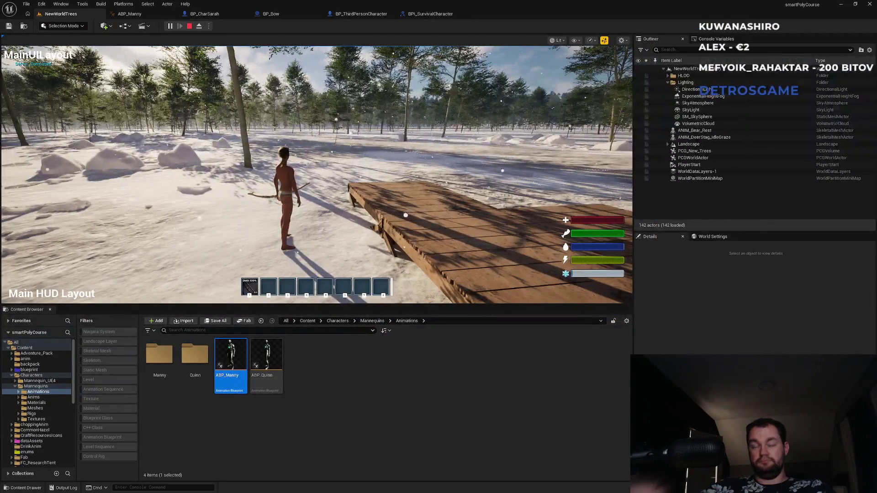
pyautogui.press('Escape')
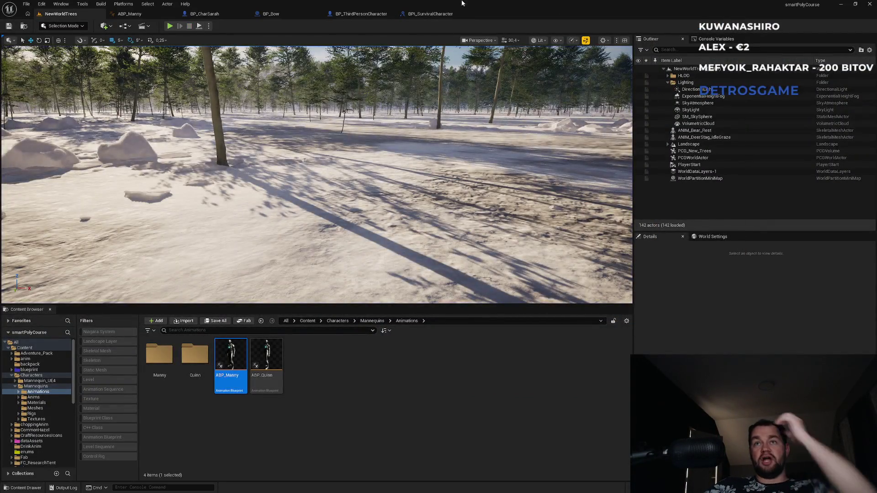
# Duplicate SetDrawBack in BPI_SurvivalCharacter as SetStartedDrawBack, then save and compile the interface.
pyautogui.click(429, 14)
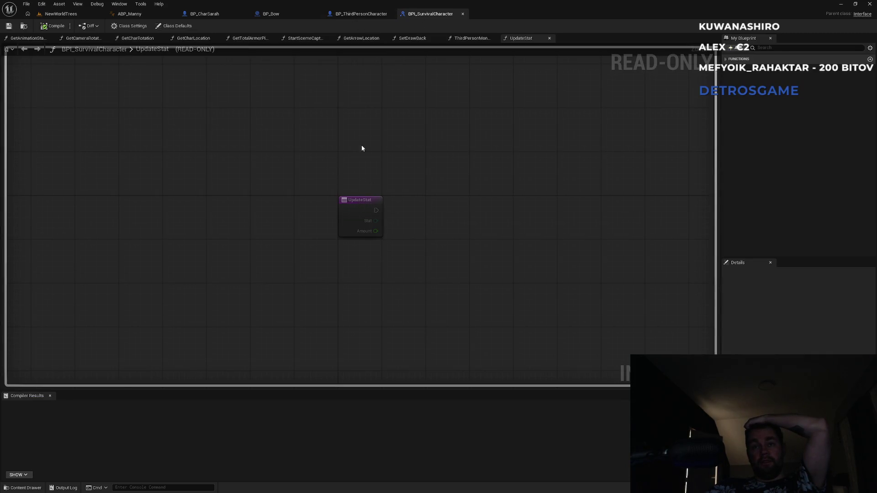
pyautogui.click(772, 59)
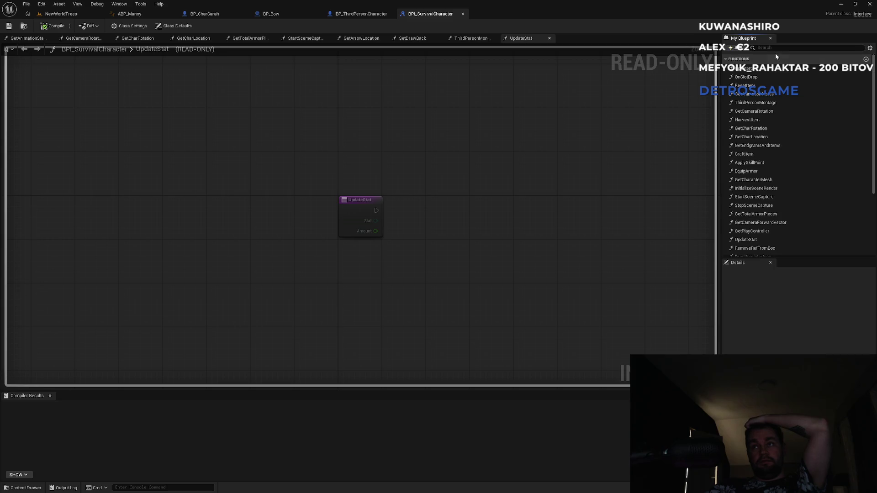
pyautogui.click(774, 48)
pyautogui.write('draw')
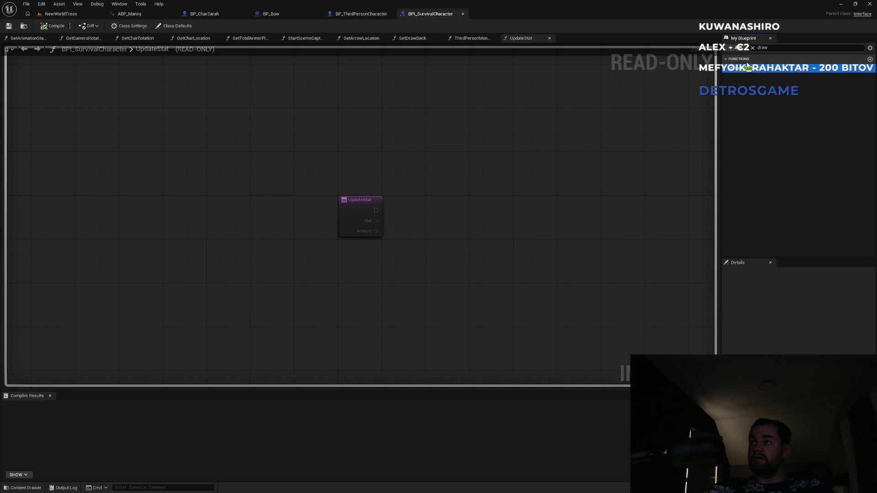
pyautogui.hotkey('ctrl', 'd')
pyautogui.write('rted')
pyautogui.press('End')
pyautogui.press('BackSpace')
pyautogui.press('BackSpace')
pyautogui.press('Return')
pyautogui.hotkey('ctrl', 's')
pyautogui.click(54, 27)
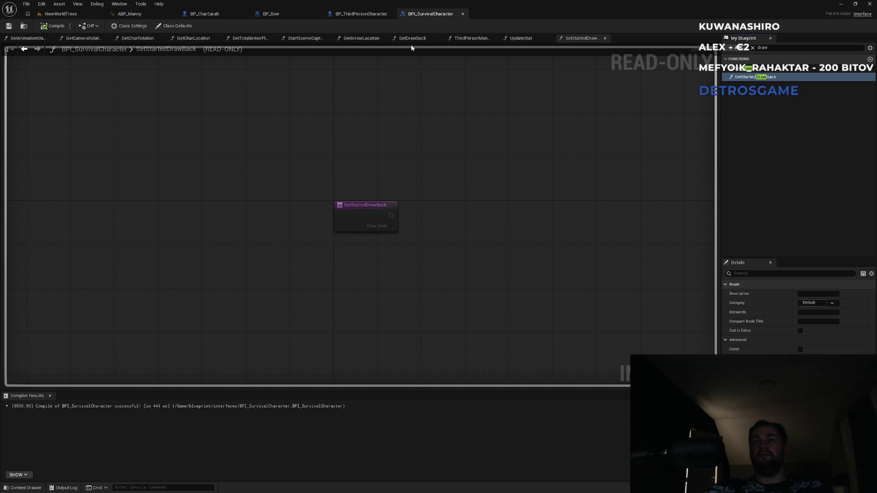
# Open the GetAnimationStates function graph, then dismiss the fatal-error crash message.
pyautogui.click(765, 48)
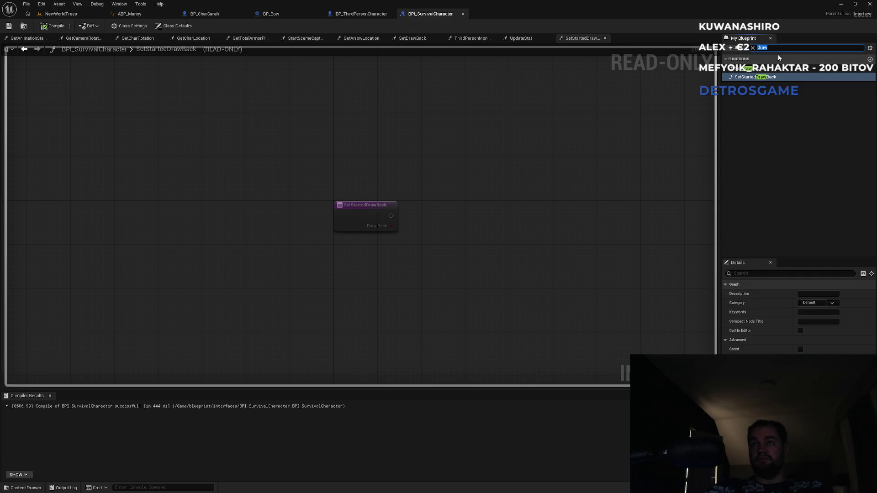
pyautogui.press('BackSpace')
pyautogui.write('getanim')
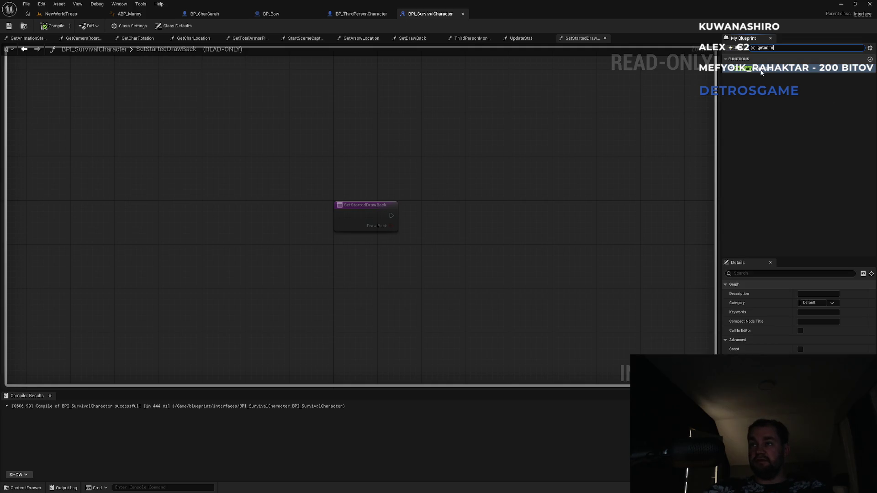
pyautogui.doubleClick(753, 68)
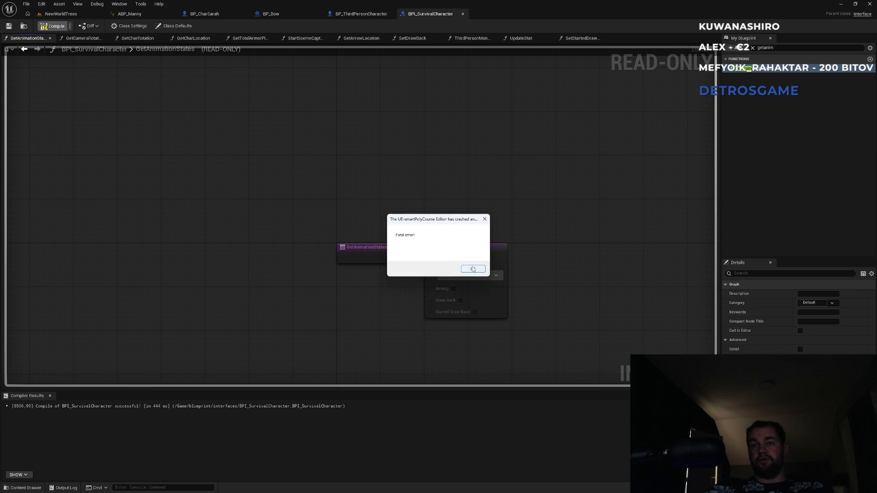
pyautogui.click(473, 269)
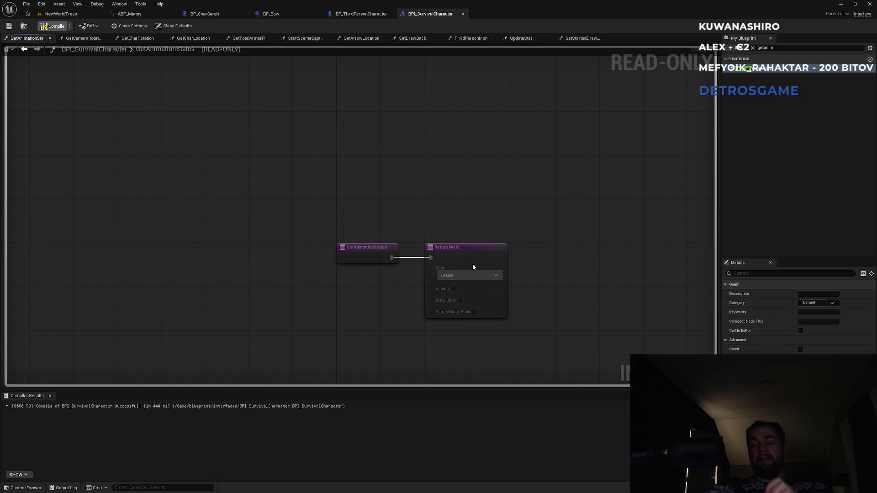
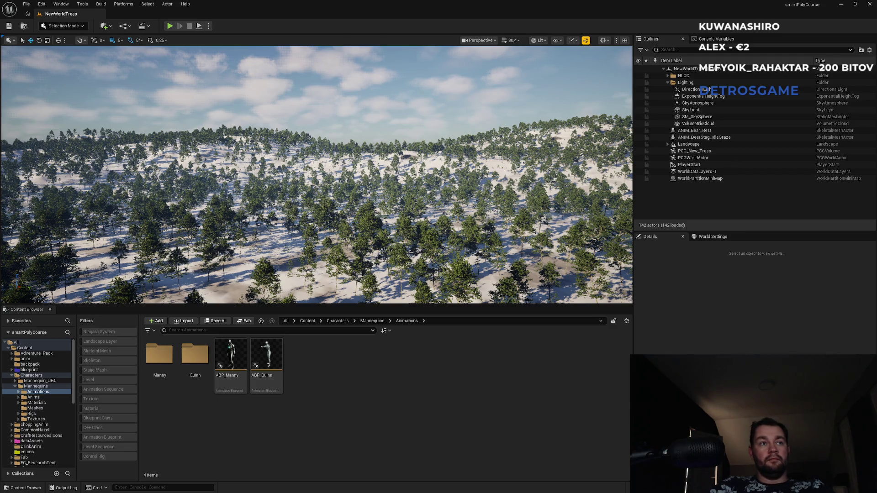
# Open ABP_Manny from the Content Browser's Animations folder in the Animation Blueprint editor.
pyautogui.scroll(5, 440, 183)
pyautogui.scroll(10, 439, 183)
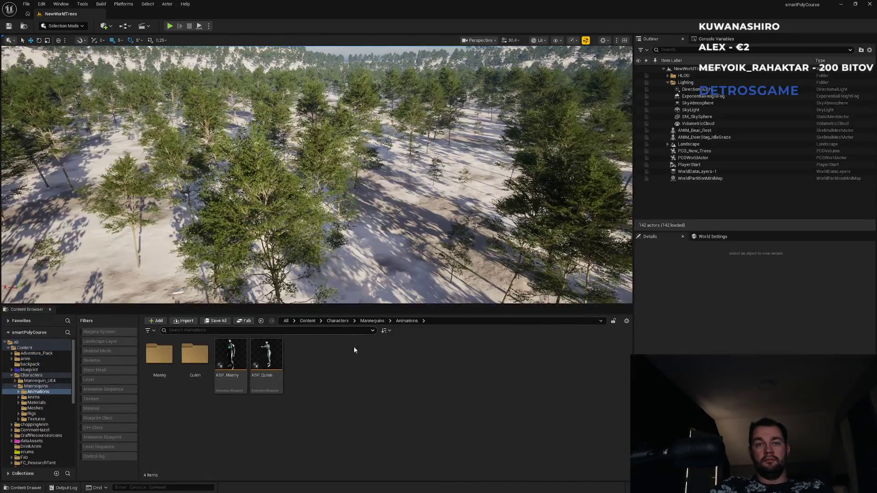
pyautogui.moveTo(243, 377)
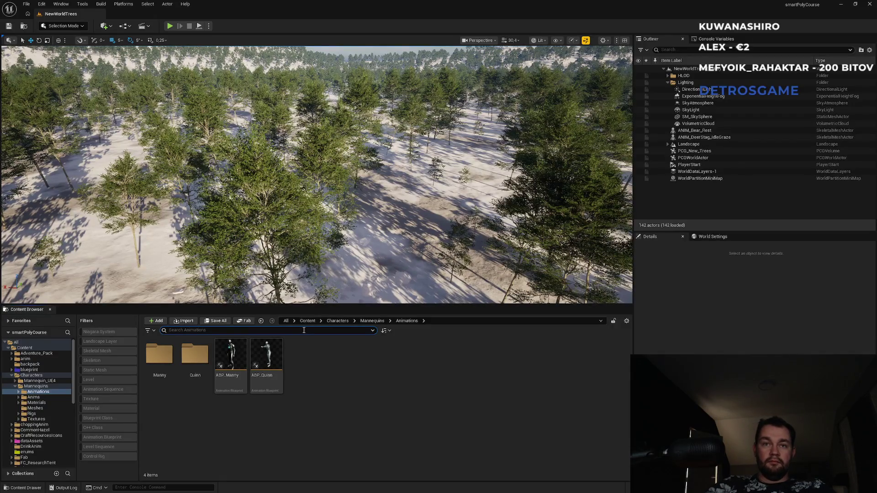
pyautogui.doubleClick(230, 357)
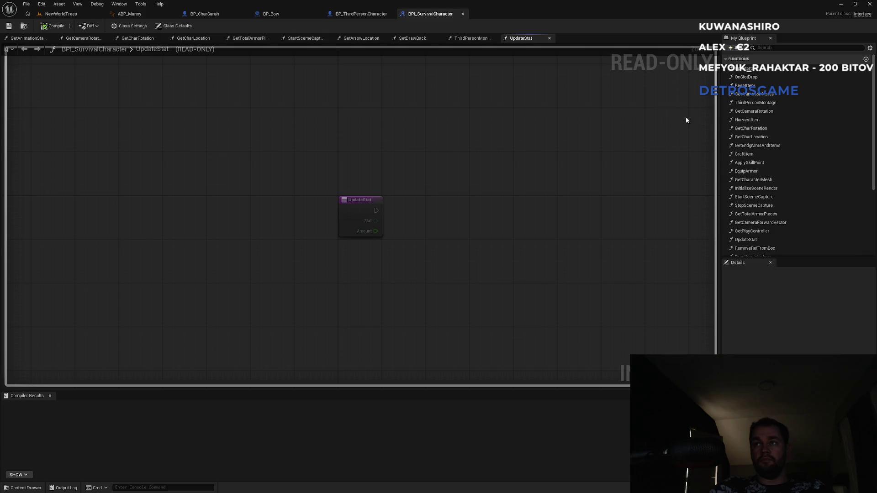
# Search BPI_SurvivalCharacter's members and open its GetAnimationStates function graph.
pyautogui.click(766, 48)
pyautogui.write('draw')
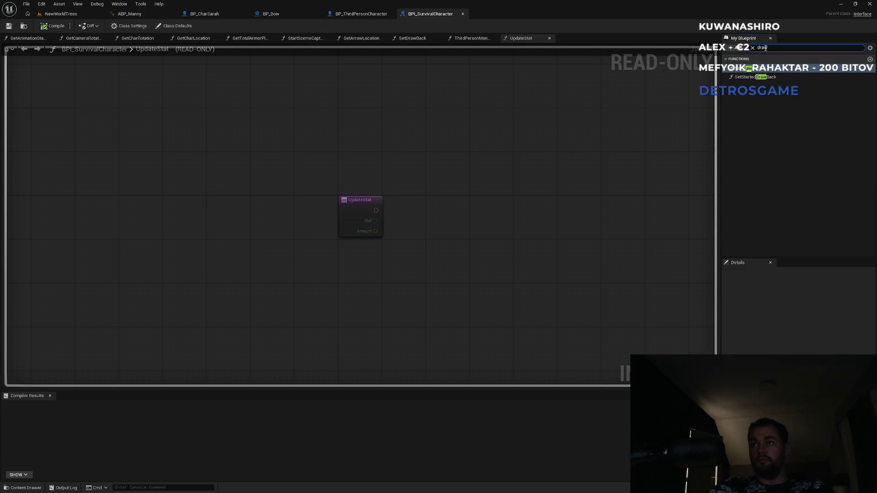
pyautogui.doubleClick(766, 48)
pyautogui.write('d')
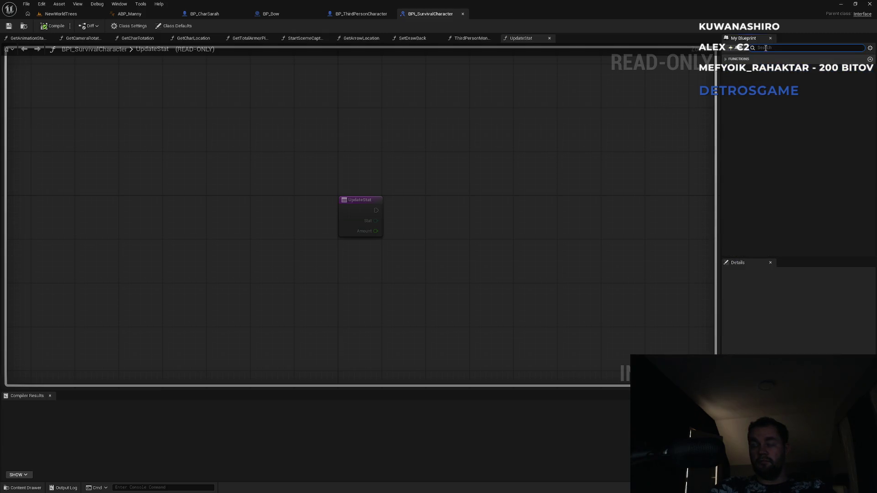
pyautogui.write('etani')
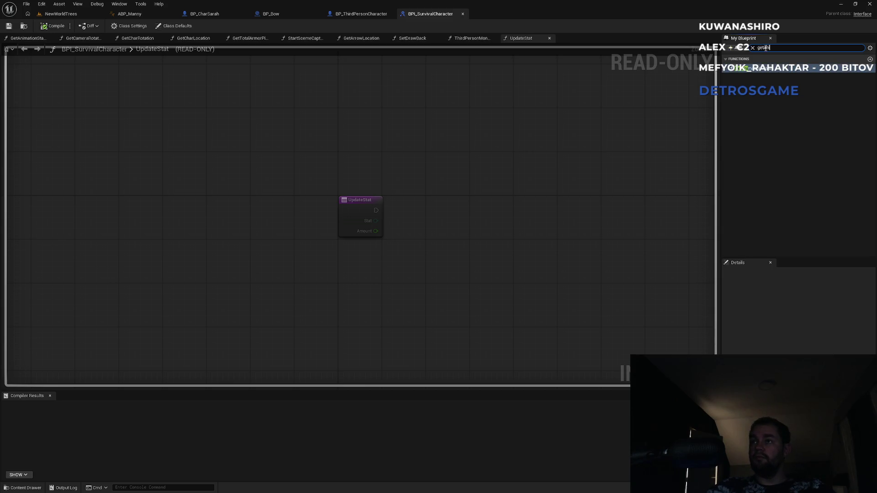
pyautogui.doubleClick(752, 68)
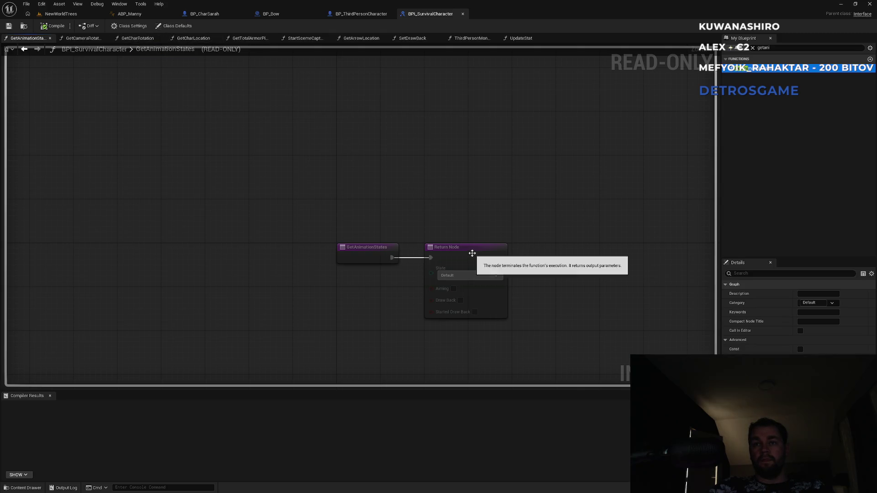
# Open BP_ThirdPersonCharacter's GetAnimationStates function via a 'getani' search, then clear the search filter.
pyautogui.click(361, 17)
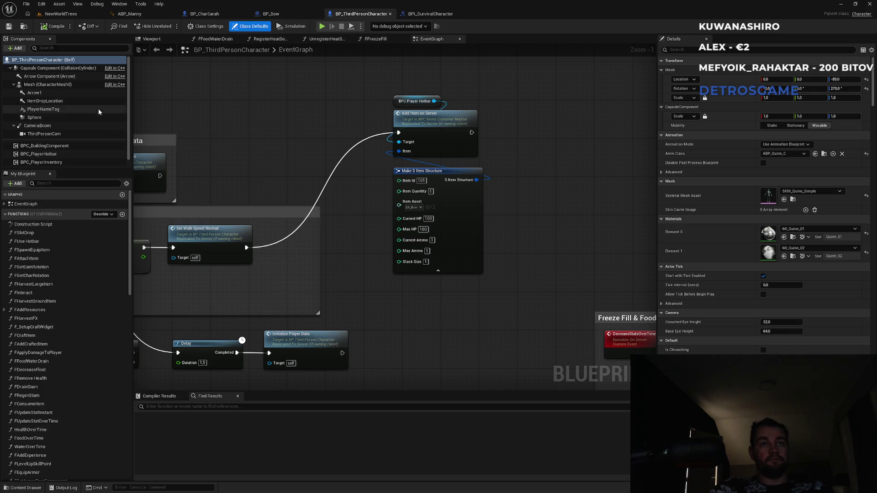
pyautogui.click(57, 48)
pyautogui.click(52, 184)
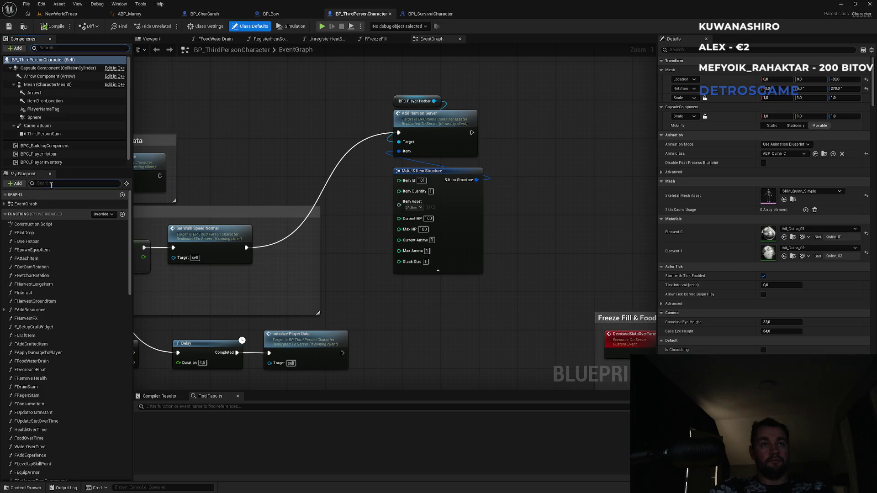
pyautogui.write('getani')
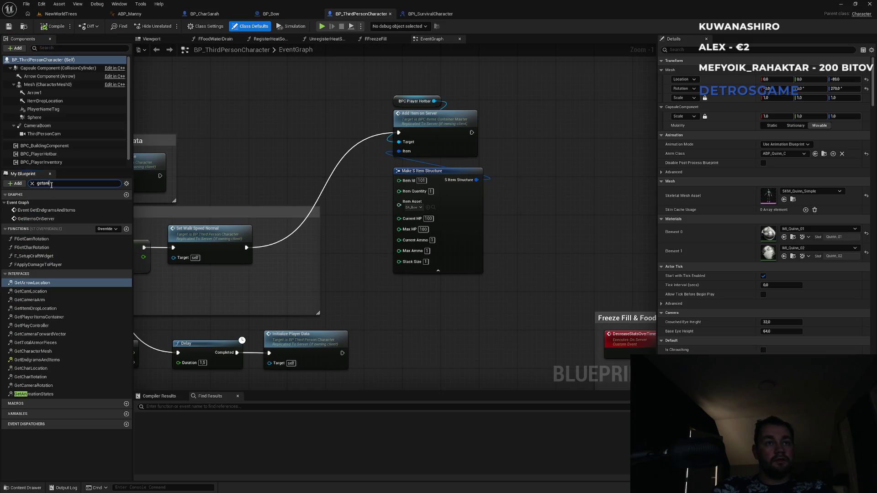
pyautogui.doubleClick(41, 225)
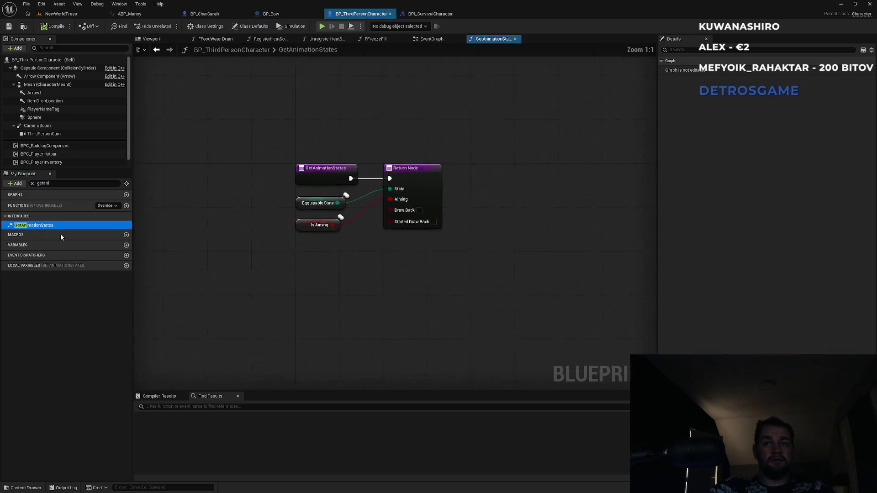
pyautogui.click(32, 184)
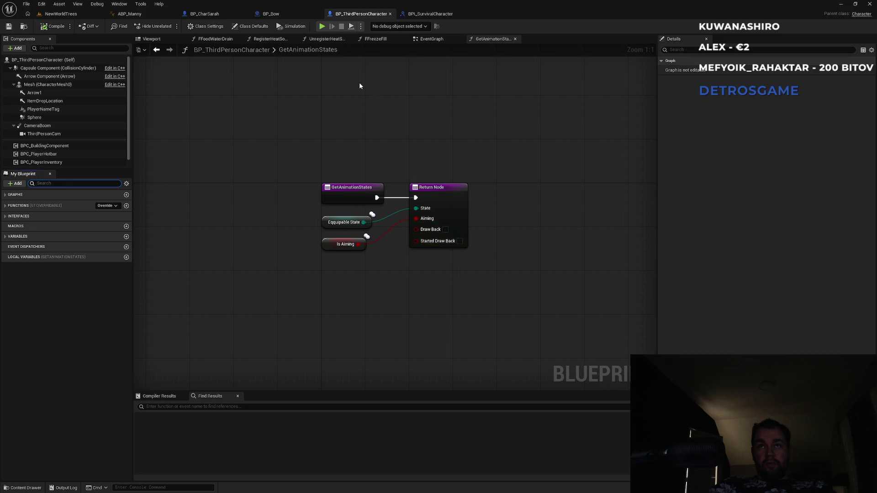
pyautogui.moveTo(359, 201); pyautogui.dragTo(491, 138)
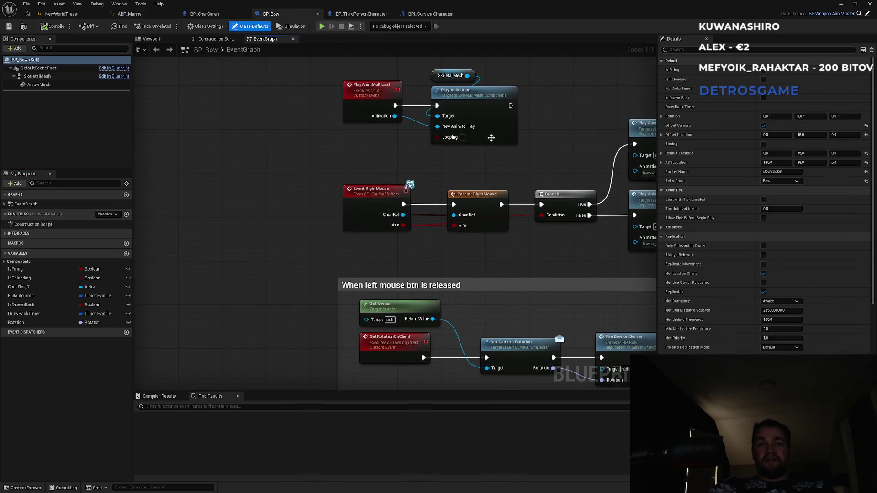
# Duplicate BP_Bow's IsDrawnBack variable with Ctrl+W and name the copy IsStartedDrawnBack.
pyautogui.moveTo(418, 283); pyautogui.dragTo(305, 196)
pyautogui.scroll(-3, 359, 245)
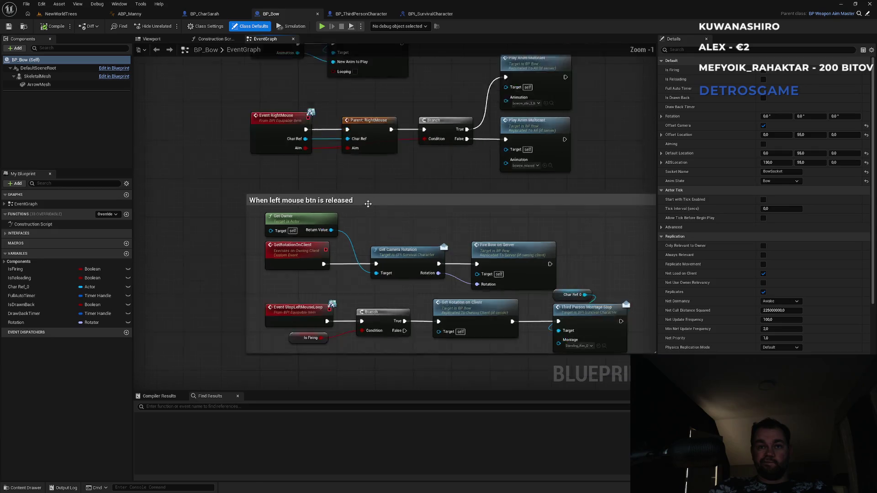
pyautogui.scroll(1, 383, 273)
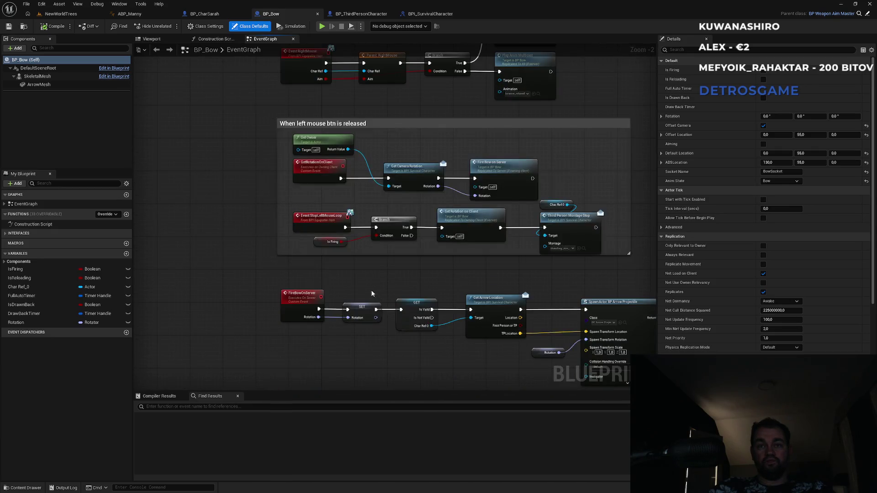
pyautogui.moveTo(373, 294); pyautogui.dragTo(333, 199)
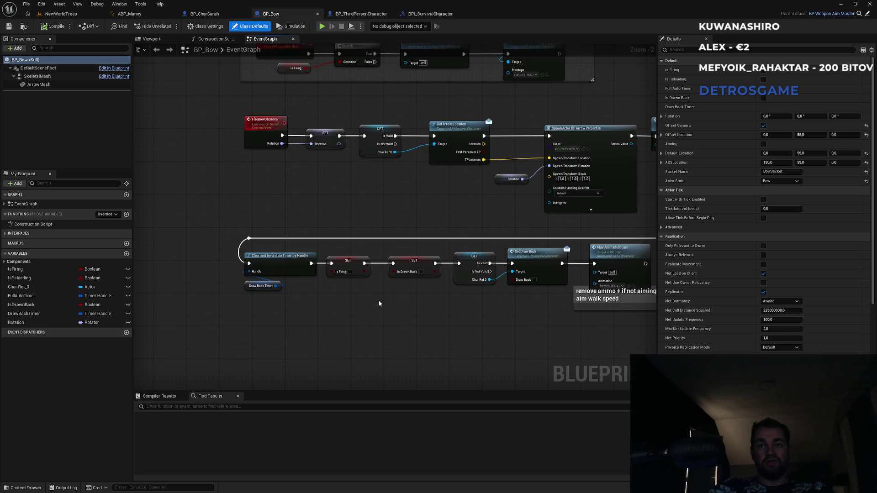
pyautogui.click(32, 316)
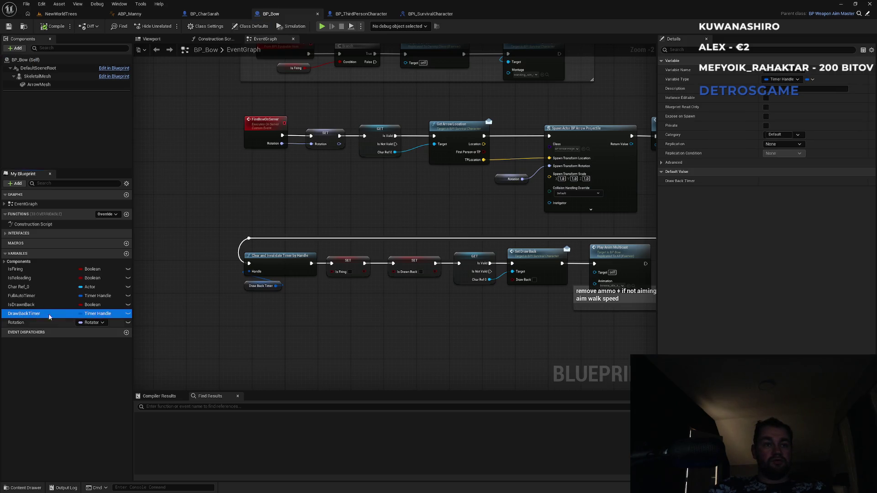
pyautogui.click(36, 306)
pyautogui.hotkey('ctrl', 'w')
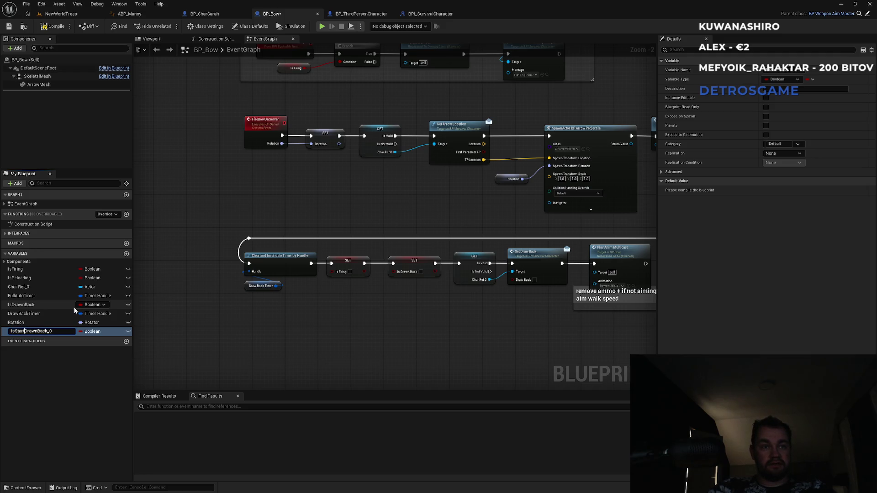
pyautogui.write('ed')
pyautogui.press('Return')
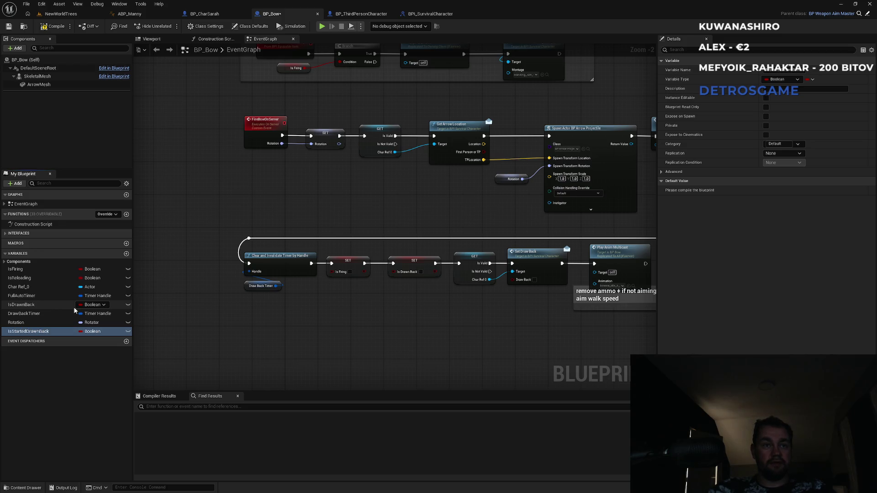
pyautogui.moveTo(39, 335)
pyautogui.mouseDown()
pyautogui.moveTo(375, 316)
pyautogui.moveTo(359, 274)
pyautogui.moveTo(360, 333)
pyautogui.moveTo(364, 265)
pyautogui.moveTo(415, 349)
pyautogui.moveTo(414, 329)
pyautogui.mouseUp()
pyautogui.moveTo(365, 190)
pyautogui.mouseDown()
pyautogui.moveTo(377, 252)
pyautogui.moveTo(384, 137)
pyautogui.moveTo(396, 124)
pyautogui.mouseUp()
pyautogui.moveTo(405, 239); pyautogui.dragTo(403, 179)
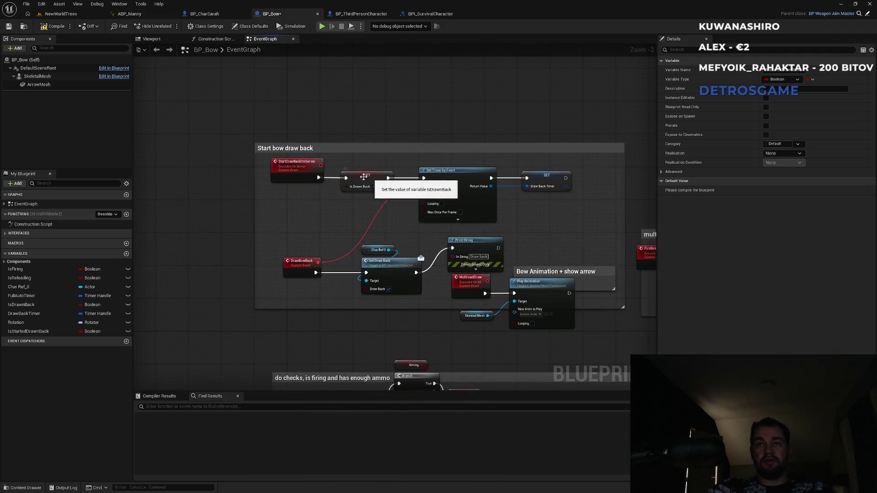
pyautogui.moveTo(353, 213); pyautogui.dragTo(371, 242)
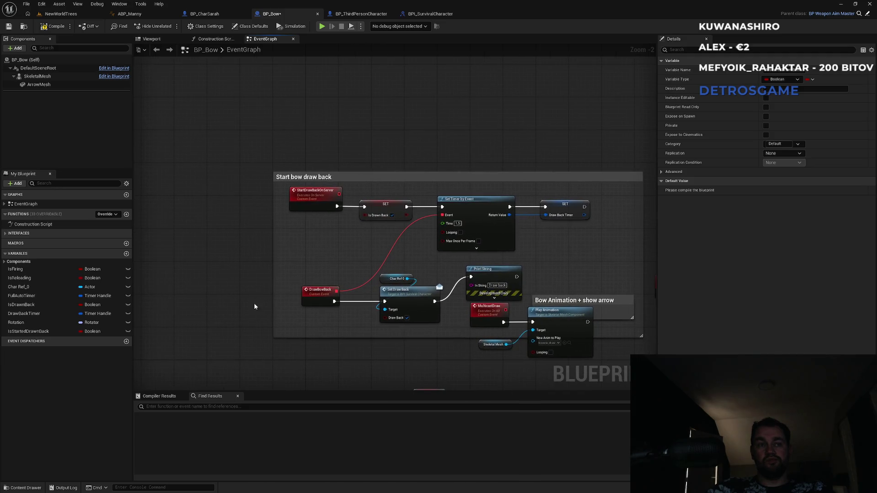
pyautogui.scroll(2, 320, 251)
pyautogui.click(47, 335)
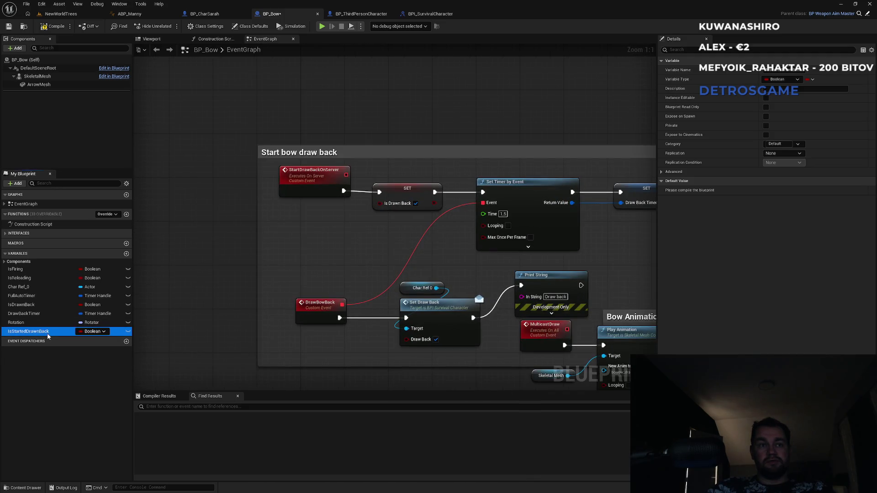
pyautogui.moveTo(38, 337)
pyautogui.mouseDown()
pyautogui.moveTo(310, 231)
pyautogui.moveTo(388, 120)
pyautogui.moveTo(343, 191)
pyautogui.mouseUp()
pyautogui.click(404, 130)
pyautogui.moveTo(465, 127); pyautogui.dragTo(380, 192)
pyautogui.click(446, 138)
pyautogui.click(509, 126)
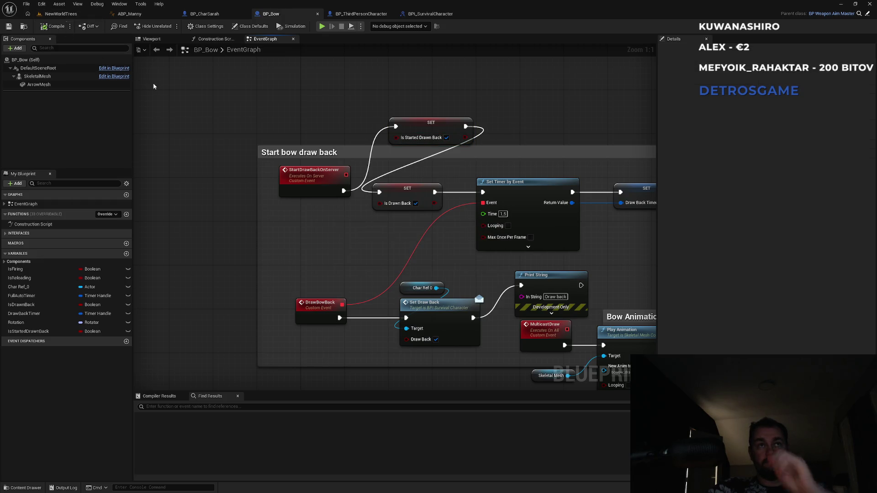
pyautogui.moveTo(442, 99); pyautogui.dragTo(336, 86)
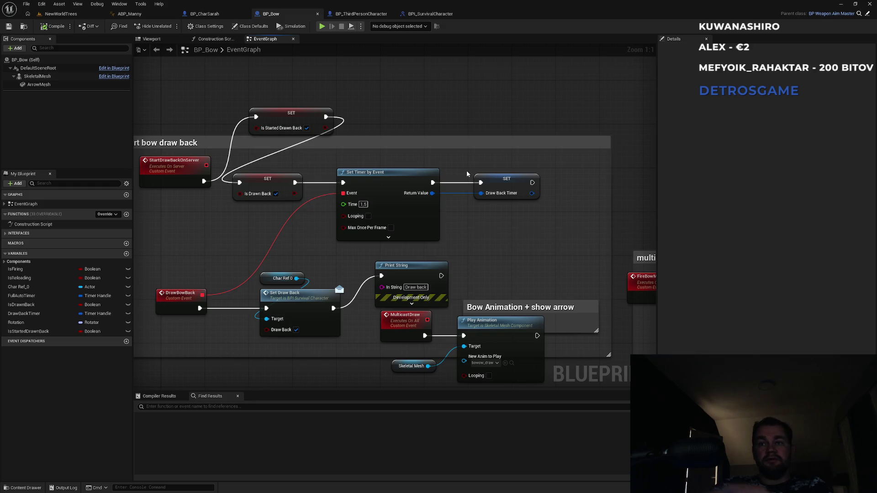
pyautogui.scroll(-3, 420, 105)
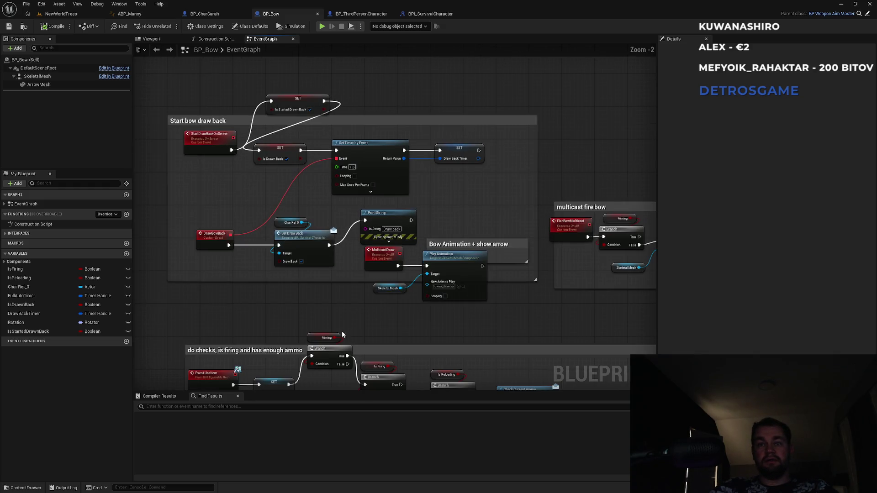
pyautogui.scroll(1, 312, 150)
pyautogui.moveTo(389, 241); pyautogui.dragTo(248, 275)
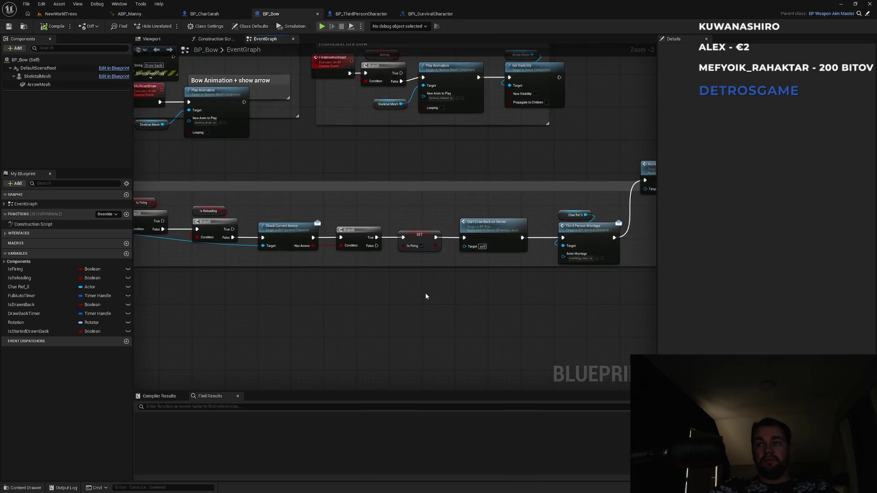
pyautogui.moveTo(514, 301)
pyautogui.mouseDown()
pyautogui.moveTo(240, 319)
pyautogui.moveTo(457, 300)
pyautogui.moveTo(521, 308)
pyautogui.mouseUp()
pyautogui.moveTo(305, 164); pyautogui.dragTo(367, 315)
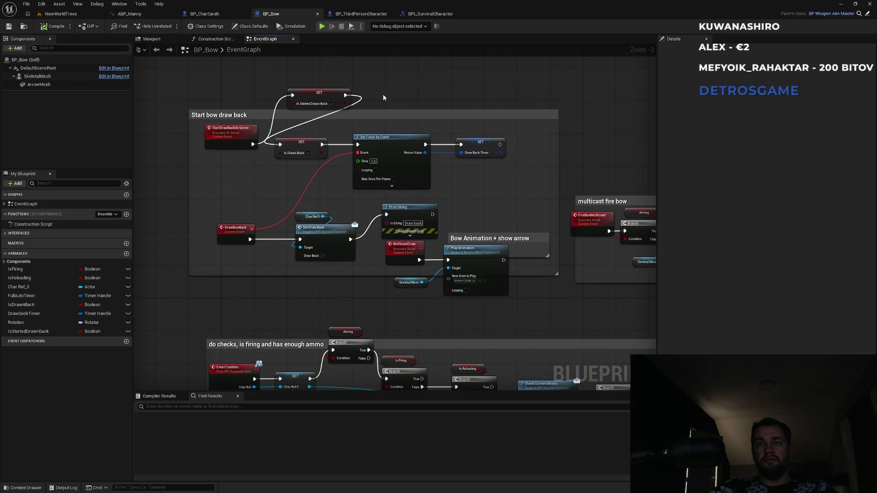
pyautogui.moveTo(384, 98); pyautogui.dragTo(327, 259)
pyautogui.moveTo(316, 148)
pyautogui.mouseDown()
pyautogui.moveTo(443, 302)
pyautogui.moveTo(335, 320)
pyautogui.moveTo(306, 336)
pyautogui.moveTo(452, 264)
pyautogui.mouseUp()
pyautogui.scroll(-1, 306, 336)
pyautogui.scroll(3, 462, 266)
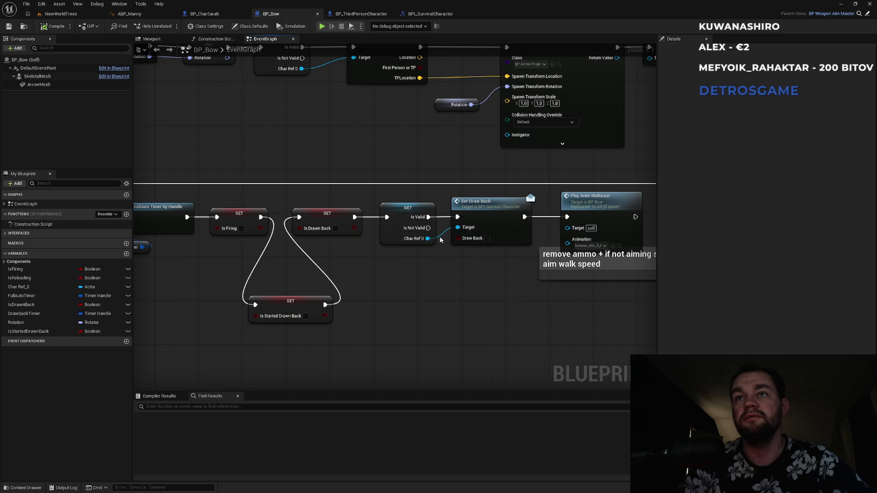
# Add a Set Started Draw Back call from Char Ref 0, wired between Set Draw Back and Play Anim Multicast.
pyautogui.moveTo(428, 238); pyautogui.dragTo(454, 289)
pyautogui.write('set')
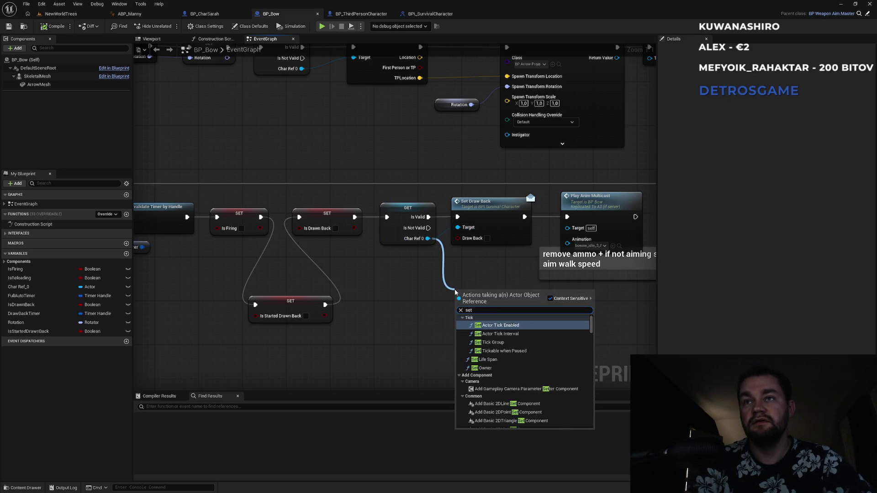
pyautogui.write(' started')
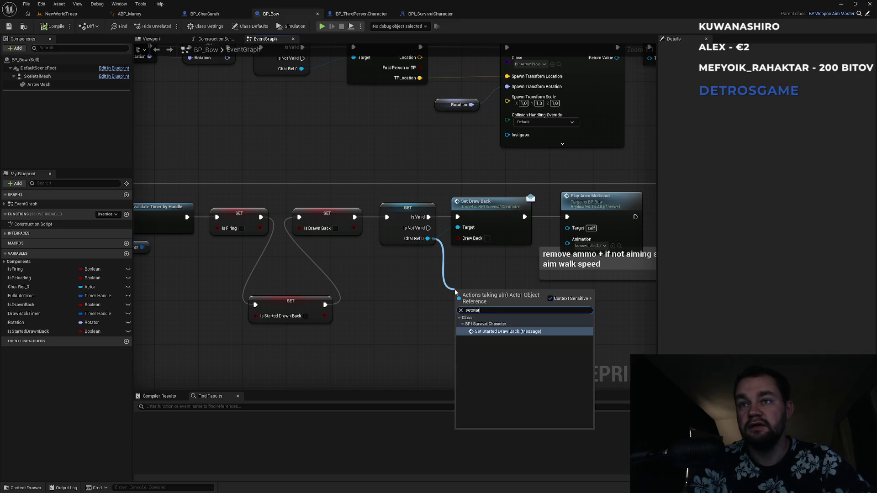
pyautogui.press('Return')
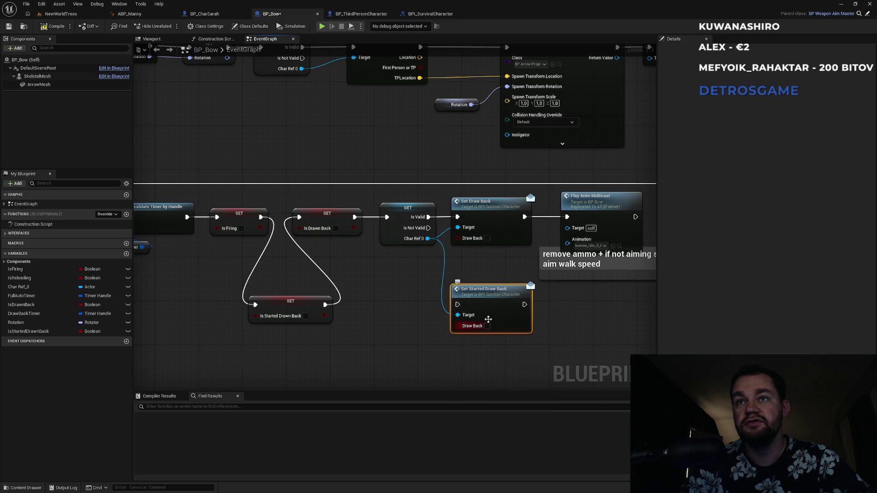
pyautogui.moveTo(466, 300)
pyautogui.mouseDown()
pyautogui.moveTo(482, 317)
pyautogui.moveTo(525, 264)
pyautogui.moveTo(525, 217)
pyautogui.mouseUp()
pyautogui.moveTo(540, 321); pyautogui.dragTo(567, 216)
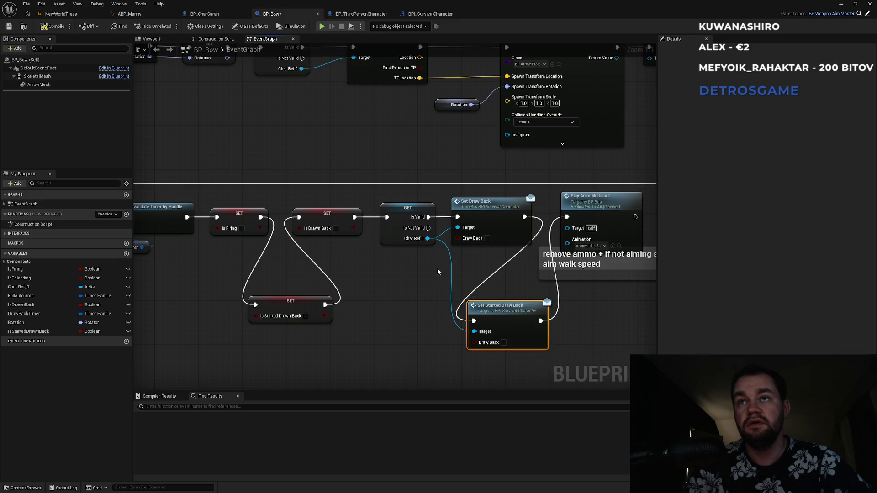
pyautogui.click(485, 202)
# Pan from the FireBowOnServer event to the Start bow draw back section.
pyautogui.moveTo(488, 139)
pyautogui.mouseDown()
pyautogui.moveTo(414, 230)
pyautogui.moveTo(335, 301)
pyautogui.mouseUp()
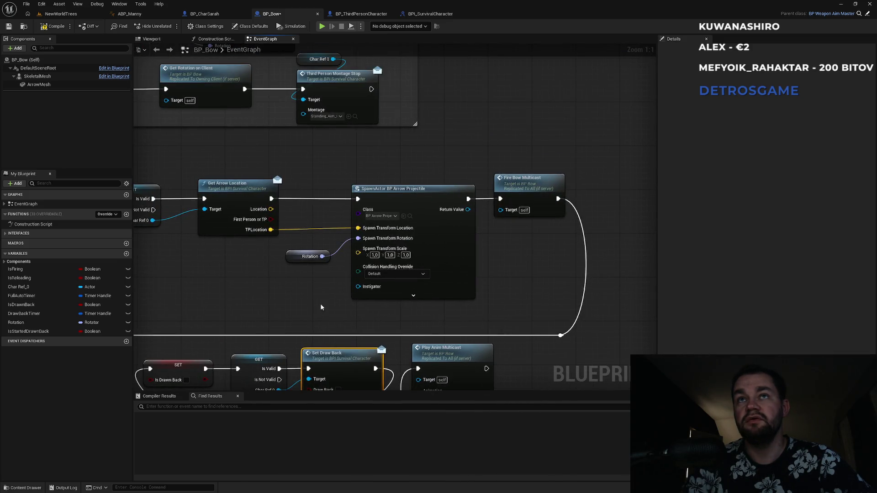
pyautogui.scroll(-5, 321, 308)
pyautogui.scroll(3, 270, 233)
pyautogui.moveTo(260, 254)
pyautogui.mouseDown()
pyautogui.moveTo(311, 293)
pyautogui.moveTo(342, 302)
pyautogui.mouseUp()
pyautogui.doubleClick(382, 206)
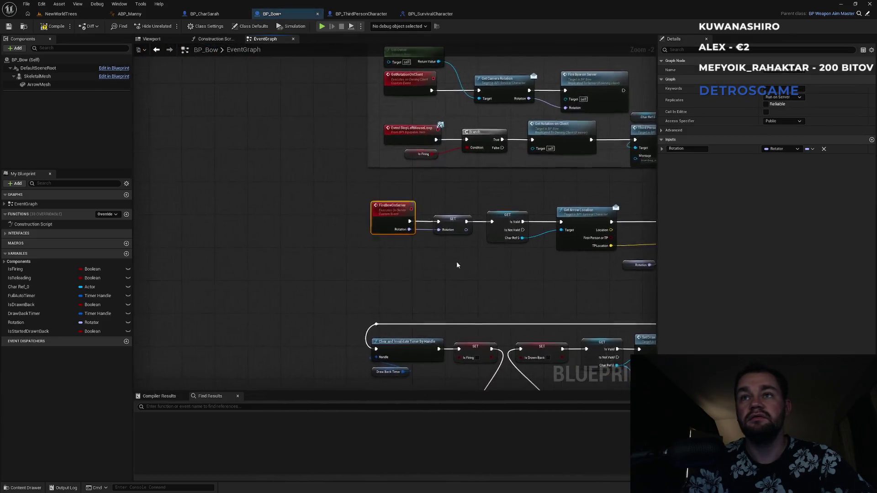
pyautogui.moveTo(551, 278)
pyautogui.mouseDown()
pyautogui.moveTo(612, 193)
pyautogui.moveTo(543, 262)
pyautogui.mouseUp()
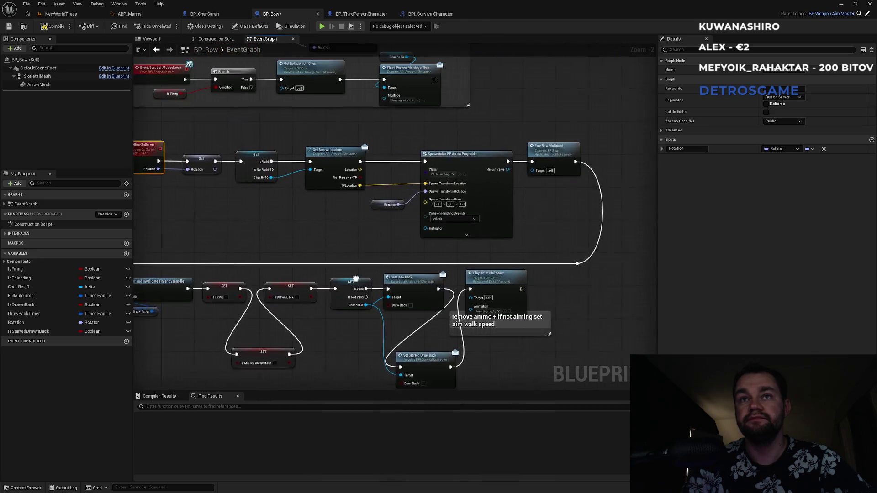
pyautogui.moveTo(350, 263)
pyautogui.mouseDown()
pyautogui.moveTo(447, 76)
pyautogui.moveTo(383, 78)
pyautogui.mouseUp()
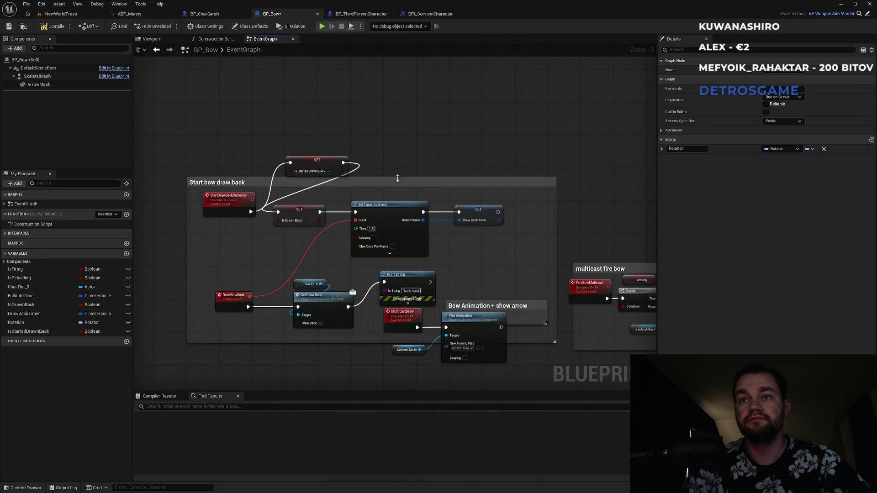
# Add Set Started Draw Back from Char Ref 0, running between Set Draw Back and Print String.
pyautogui.moveTo(323, 317); pyautogui.dragTo(347, 257)
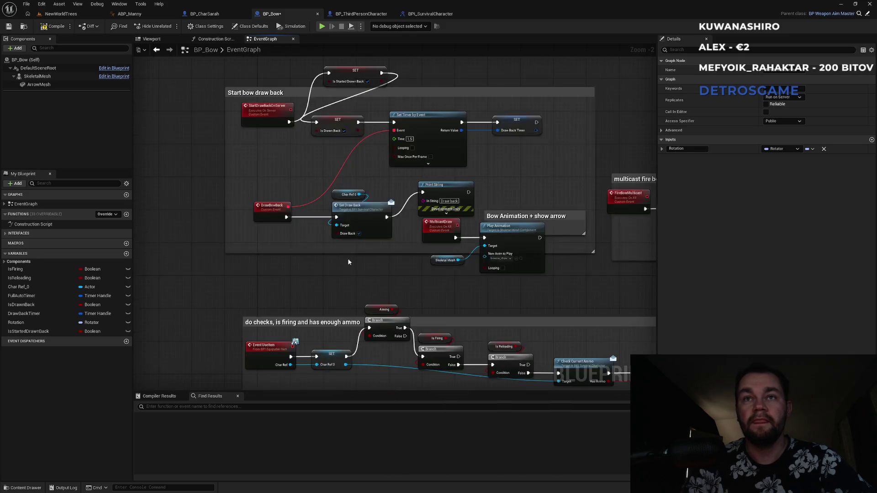
pyautogui.scroll(2, 358, 179)
pyautogui.moveTo(370, 168); pyautogui.dragTo(393, 262)
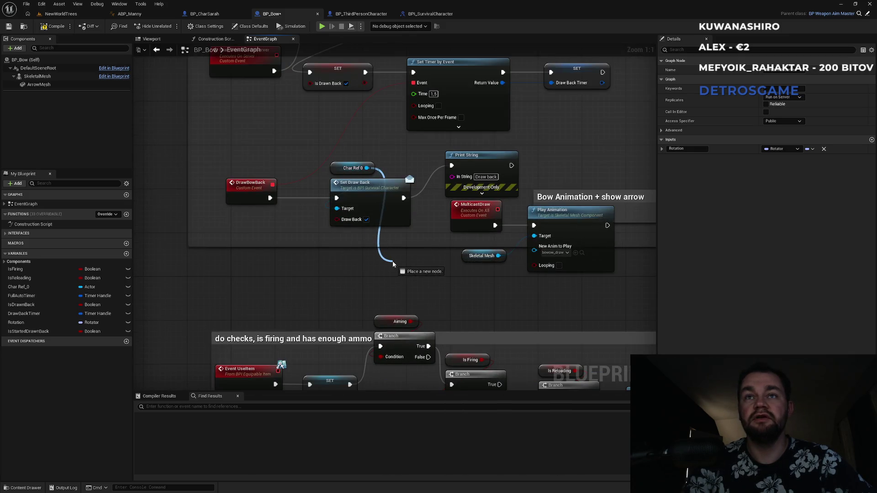
pyautogui.write('set started')
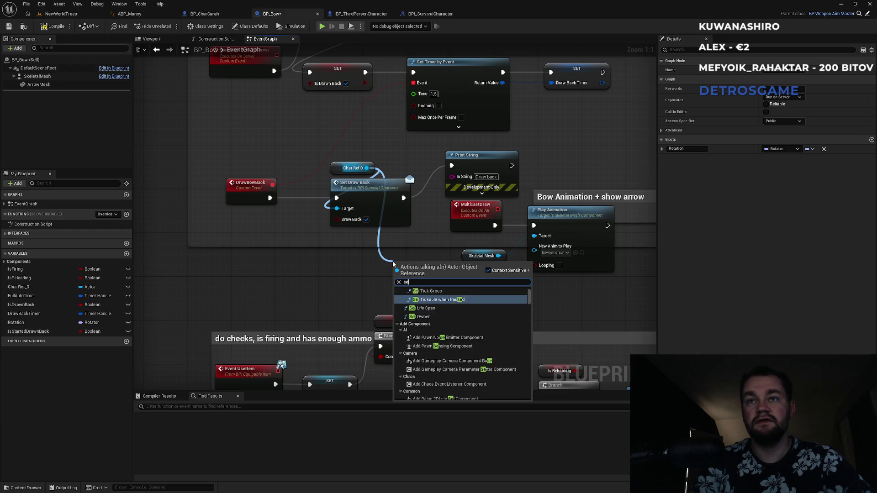
pyautogui.press('Return')
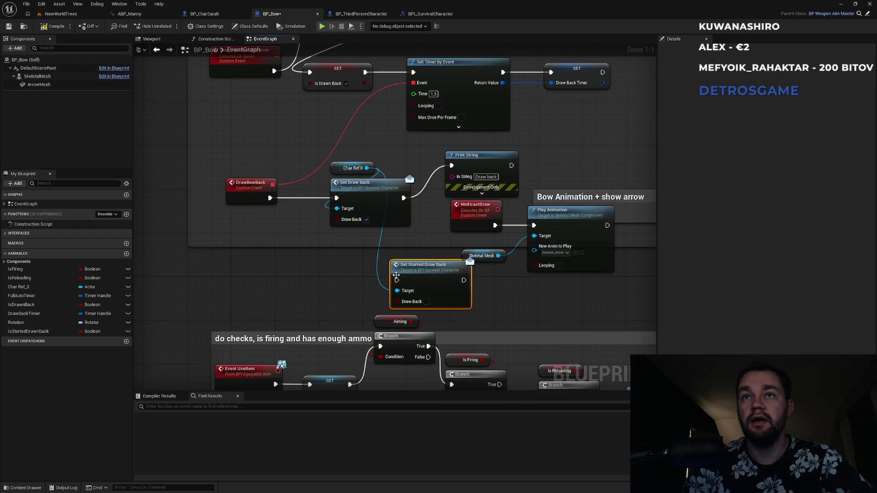
pyautogui.moveTo(400, 281); pyautogui.dragTo(402, 198)
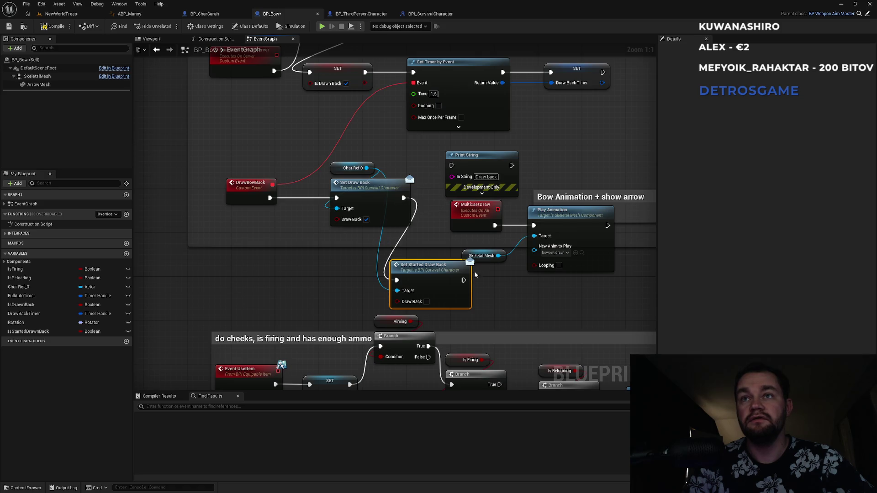
pyautogui.moveTo(464, 280); pyautogui.dragTo(451, 166)
pyautogui.moveTo(534, 322)
pyautogui.mouseDown()
pyautogui.moveTo(509, 374)
pyautogui.moveTo(417, 219)
pyautogui.moveTo(413, 191)
pyautogui.mouseUp()
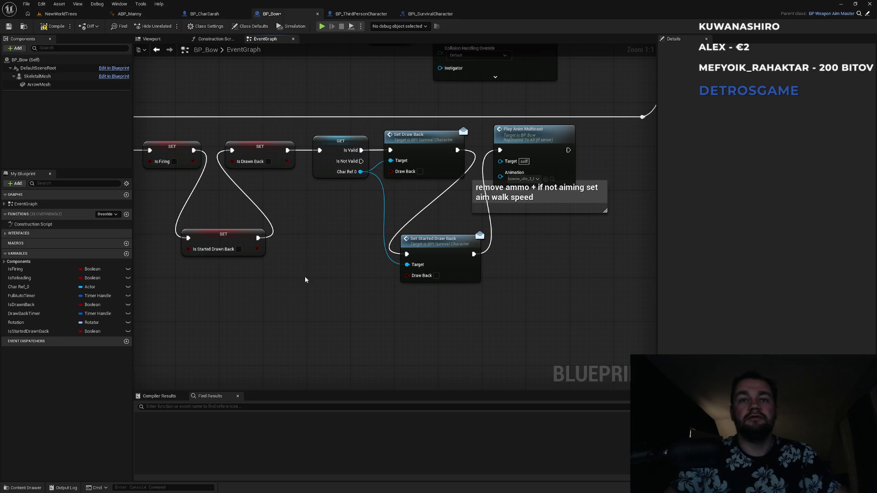
# Show BP_ThirdPersonCharacter's EventGraph.
pyautogui.click(214, 14)
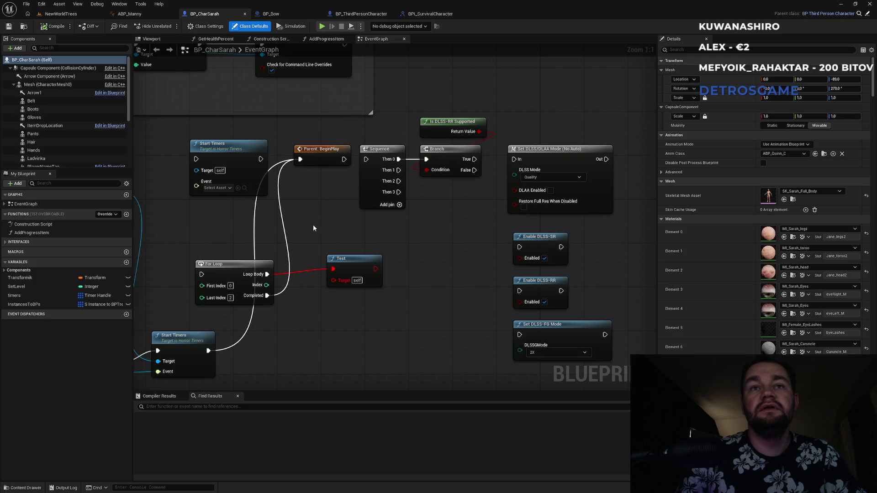
pyautogui.click(363, 17)
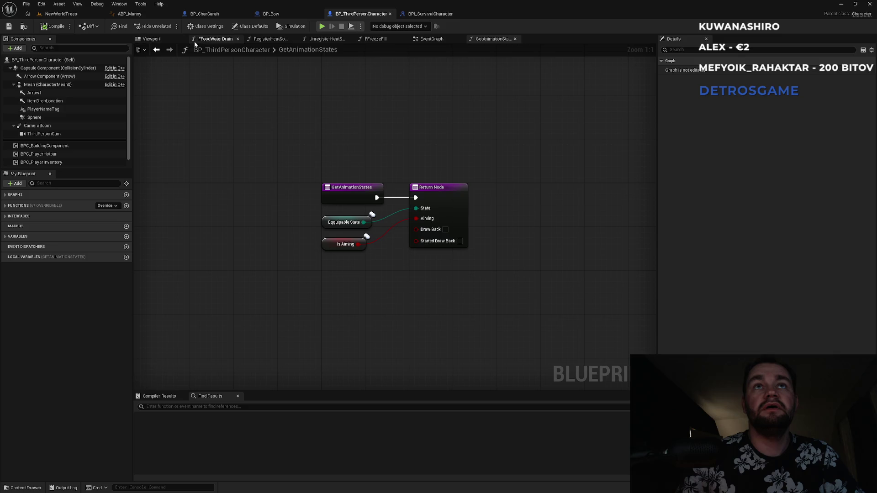
pyautogui.click(432, 38)
pyautogui.scroll(-4, 355, 239)
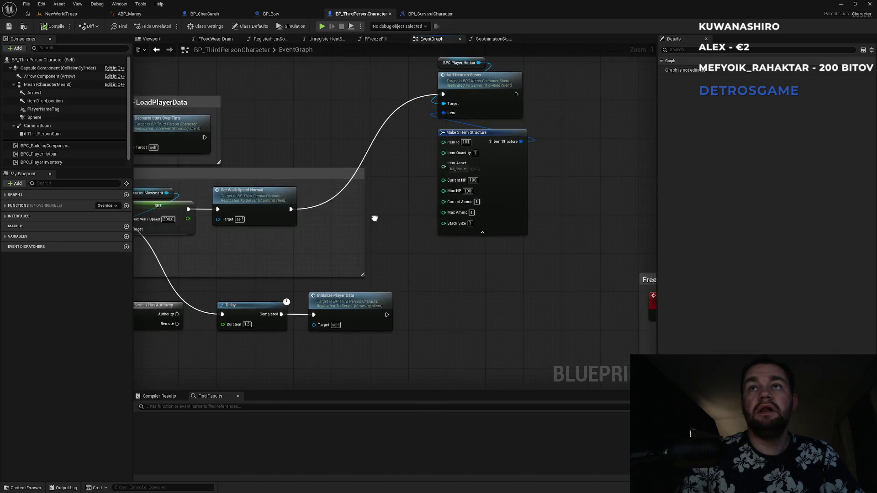
# Add Event SetStartedDrawBack below the SetDrawBack event in the EventGraph.
pyautogui.scroll(5, 322, 283)
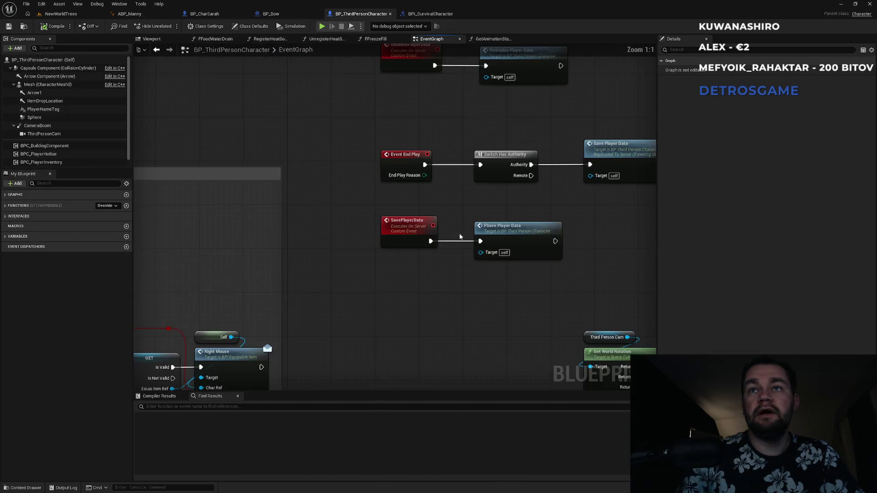
pyautogui.scroll(-5, 424, 288)
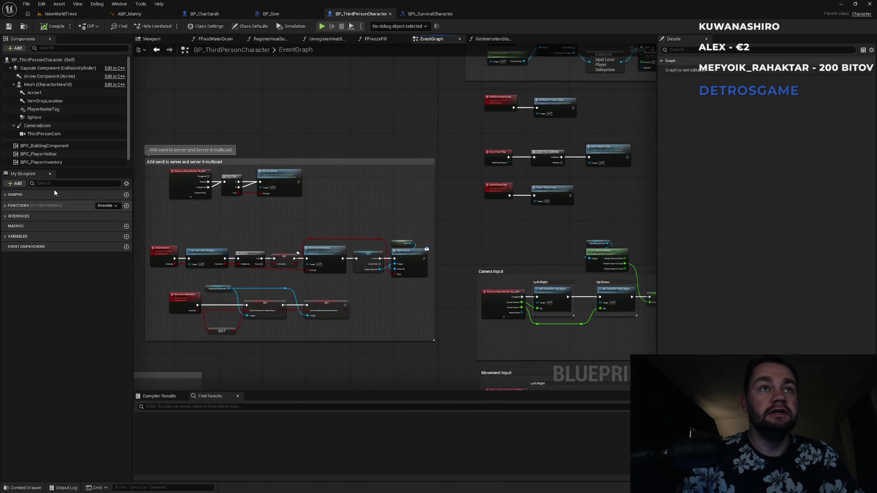
pyautogui.write('draw')
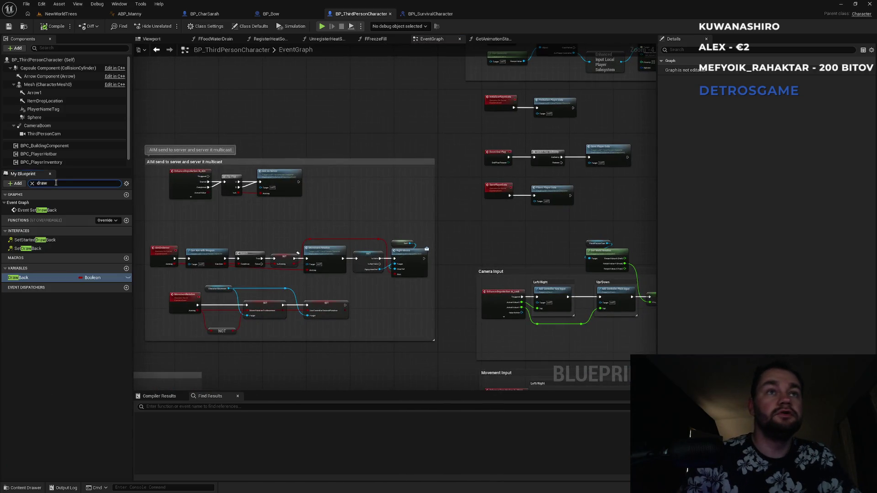
pyautogui.doubleClick(31, 240)
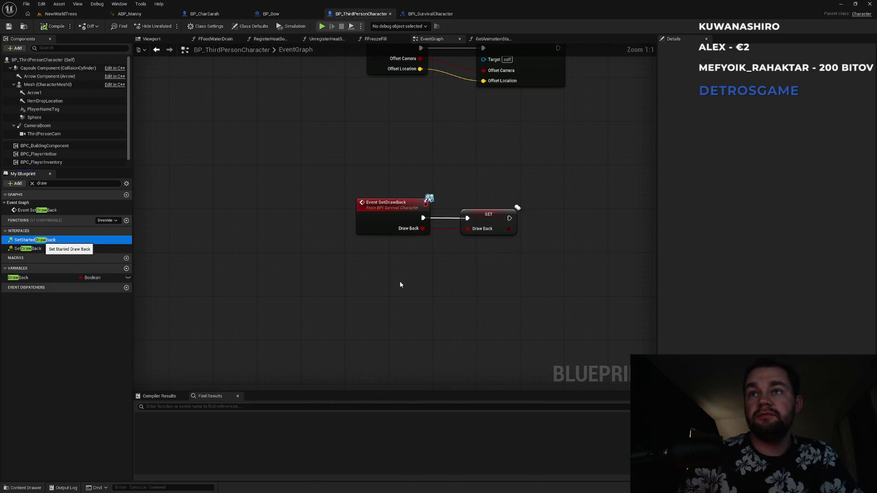
pyautogui.moveTo(401, 209)
pyautogui.mouseDown()
pyautogui.moveTo(493, 180)
pyautogui.moveTo(460, 182)
pyautogui.mouseUp()
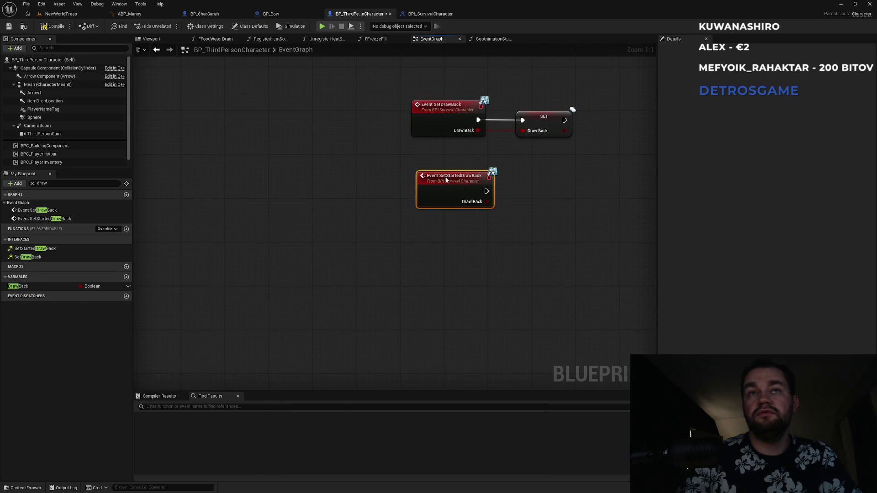
pyautogui.click(77, 274)
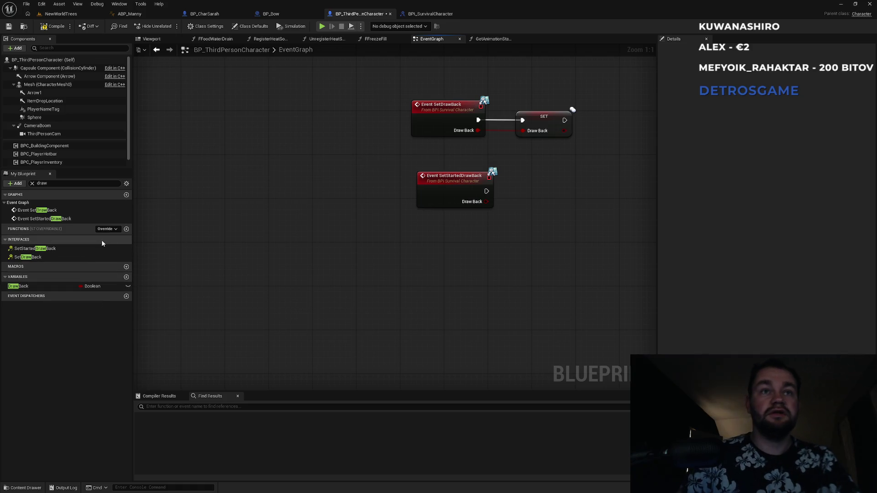
# Duplicate DrawBack as StartedDrawBack, set it from Event SetStartedDrawBack, then save and compile.
pyautogui.click(47, 286)
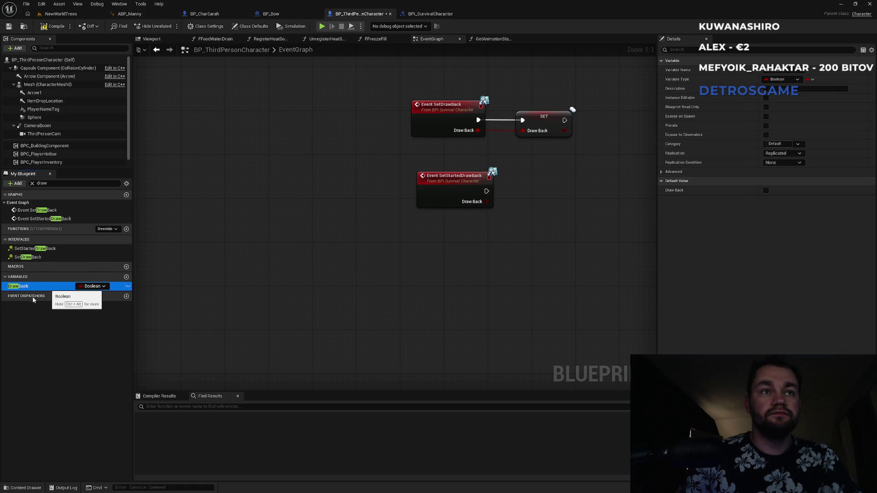
pyautogui.hotkey('ctrl', 'd')
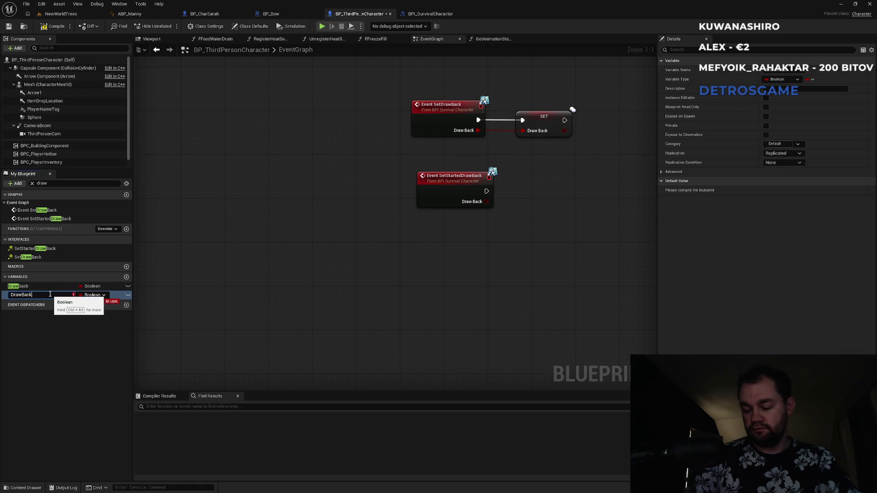
pyautogui.write('StartedDrawBack')
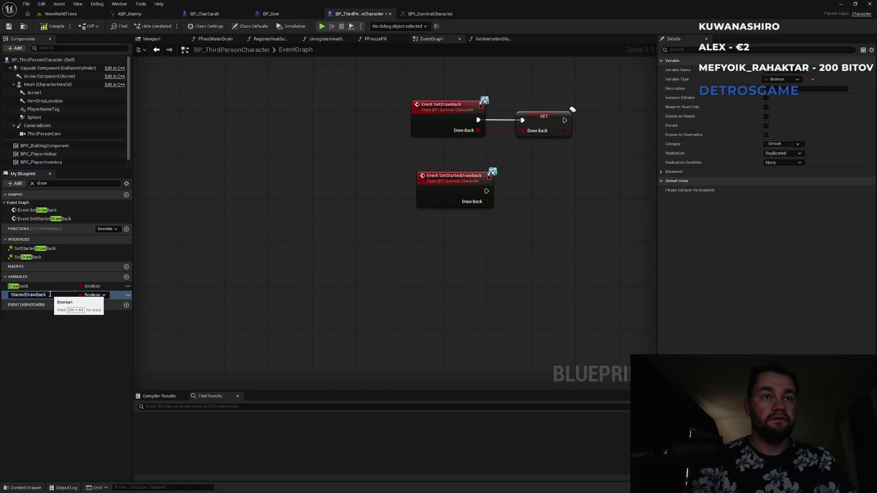
pyautogui.press('Return')
pyautogui.moveTo(48, 294)
pyautogui.mouseDown()
pyautogui.moveTo(191, 292)
pyautogui.moveTo(526, 192)
pyautogui.moveTo(486, 201)
pyautogui.moveTo(533, 197)
pyautogui.mouseUp()
pyautogui.moveTo(546, 163)
pyautogui.mouseDown()
pyautogui.moveTo(462, 183)
pyautogui.moveTo(458, 175)
pyautogui.mouseUp()
pyautogui.hotkey('ctrl', 's')
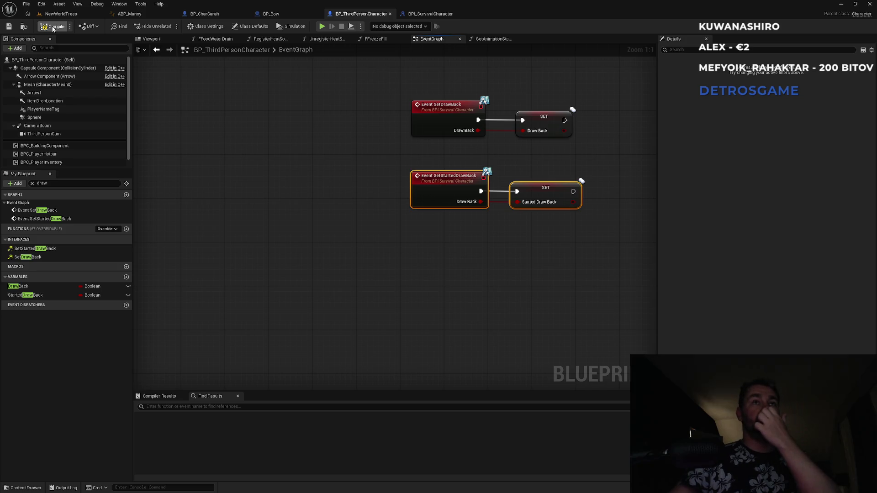
pyautogui.click(53, 27)
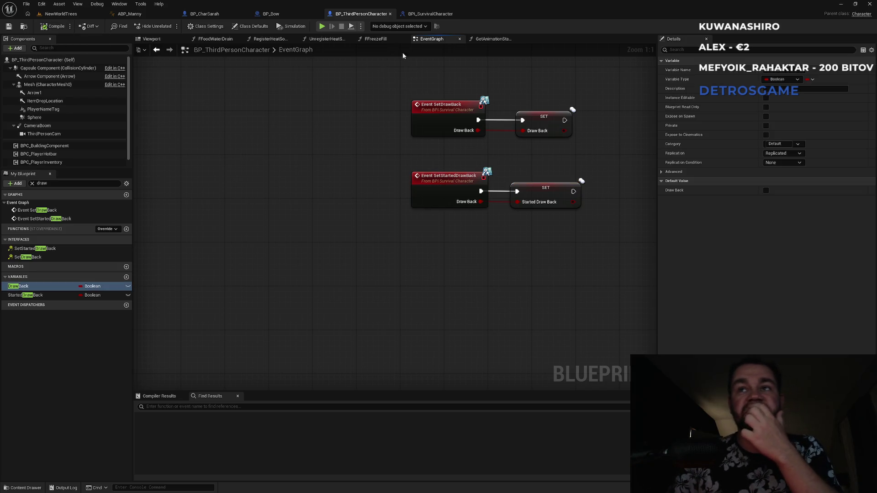
pyautogui.click(544, 188)
# Wire Started Draw Back and Draw Back getters into the GetAnimationStates Return Node.
pyautogui.click(563, 159)
pyautogui.moveTo(562, 159); pyautogui.dragTo(433, 151)
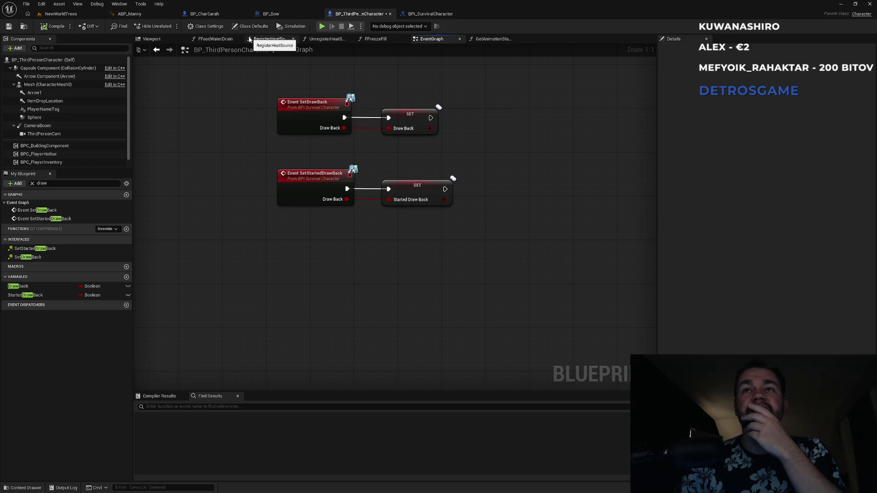
pyautogui.click(488, 39)
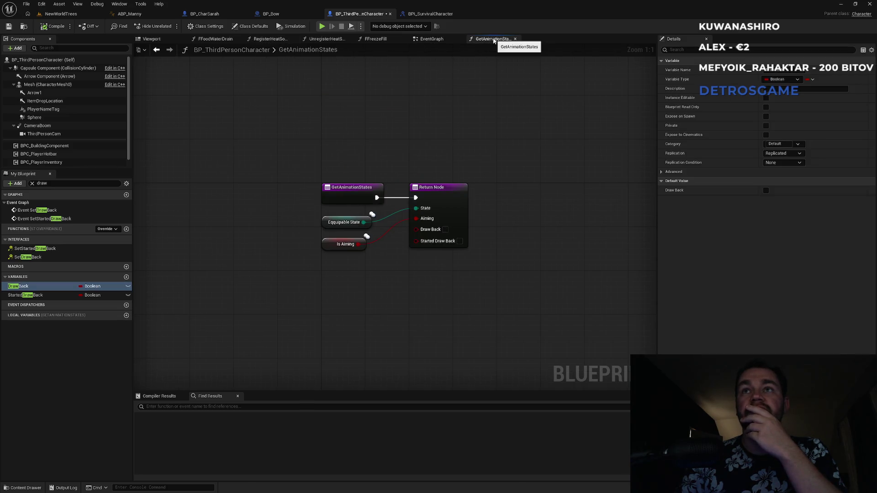
pyautogui.moveTo(25, 295)
pyautogui.mouseDown()
pyautogui.moveTo(402, 249)
pyautogui.moveTo(368, 238)
pyautogui.moveTo(370, 289)
pyautogui.mouseUp()
pyautogui.click(173, 280)
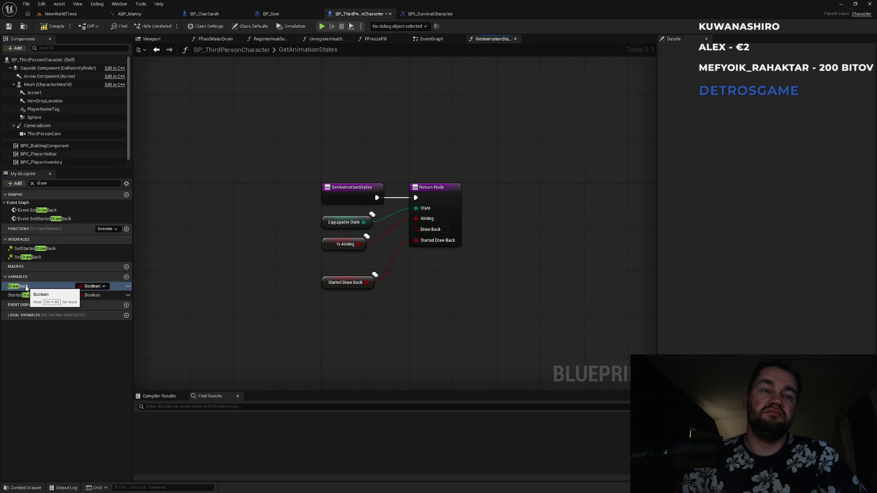
pyautogui.moveTo(24, 287)
pyautogui.mouseDown()
pyautogui.moveTo(434, 255)
pyautogui.moveTo(417, 228)
pyautogui.moveTo(367, 276)
pyautogui.moveTo(359, 271)
pyautogui.mouseUp()
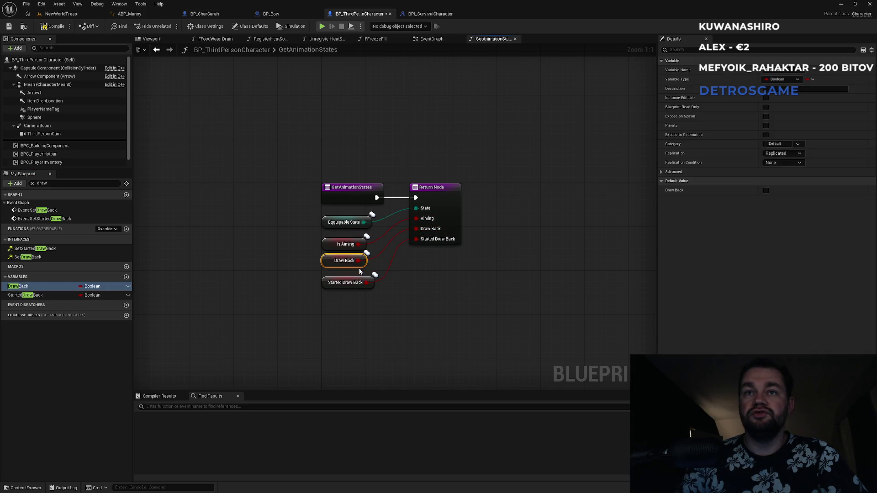
pyautogui.click(450, 324)
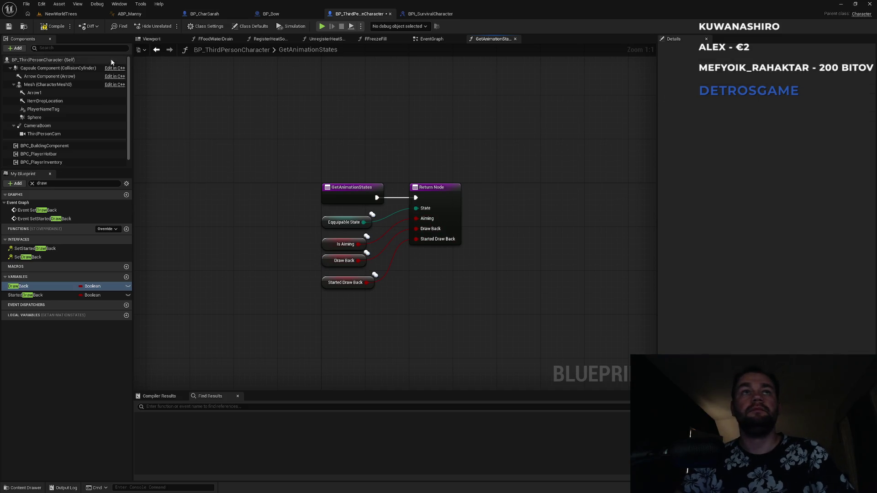
pyautogui.click(152, 19)
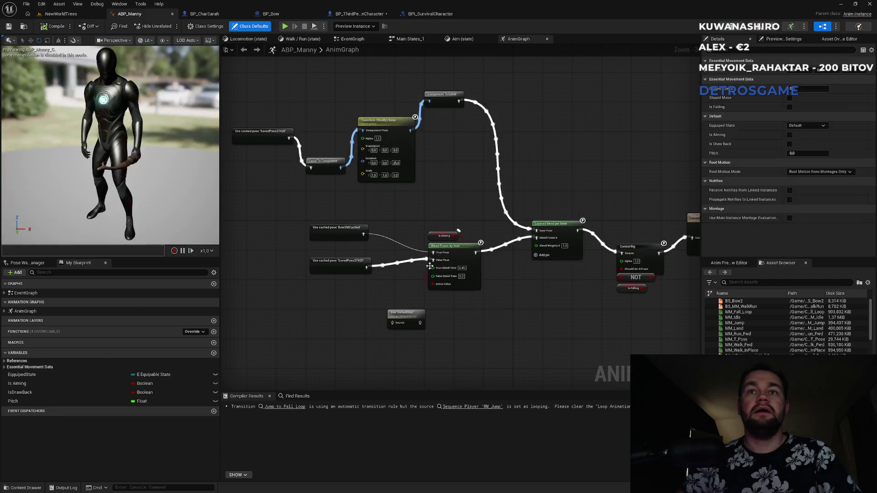
# Open ABP_Manny's EventGraph at the Get Animation States setter chain.
pyautogui.scroll(2, 471, 331)
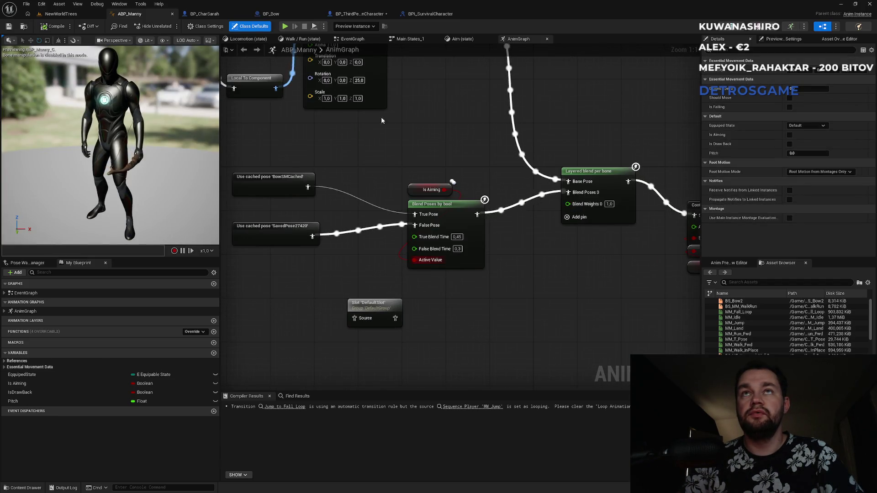
pyautogui.doubleClick(40, 294)
pyautogui.scroll(-4, 298, 337)
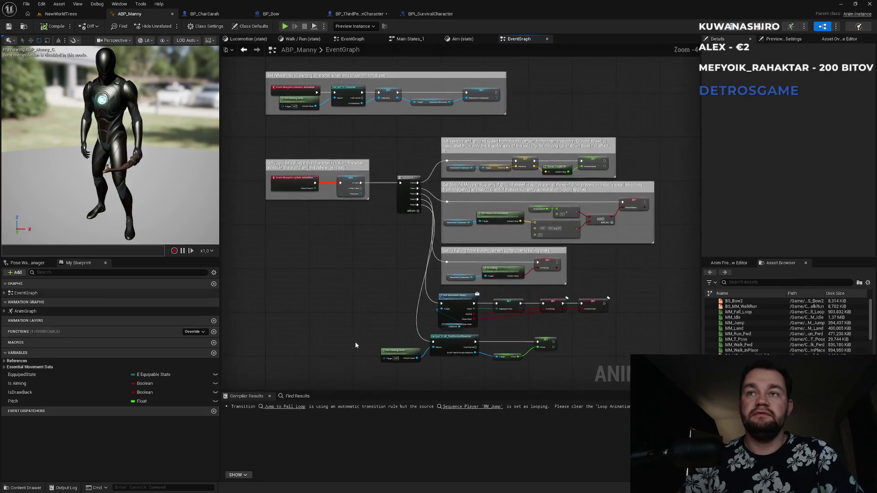
pyautogui.scroll(4, 524, 320)
pyautogui.moveTo(524, 319); pyautogui.dragTo(524, 267)
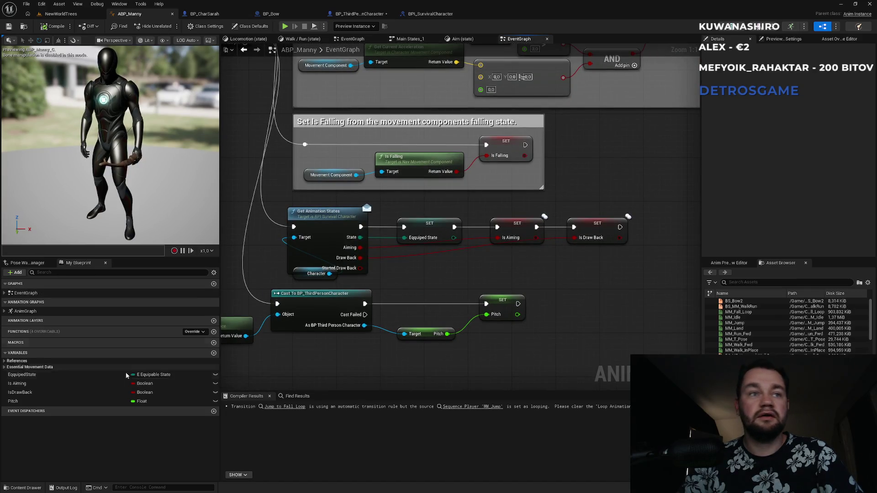
# Add a StartedDrawBack Boolean set from Started Draw Back, chained after the Is Draw Back setter.
pyautogui.click(214, 354)
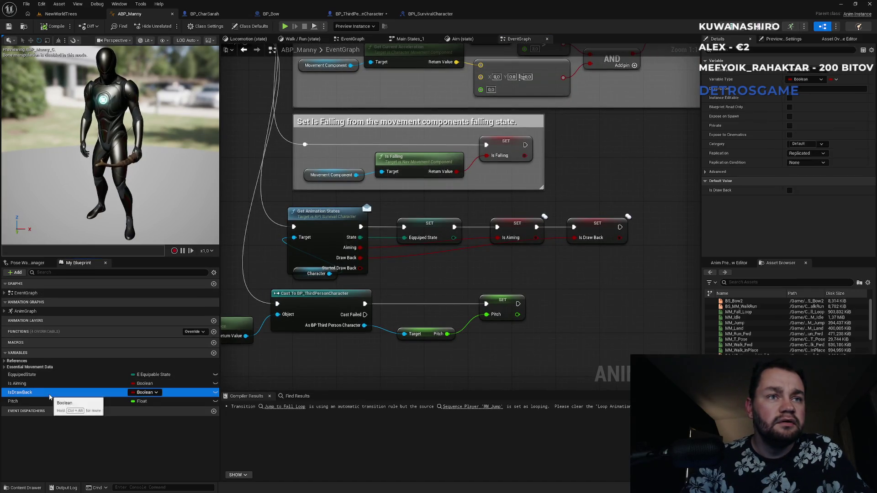
pyautogui.write('StartedDrawBack')
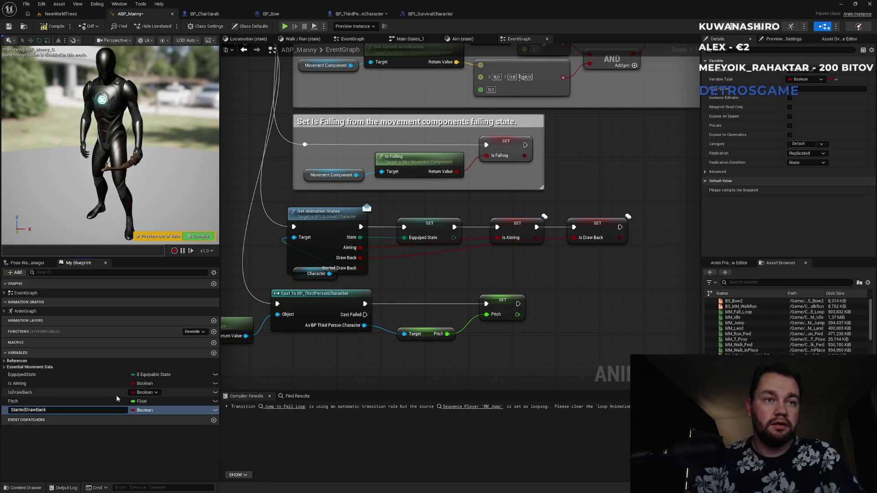
pyautogui.press('Return')
pyautogui.moveTo(12, 412); pyautogui.dragTo(626, 267)
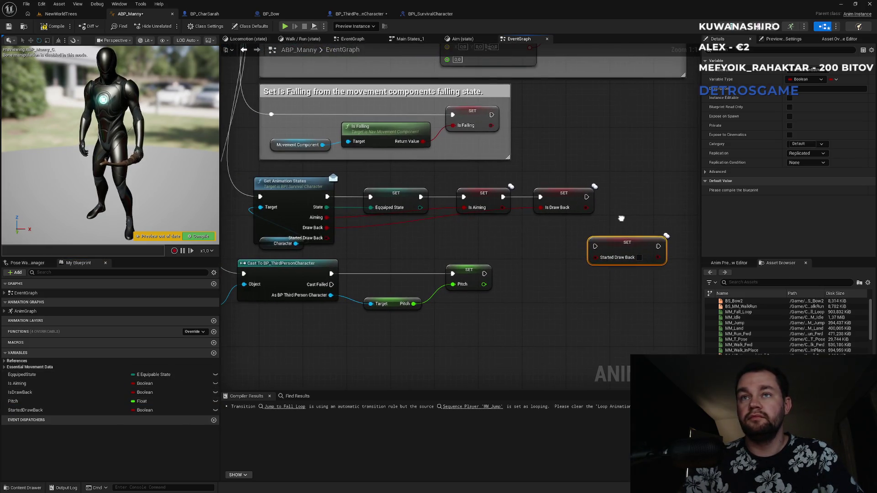
pyautogui.moveTo(327, 238)
pyautogui.mouseDown()
pyautogui.moveTo(595, 257)
pyautogui.moveTo(588, 198)
pyautogui.mouseUp()
pyautogui.moveTo(624, 243); pyautogui.dragTo(651, 194)
pyautogui.click(596, 167)
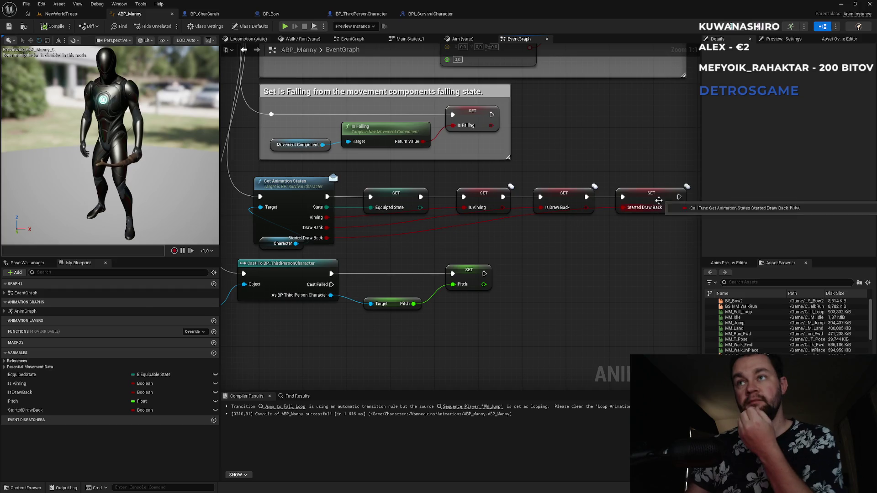
# Align the SET Started Draw Back node with the other setters in the chain.
pyautogui.moveTo(648, 198); pyautogui.dragTo(654, 196)
pyautogui.click(595, 165)
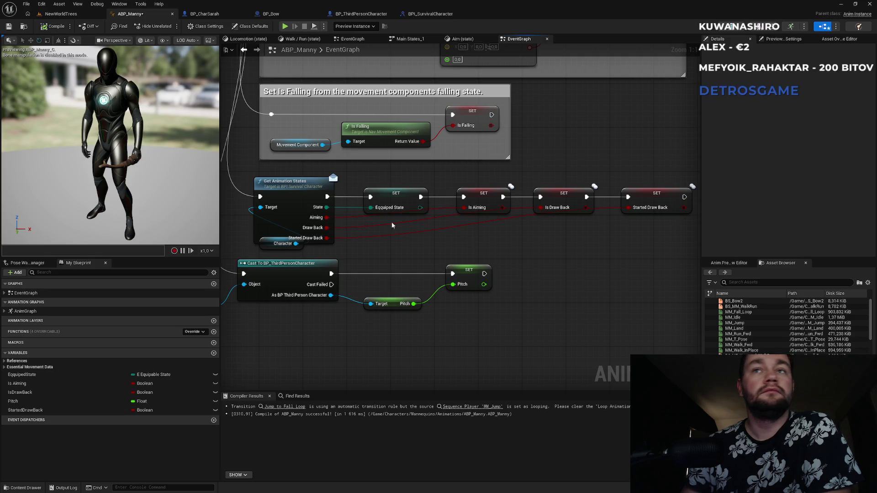
pyautogui.moveTo(429, 253); pyautogui.dragTo(438, 220)
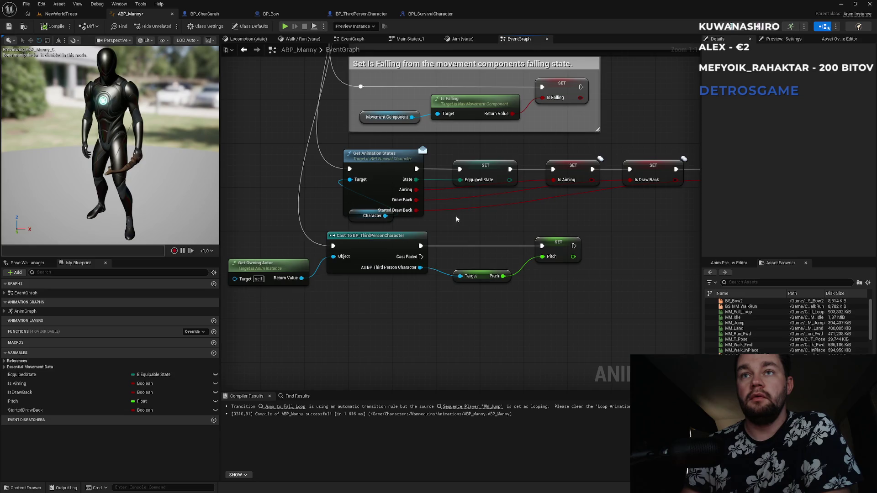
# Move the Get Owning Actor, cast and Pitch nodes lower in the event graph.
pyautogui.scroll(-2, 459, 215)
pyautogui.moveTo(460, 214)
pyautogui.mouseDown()
pyautogui.moveTo(266, 293)
pyautogui.moveTo(367, 285)
pyautogui.mouseUp()
pyautogui.moveTo(310, 263)
pyautogui.mouseDown()
pyautogui.moveTo(564, 315)
pyautogui.moveTo(567, 326)
pyautogui.mouseUp()
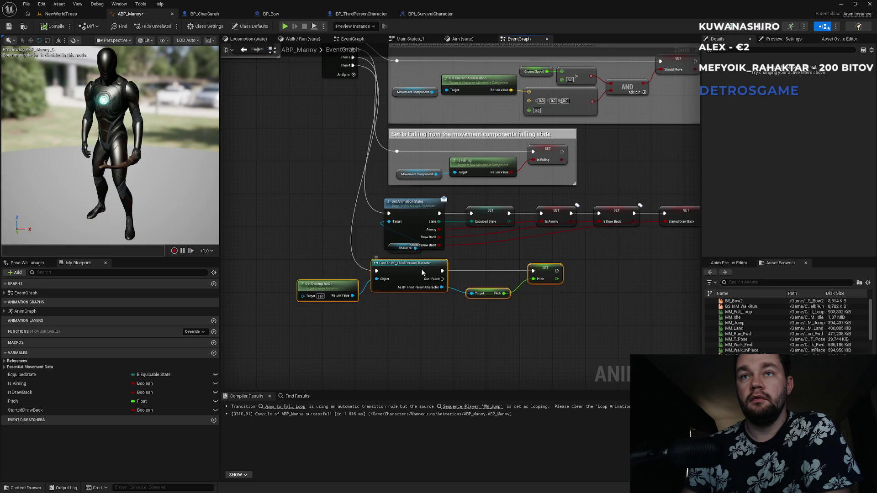
pyautogui.moveTo(427, 281); pyautogui.dragTo(422, 299)
pyautogui.click(425, 281)
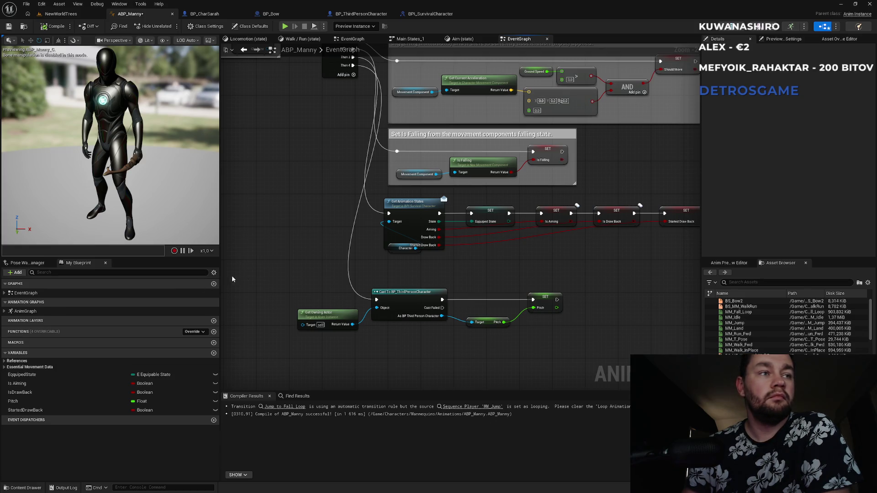
# Lower the Get Animation States row, place Character above it, and move Pitch above BS_Bow2 in Aim.
pyautogui.moveTo(480, 268); pyautogui.dragTo(428, 305)
pyautogui.moveTo(326, 243); pyautogui.dragTo(614, 296)
pyautogui.moveTo(639, 253); pyautogui.dragTo(640, 265)
pyautogui.click(358, 308)
pyautogui.moveTo(362, 299); pyautogui.dragTo(359, 243)
pyautogui.click(437, 249)
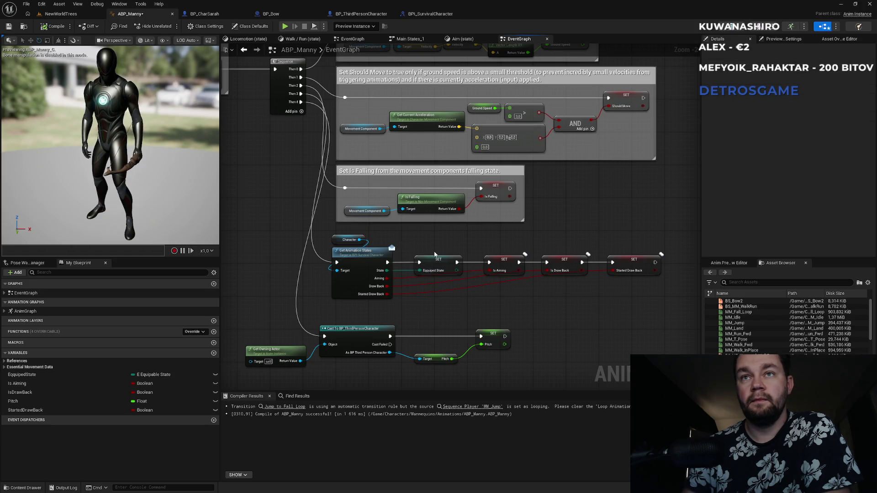
pyautogui.scroll(-1, 440, 247)
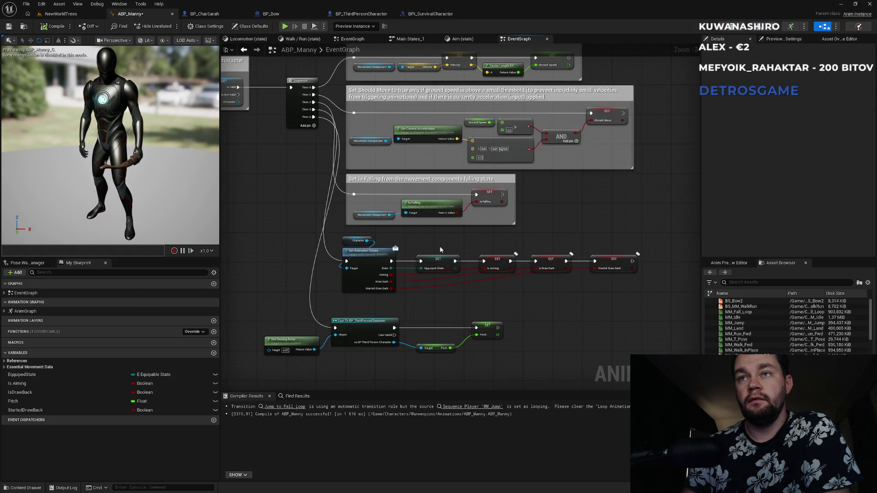
pyautogui.click(462, 38)
pyautogui.moveTo(347, 310)
pyautogui.mouseDown()
pyautogui.moveTo(392, 252)
pyautogui.moveTo(433, 269)
pyautogui.moveTo(369, 235)
pyautogui.moveTo(383, 248)
pyautogui.mouseUp()
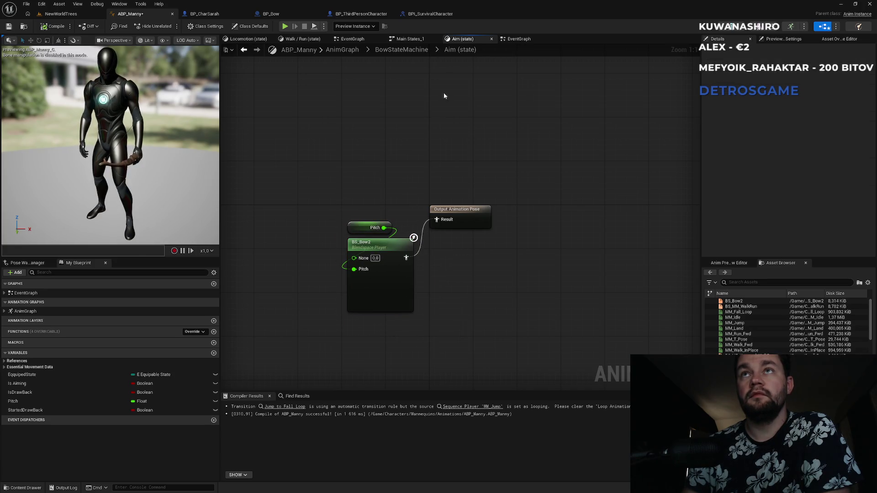
# Return to the BowStateMachine graph and add a new state above the Aim state.
pyautogui.click(401, 49)
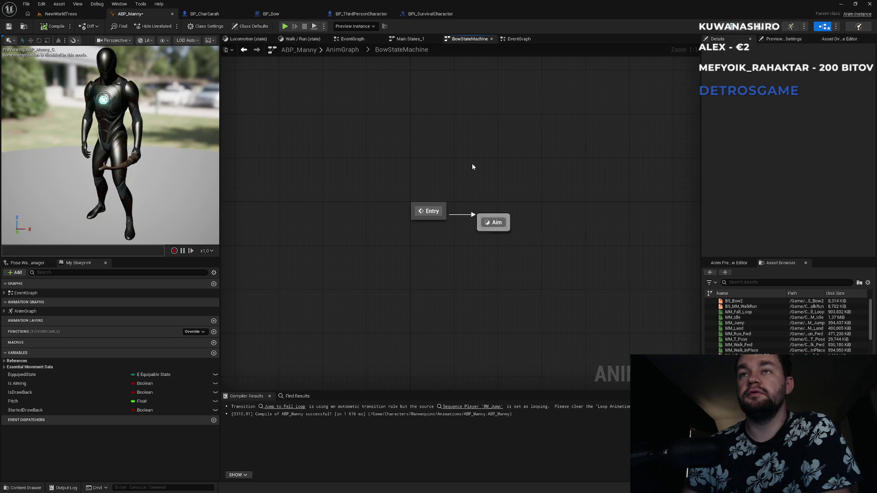
pyautogui.moveTo(488, 219)
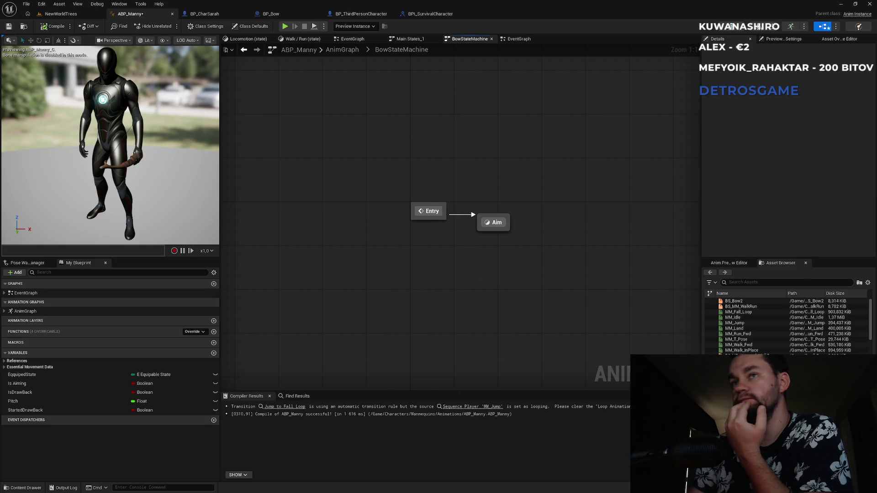
pyautogui.rightClick(501, 200)
pyautogui.click(487, 163)
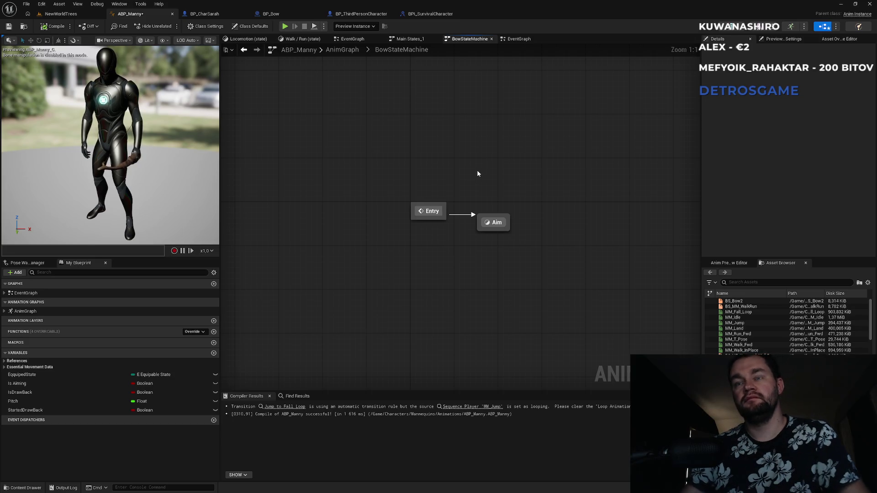
pyautogui.rightClick(478, 172)
pyautogui.click(494, 195)
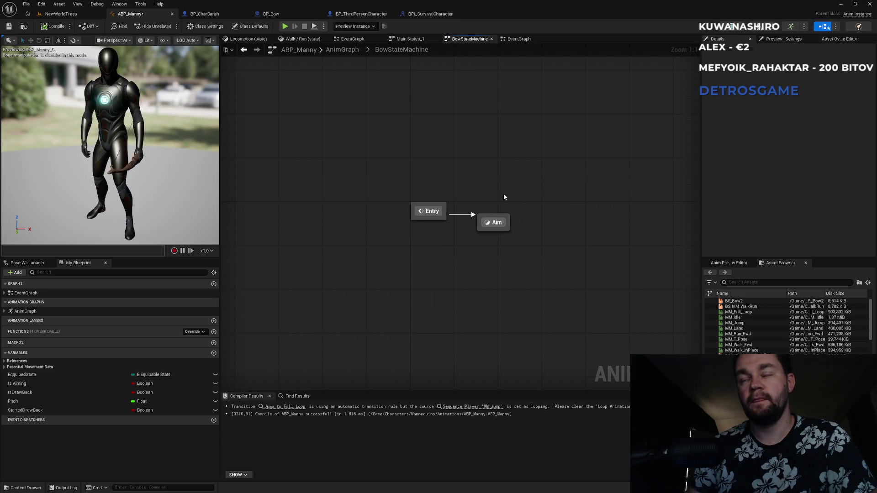
# Name the new state Draw and connect it to Aim with transitions.
pyautogui.write('draw')
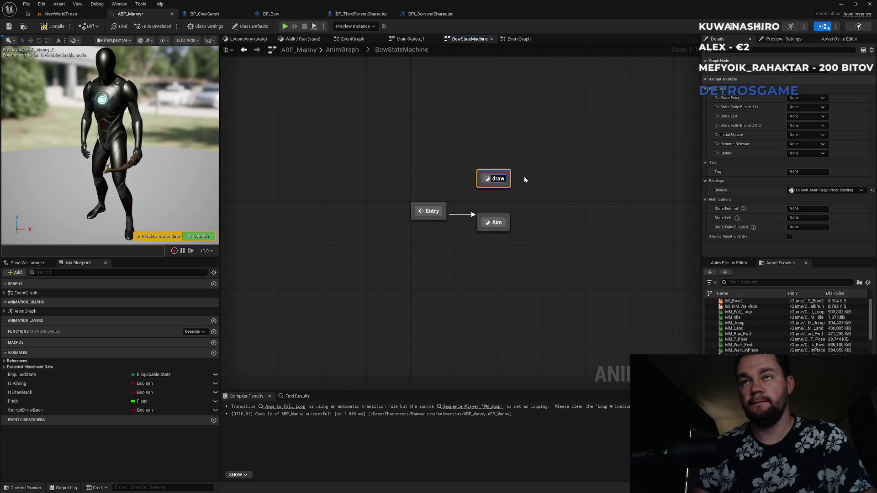
pyautogui.write('Dr')
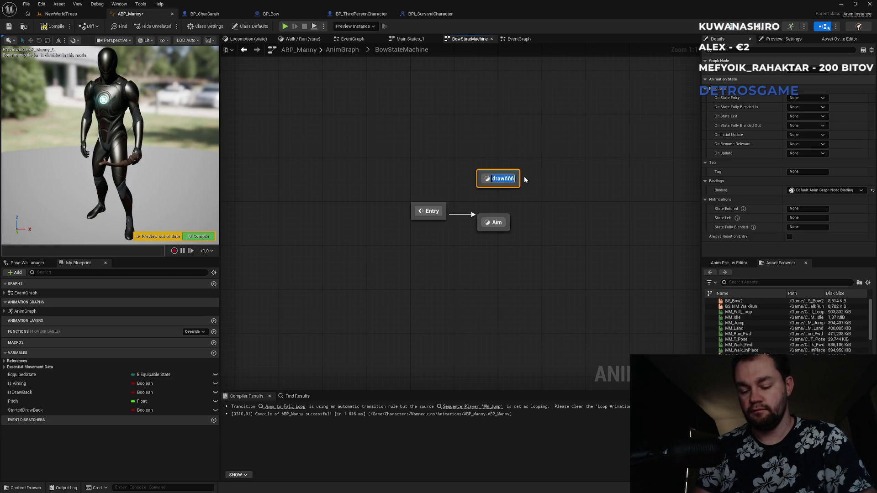
pyautogui.write('aw')
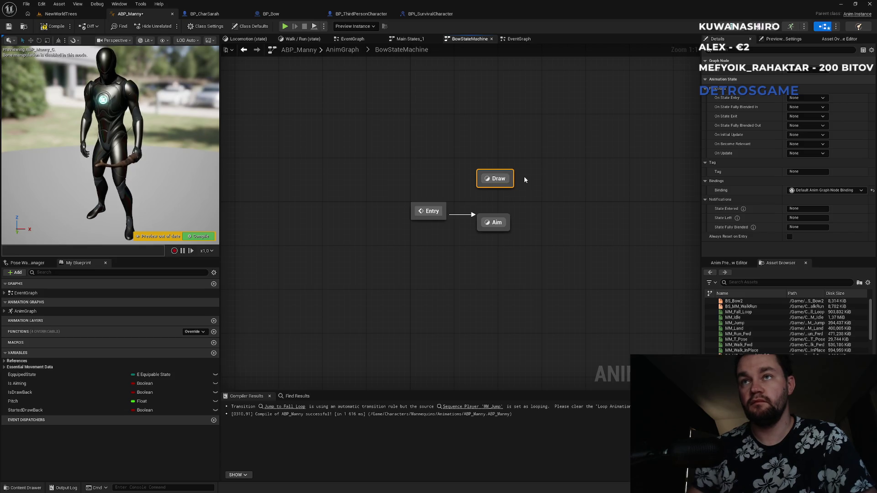
pyautogui.press('Return')
pyautogui.moveTo(488, 215)
pyautogui.mouseDown()
pyautogui.moveTo(488, 187)
pyautogui.moveTo(500, 218)
pyautogui.mouseUp()
# Drive the Aim-to-Draw rule with a Get StartedDrawBack node into Can Enter Transition.
pyautogui.doubleClick(486, 201)
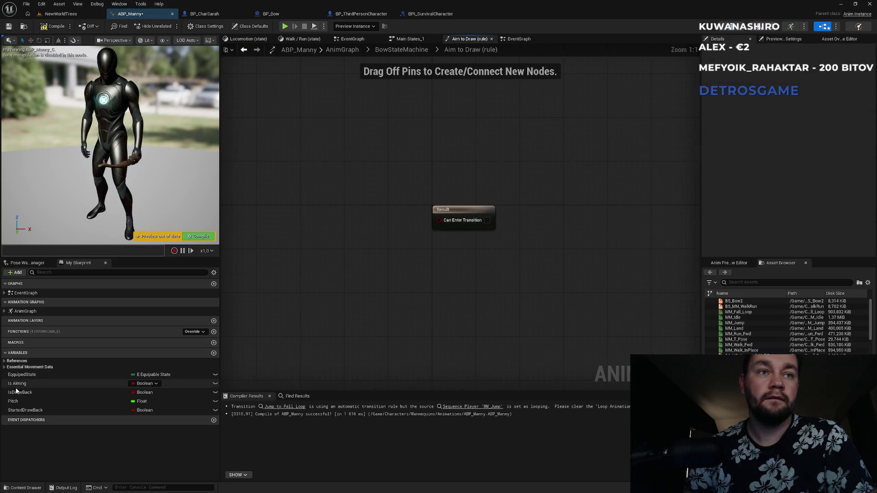
pyautogui.moveTo(25, 410)
pyautogui.mouseDown()
pyautogui.moveTo(327, 237)
pyautogui.moveTo(285, 256)
pyautogui.moveTo(439, 220)
pyautogui.mouseUp()
pyautogui.click(313, 269)
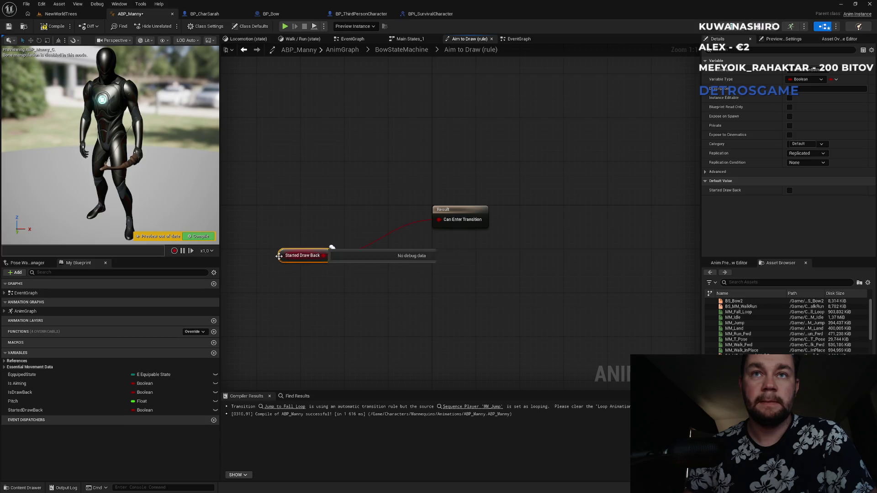
pyautogui.moveTo(279, 256); pyautogui.dragTo(369, 190)
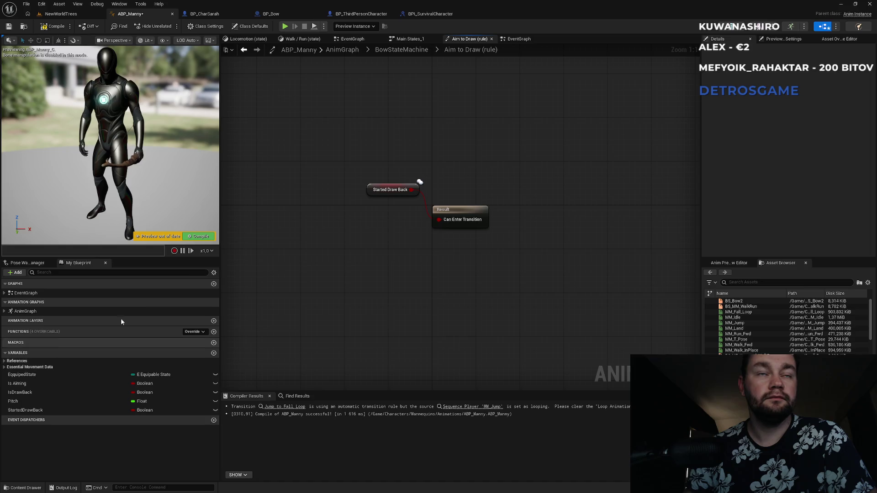
pyautogui.click(401, 50)
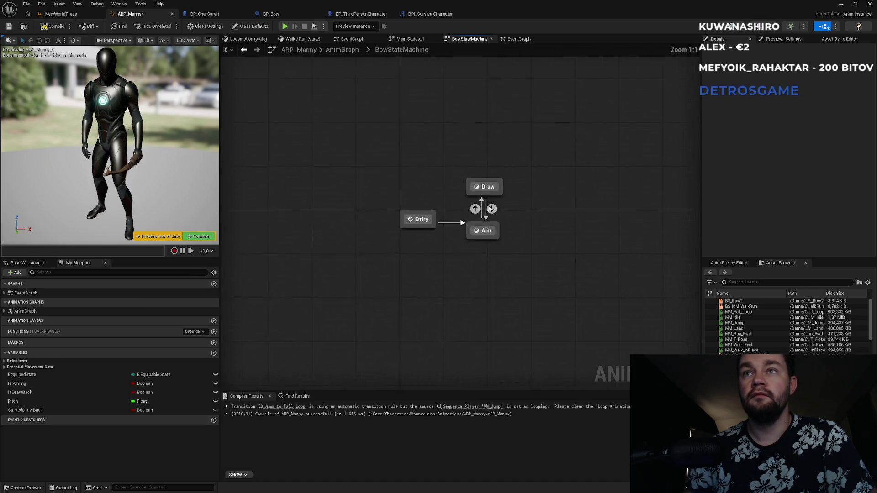
# Feed Get StartedDrawBack through a NOT node into the Draw-to-Aim rule's Can Enter Transition.
pyautogui.doubleClick(501, 220)
pyautogui.moveTo(41, 410)
pyautogui.mouseDown()
pyautogui.moveTo(74, 410)
pyautogui.moveTo(338, 274)
pyautogui.moveTo(325, 271)
pyautogui.mouseUp()
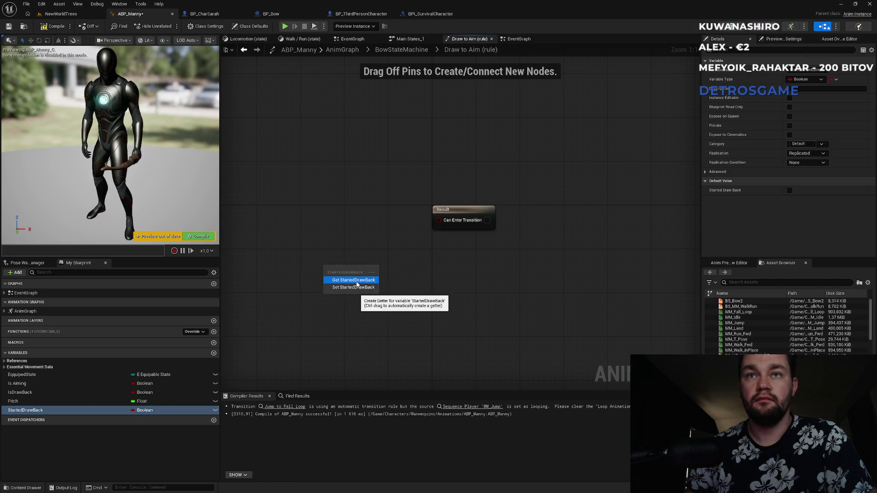
pyautogui.click(357, 281)
pyautogui.moveTo(368, 267); pyautogui.dragTo(407, 285)
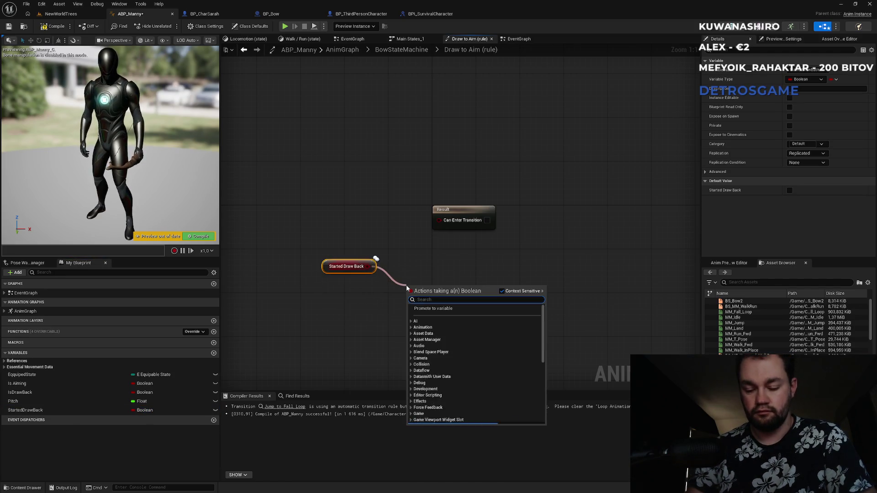
pyautogui.write('not bool')
pyautogui.press('Return')
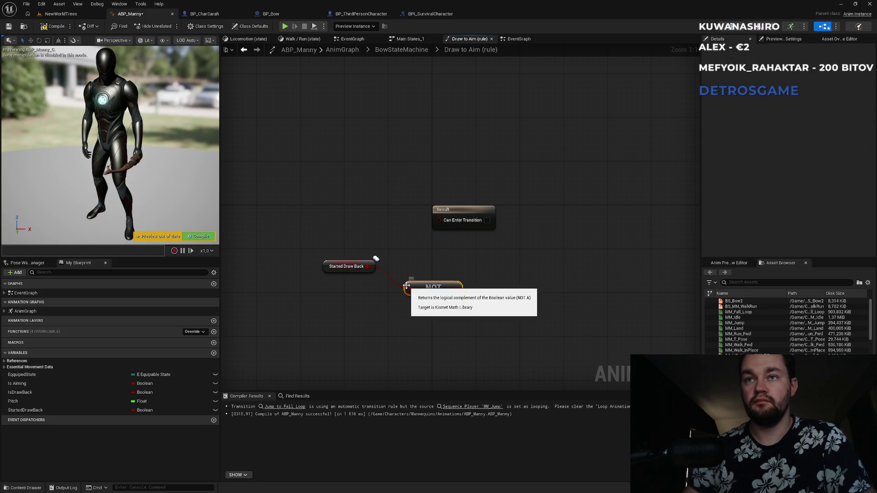
pyautogui.moveTo(456, 288)
pyautogui.mouseDown()
pyautogui.moveTo(459, 251)
pyautogui.moveTo(439, 220)
pyautogui.mouseUp()
pyautogui.moveTo(326, 256)
pyautogui.mouseDown()
pyautogui.moveTo(372, 285)
pyautogui.moveTo(418, 294)
pyautogui.mouseUp()
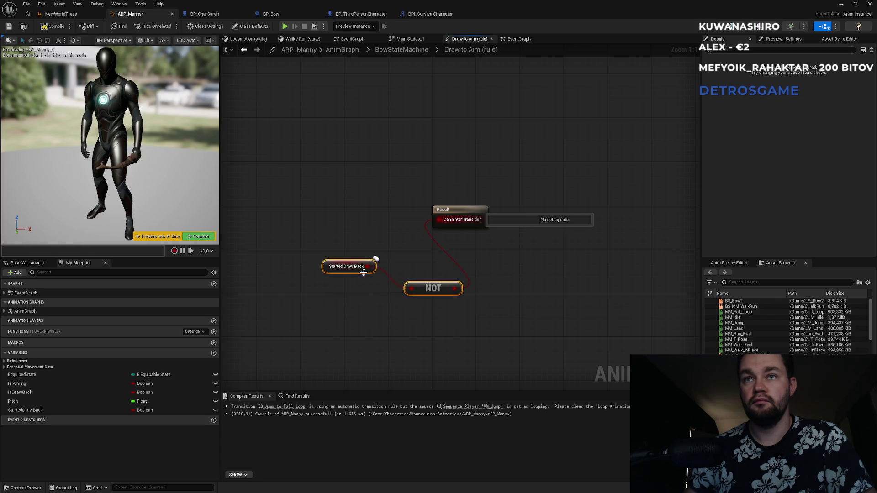
pyautogui.moveTo(412, 289); pyautogui.dragTo(395, 280)
pyautogui.press('Escape')
pyautogui.moveTo(451, 334)
pyautogui.mouseDown()
pyautogui.moveTo(329, 255)
pyautogui.moveTo(325, 265)
pyautogui.moveTo(281, 243)
pyautogui.moveTo(307, 230)
pyautogui.mouseUp()
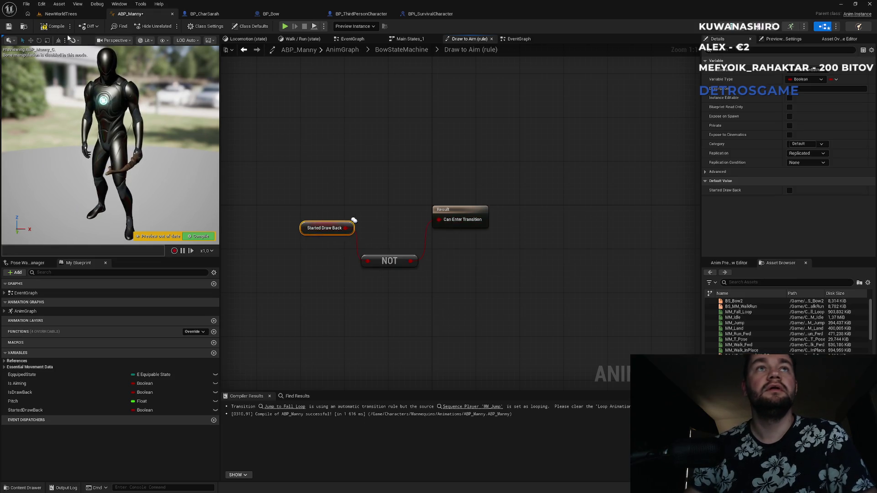
# Compile ABP_Manny and return to the BowStateMachine graph.
pyautogui.click(50, 28)
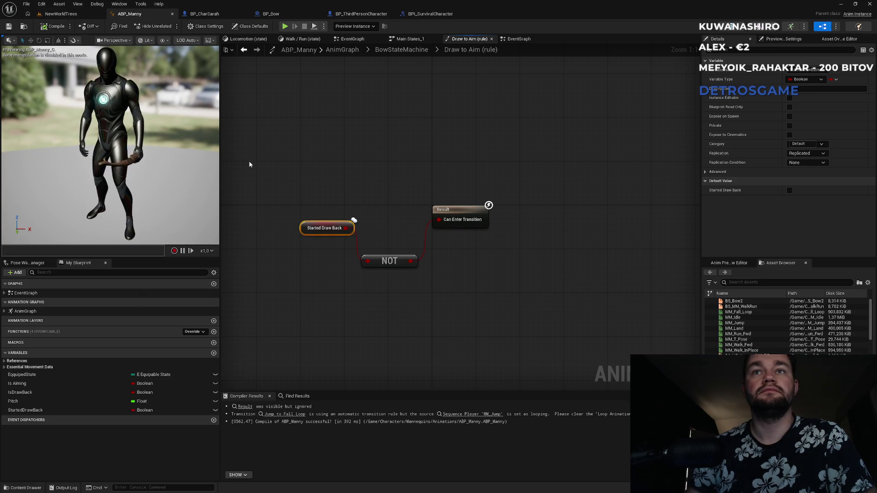
pyautogui.click(409, 38)
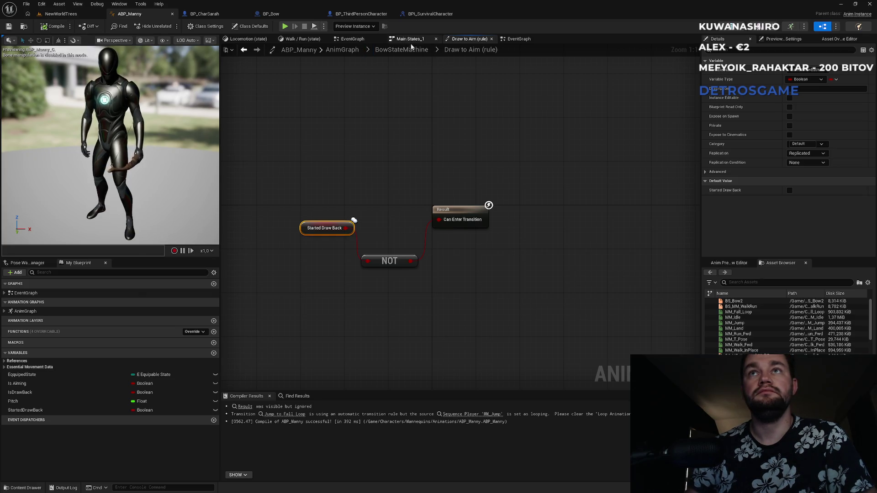
pyautogui.click(471, 41)
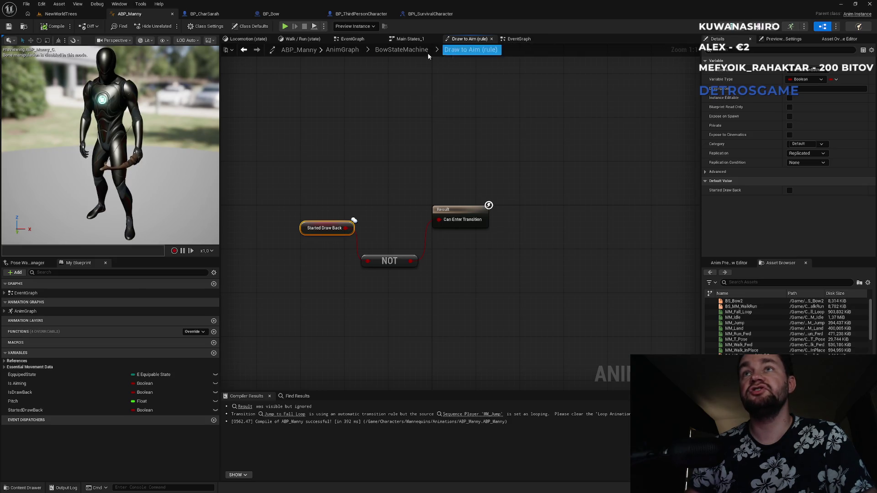
pyautogui.click(411, 50)
# Open the Draw state's graph from BowStateMachine to reach its Output Animation Pose.
pyautogui.doubleClick(495, 192)
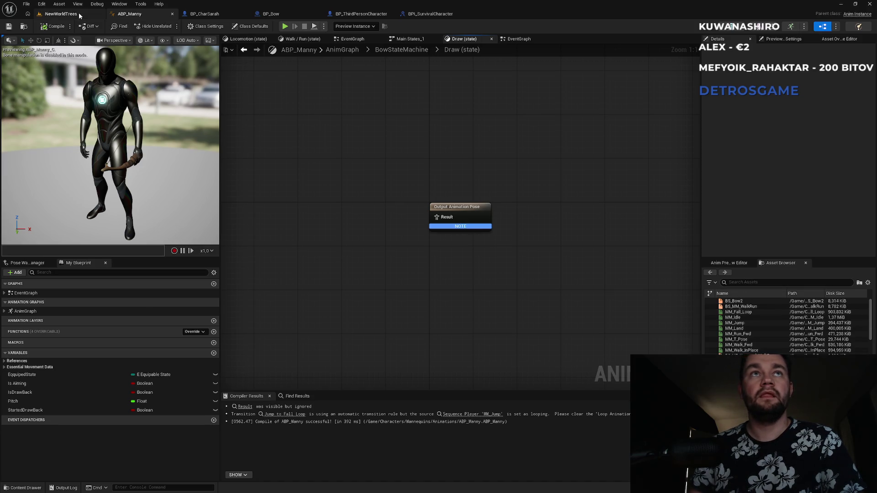
# Search the Asset Browser for 'draw' and preview Standing_Draw_Arrow_Anim and Standing_Aim_Overdraw_Anim.
pyautogui.click(742, 282)
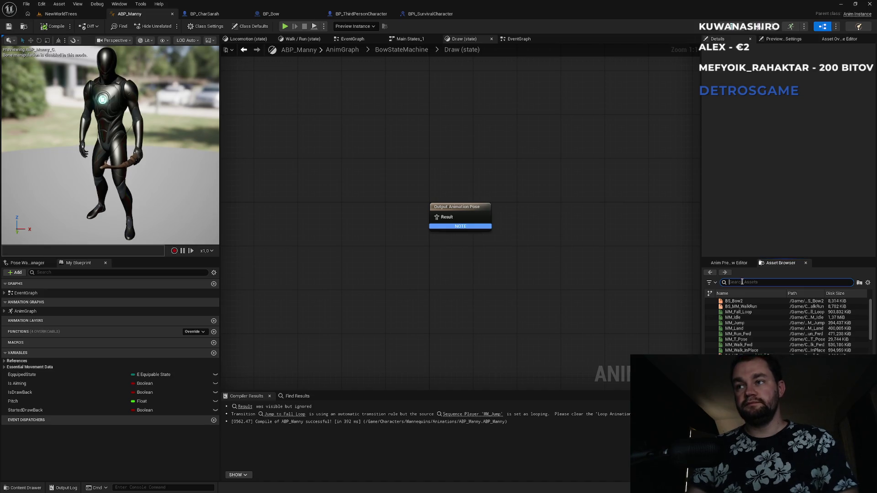
pyautogui.write('dra')
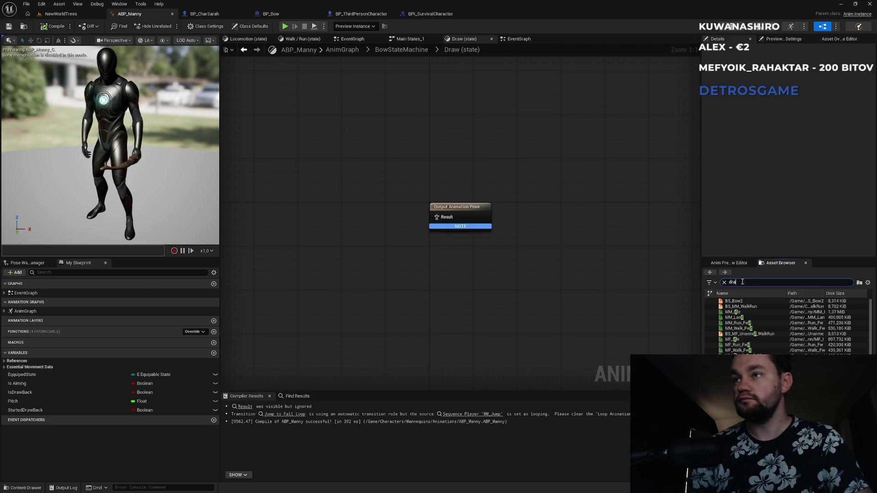
pyautogui.write('w')
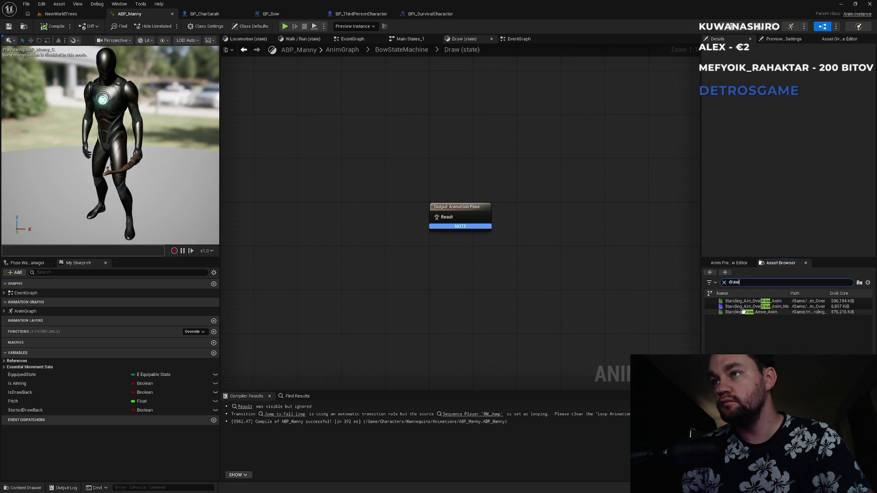
pyautogui.click(743, 311)
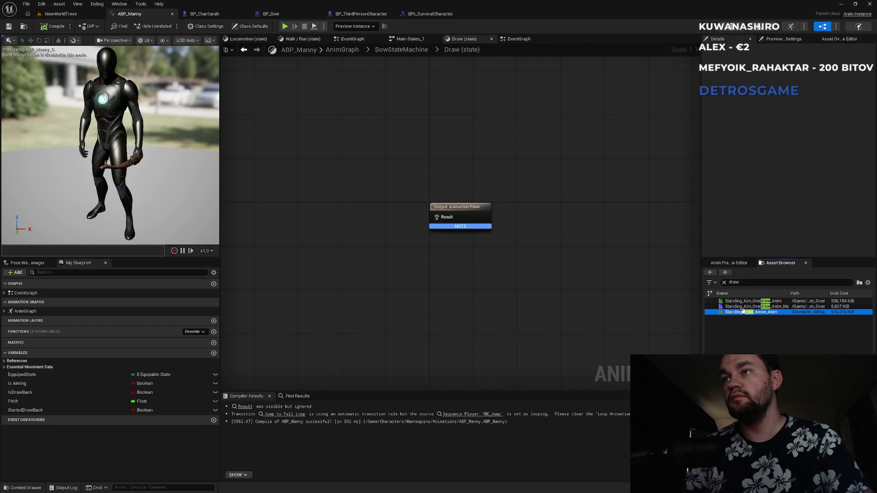
pyautogui.doubleClick(743, 312)
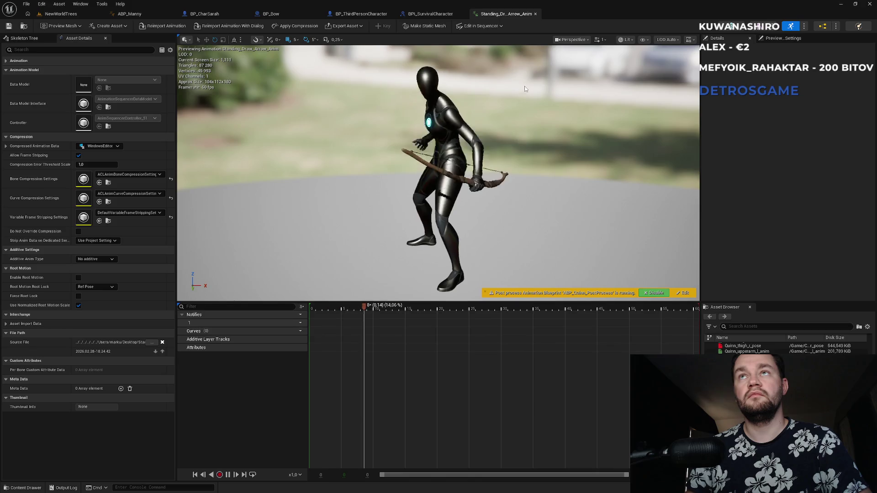
pyautogui.click(535, 14)
pyautogui.click(167, 15)
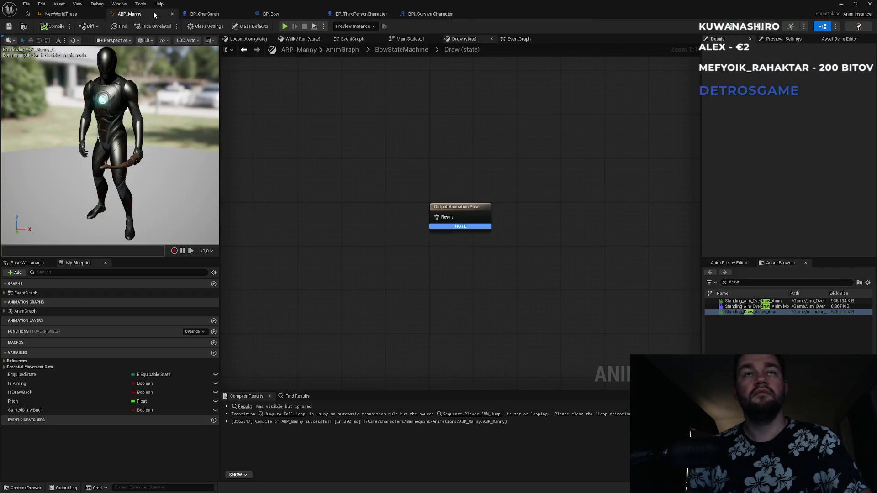
pyautogui.click(733, 302)
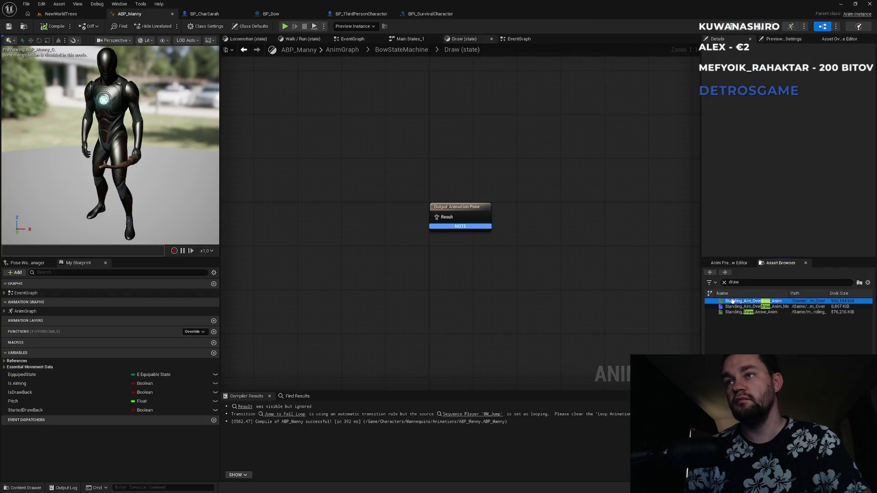
pyautogui.doubleClick(733, 302)
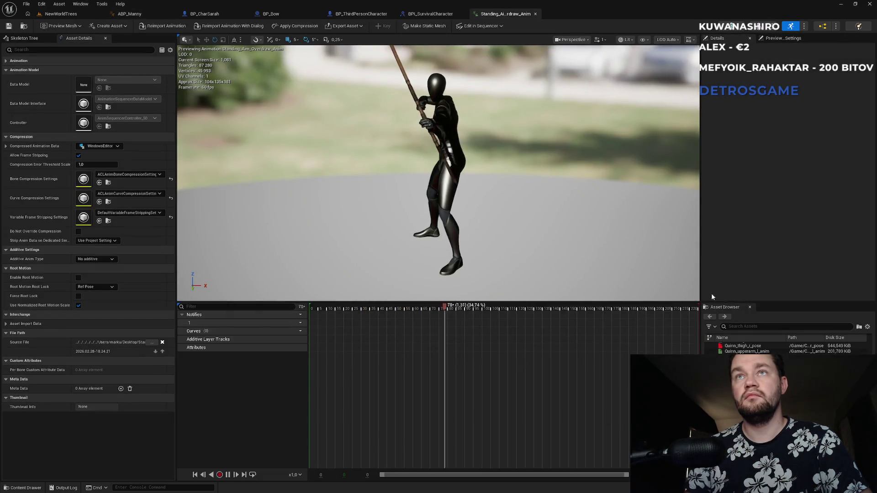
pyautogui.middleClick(486, 16)
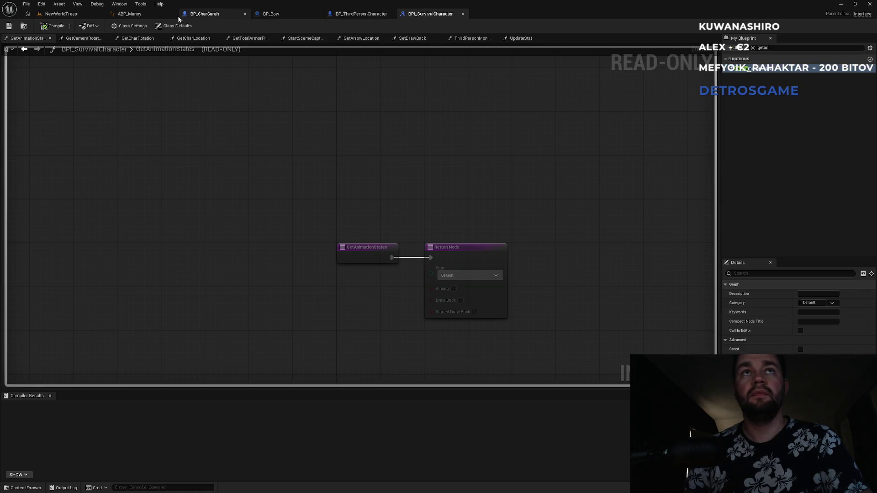
pyautogui.click(129, 13)
# Place Standing_Aim_Overdraw_Anim in the Draw state, compile and save, and return to NewWorldTrees.
pyautogui.moveTo(737, 307); pyautogui.dragTo(614, 311)
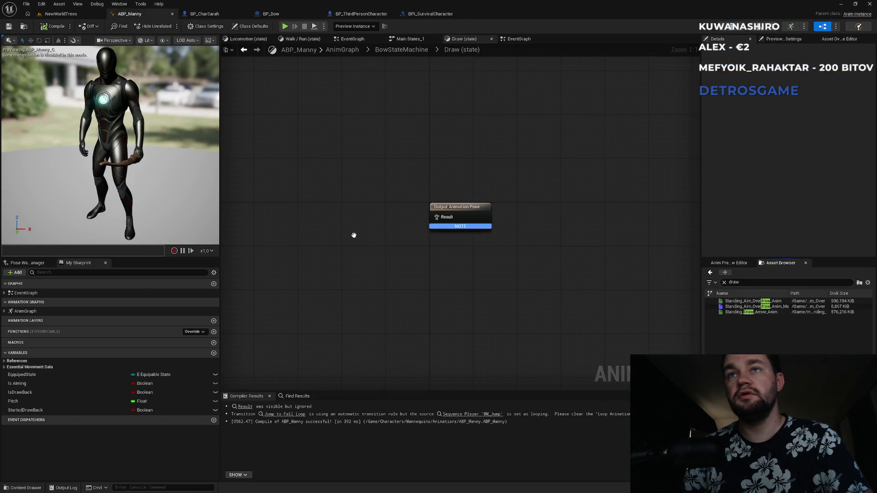
pyautogui.moveTo(741, 300)
pyautogui.mouseDown()
pyautogui.moveTo(410, 261)
pyautogui.moveTo(342, 241)
pyautogui.moveTo(436, 217)
pyautogui.mouseUp()
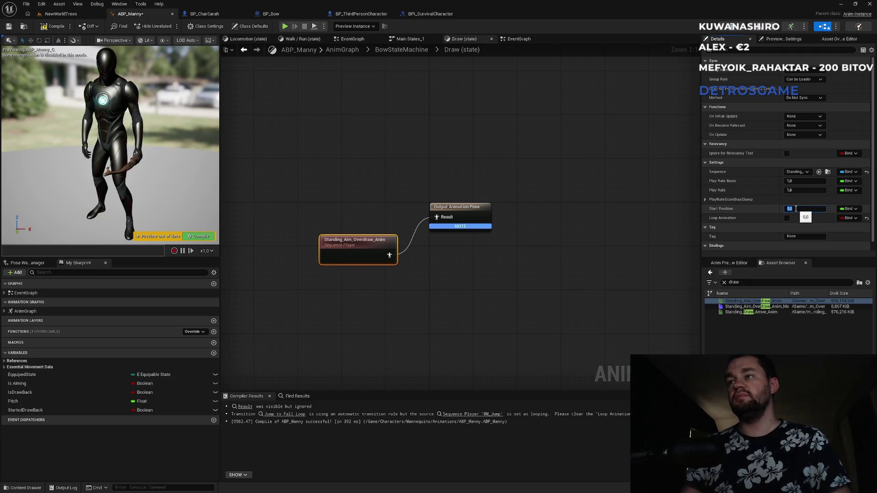
pyautogui.click(50, 27)
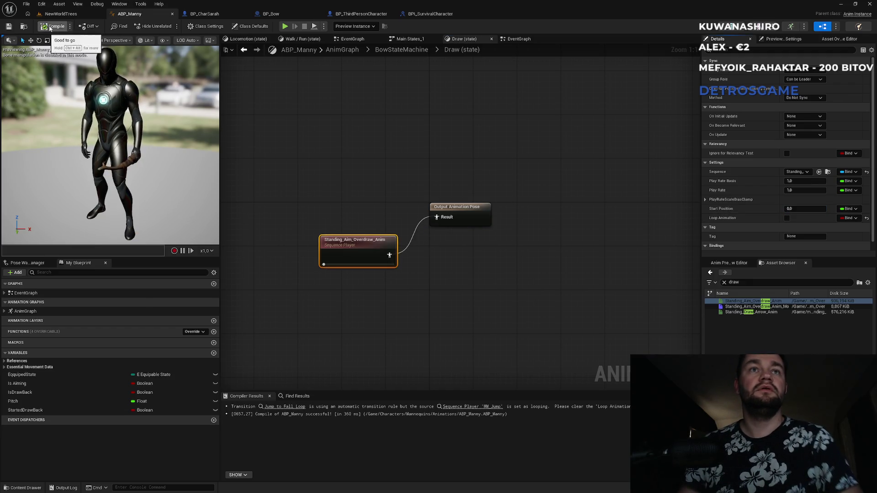
pyautogui.click(64, 14)
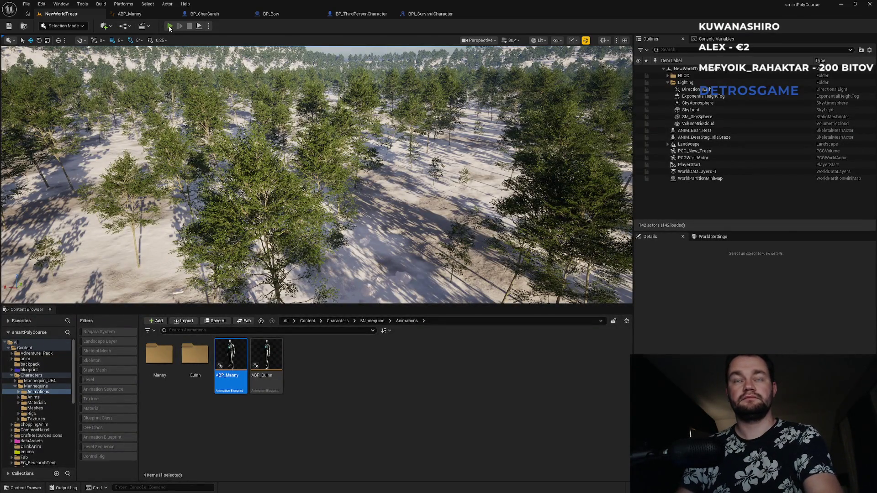
pyautogui.click(169, 27)
pyautogui.press('super')
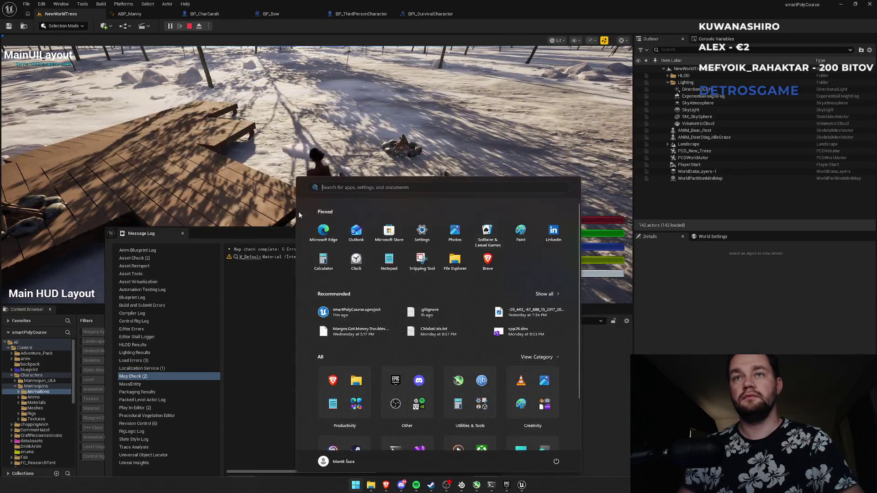
pyautogui.click(262, 232)
pyautogui.click(506, 231)
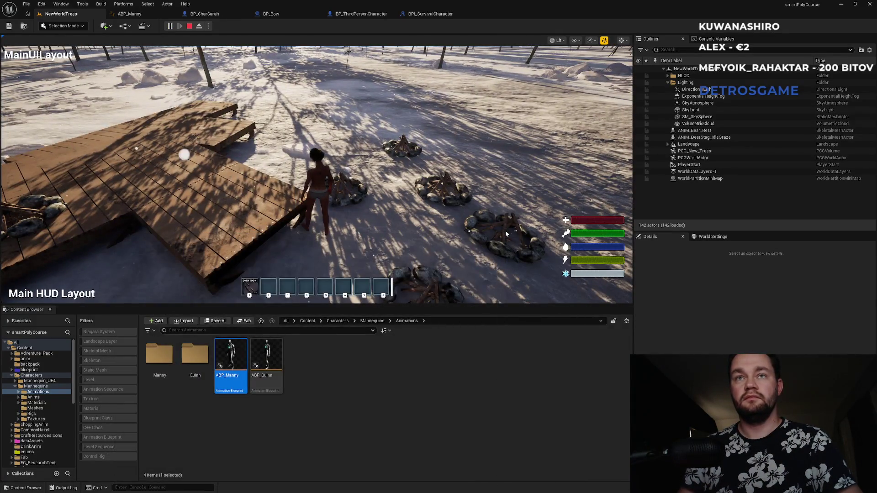
pyautogui.press('Escape')
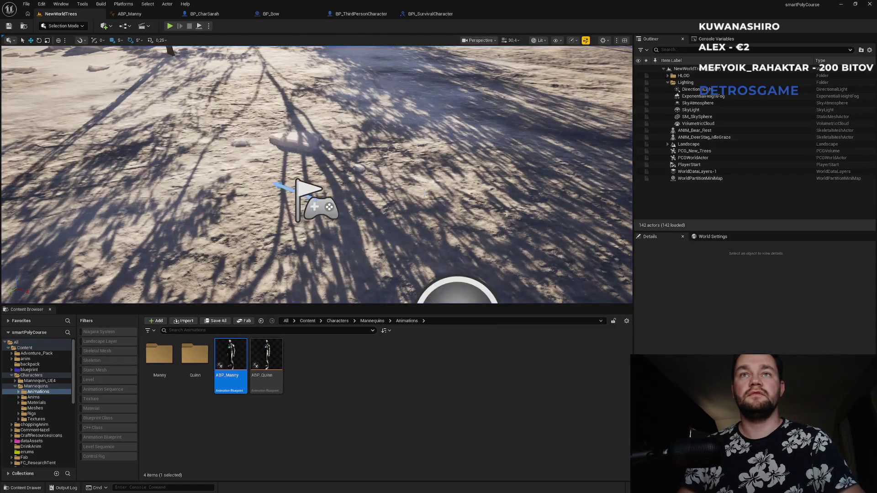
pyautogui.click(206, 14)
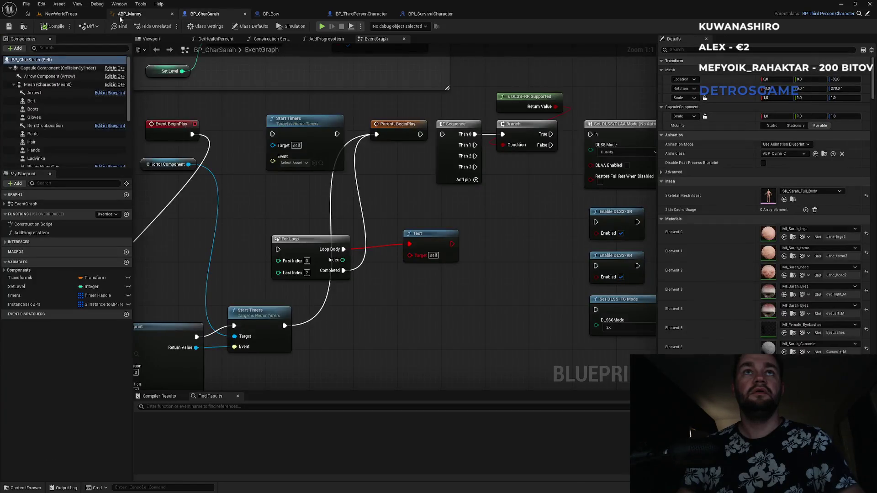
pyautogui.click(74, 16)
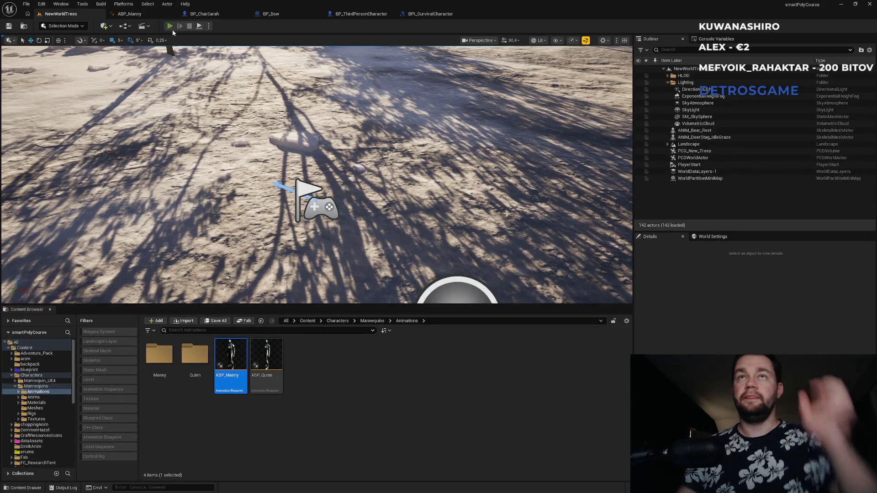
pyautogui.click(171, 27)
pyautogui.press('w')
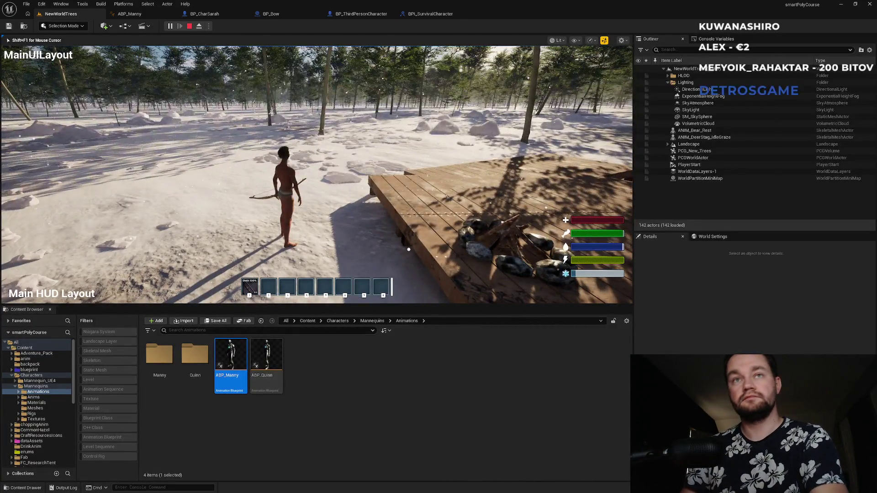
pyautogui.press('F11')
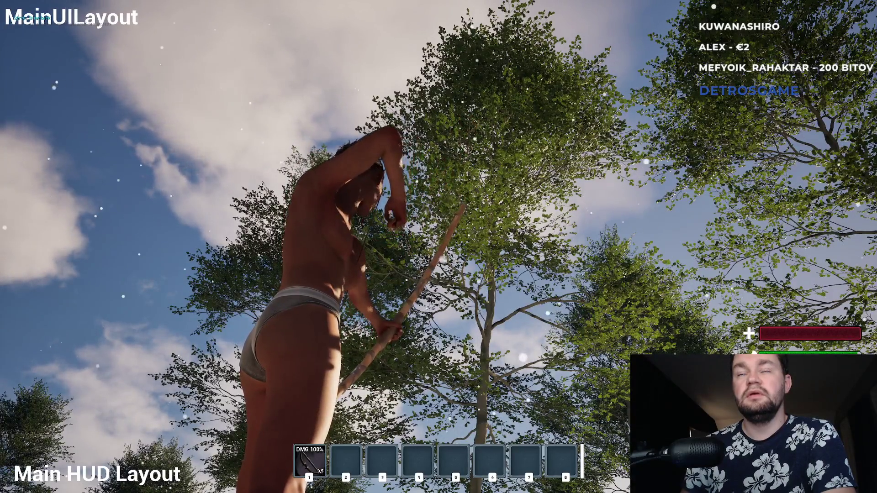
pyautogui.press('F11')
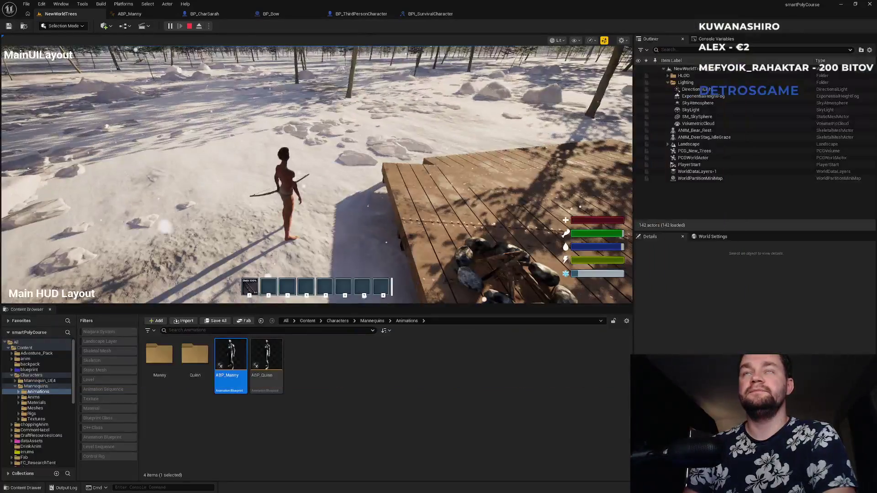
pyautogui.press('Escape')
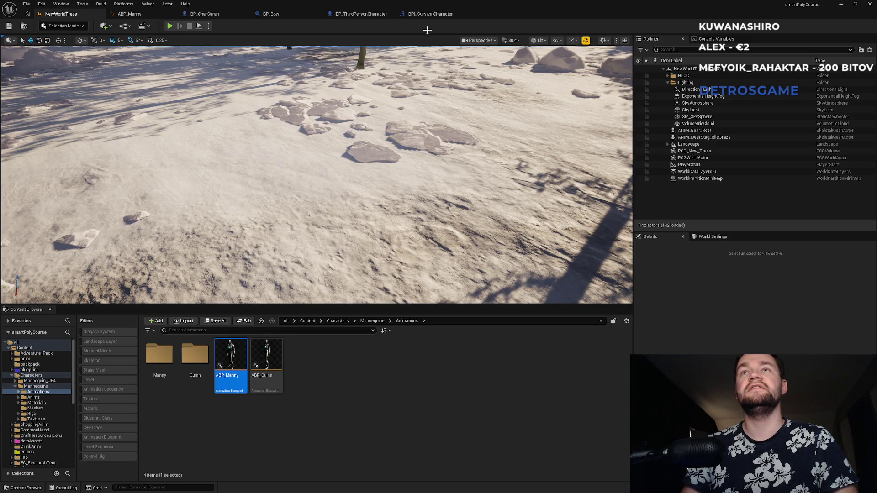
pyautogui.click(434, 13)
# Open ABP_Manny's Draw state and inspect the Standing_Aim_Overdraw_Anim node's Details, searching 'fun'.
pyautogui.click(165, 15)
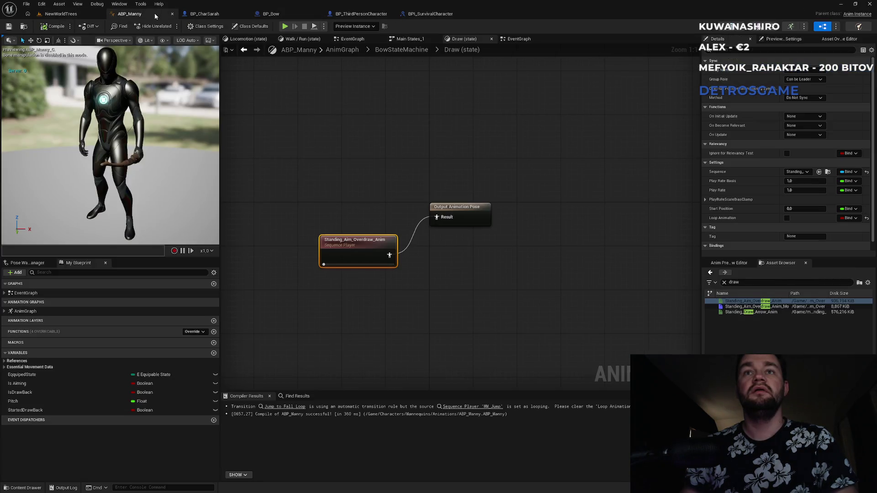
pyautogui.rightClick(363, 248)
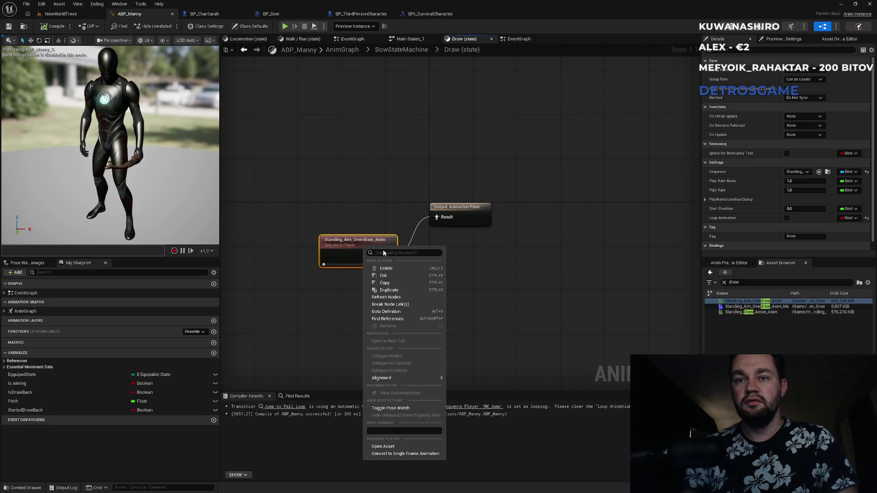
pyautogui.click(498, 271)
pyautogui.click(361, 245)
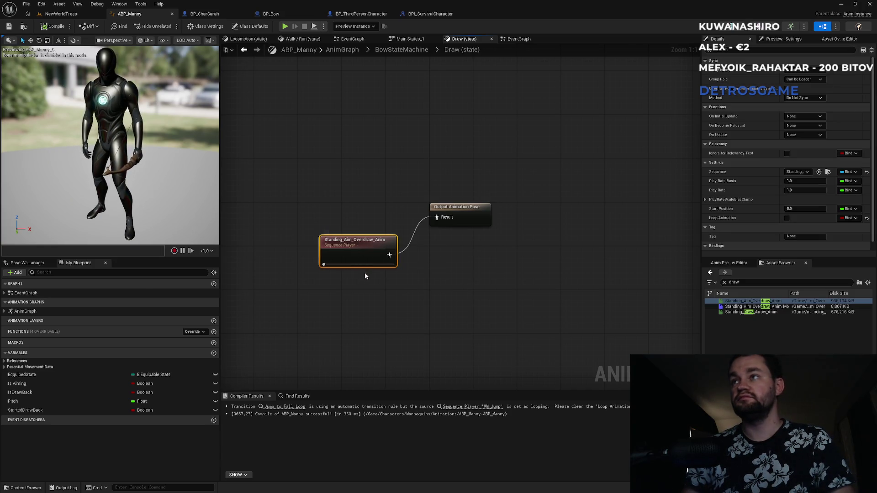
pyautogui.click(727, 50)
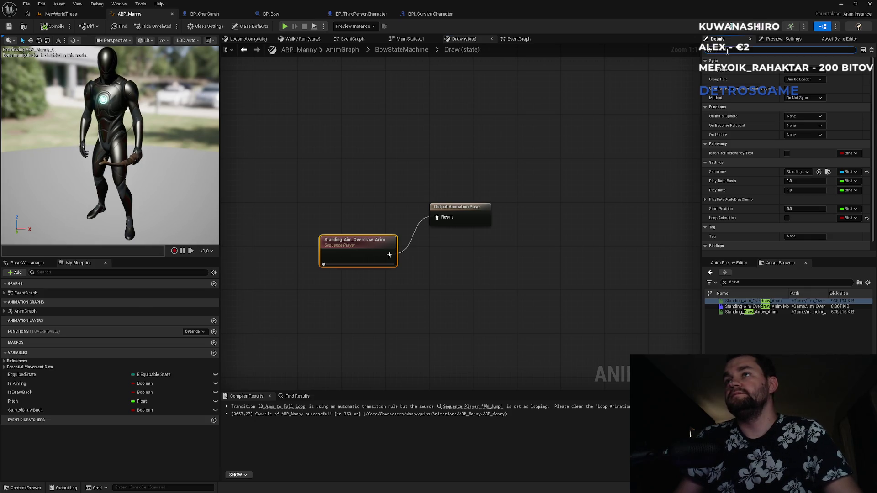
pyautogui.write('fun')
pyautogui.press('BackSpace')
pyautogui.press('BackSpace')
pyautogui.press('BackSpace')
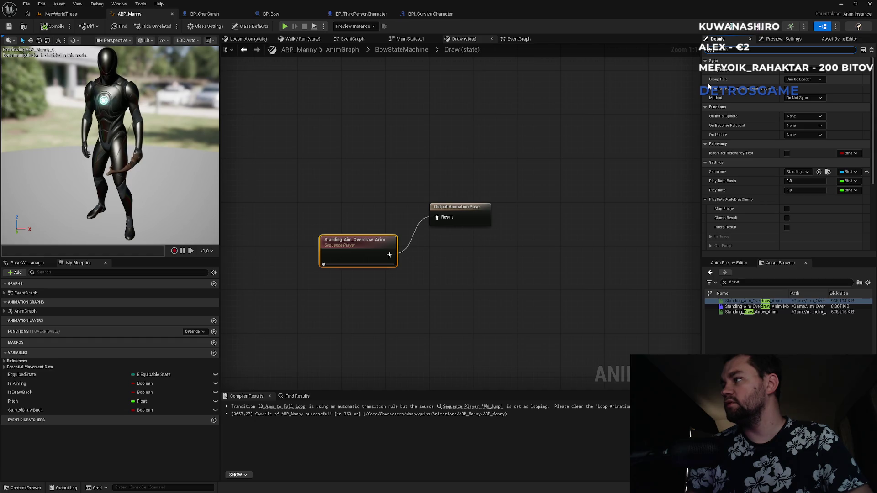
# Search the graph's addable actions for 'expli', then cancel without adding anything.
pyautogui.rightClick(364, 325)
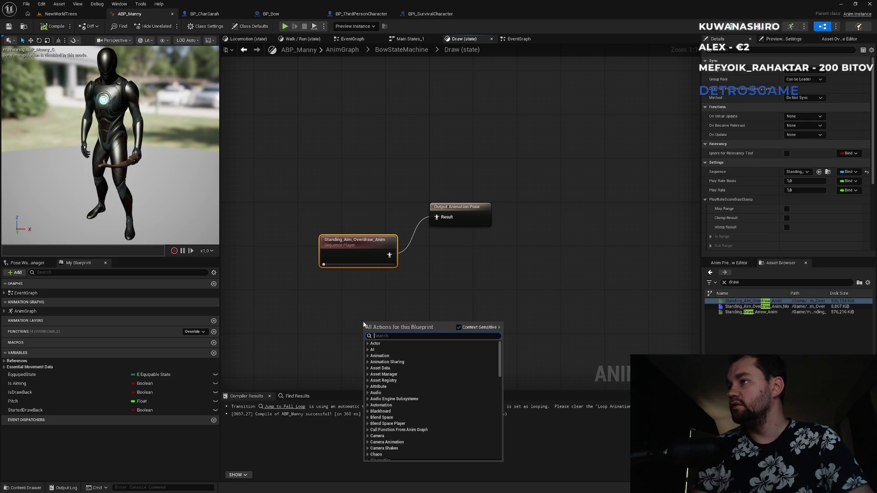
pyautogui.write('expli')
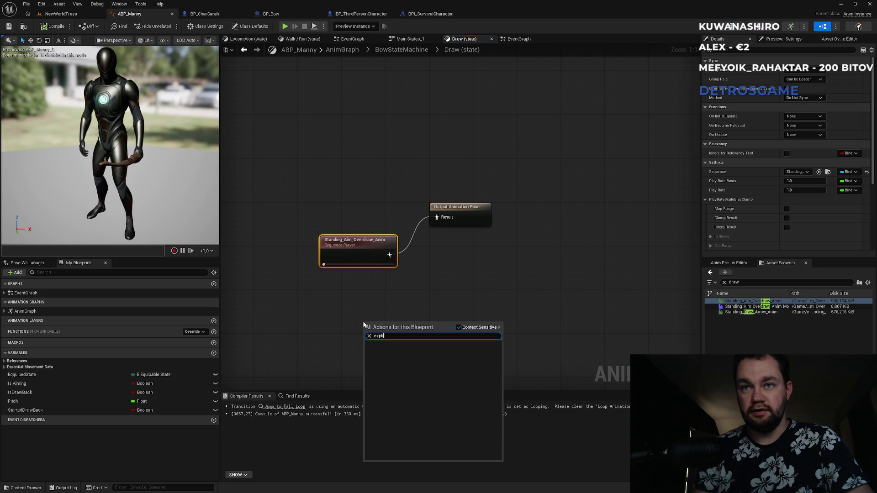
pyautogui.press('Escape')
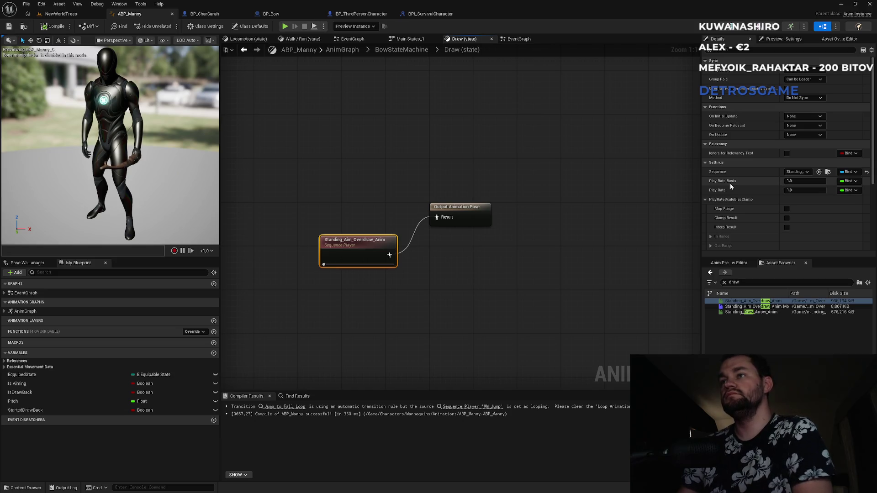
pyautogui.scroll(-2, 746, 115)
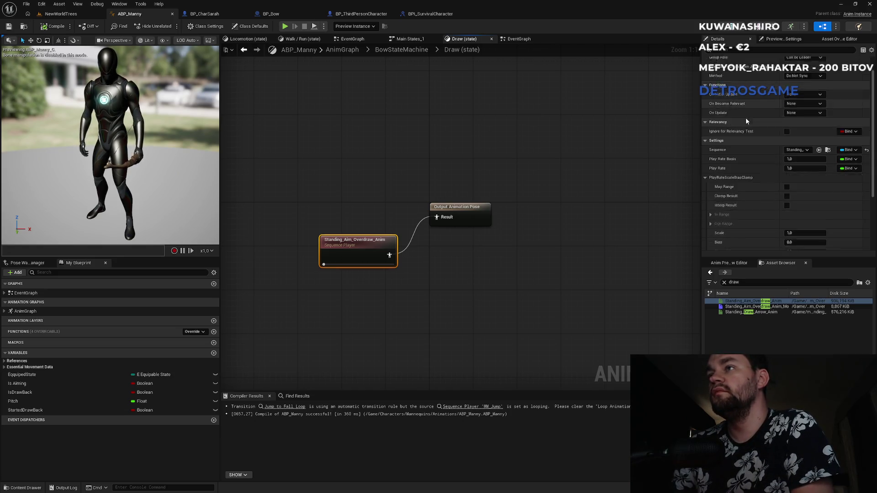
pyautogui.scroll(-3, 747, 174)
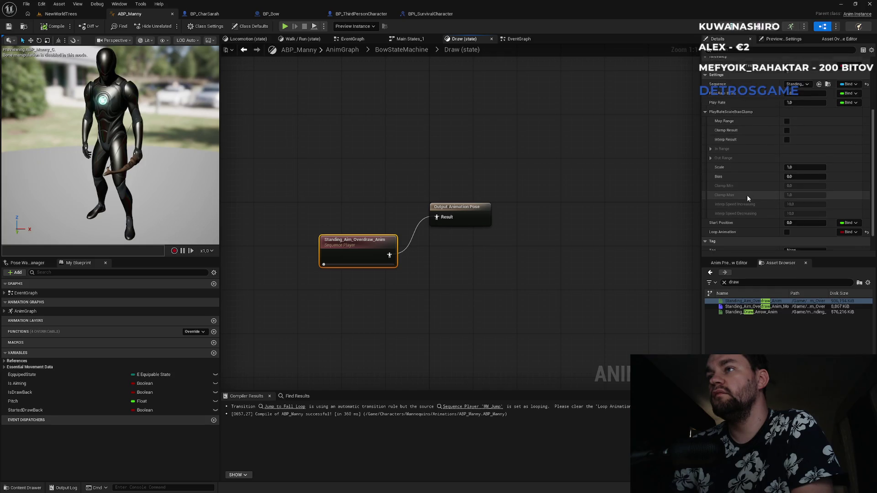
pyautogui.moveTo(718, 202)
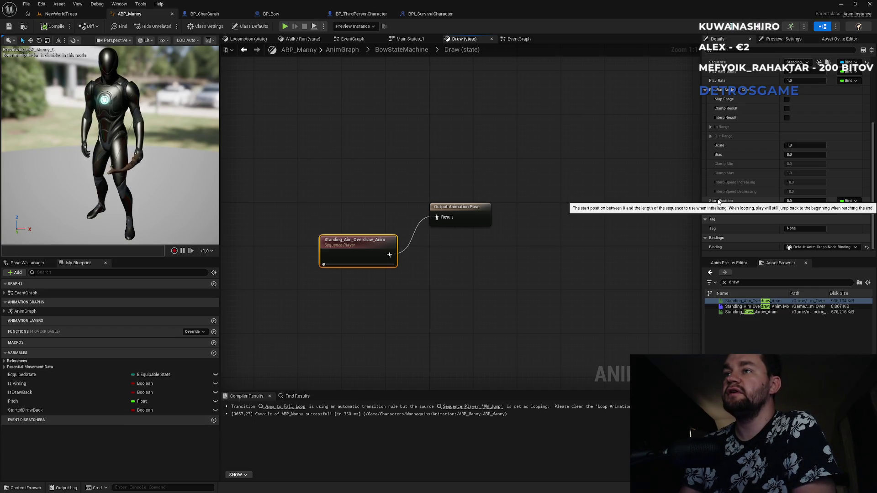
pyautogui.click(849, 202)
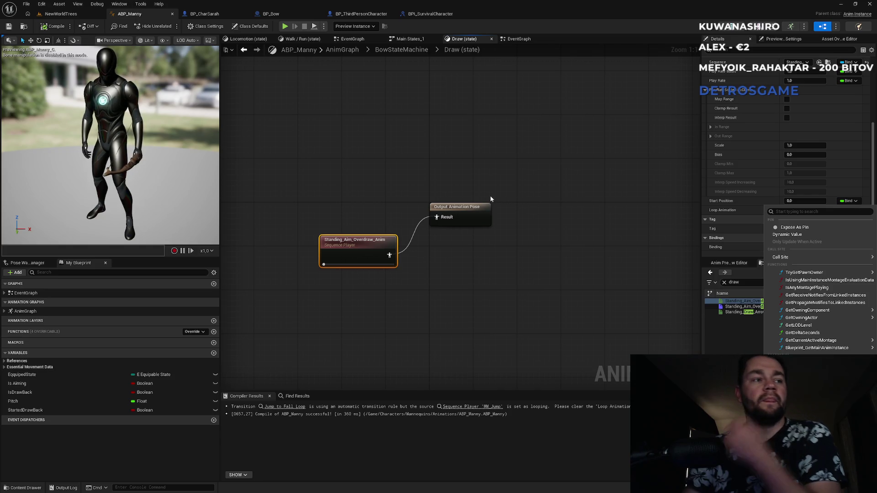
pyautogui.click(731, 26)
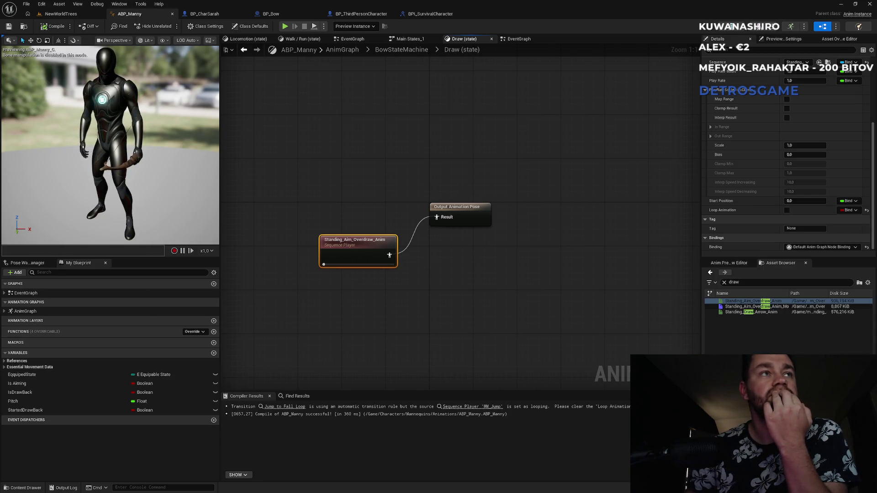
pyautogui.click(338, 185)
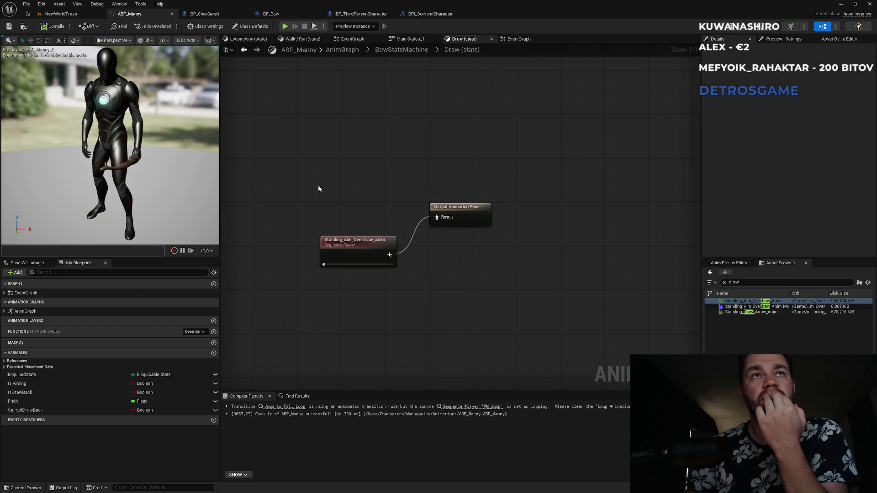
pyautogui.moveTo(106, 142)
pyautogui.mouseDown()
pyautogui.moveTo(119, 142)
pyautogui.moveTo(106, 142)
pyautogui.mouseUp()
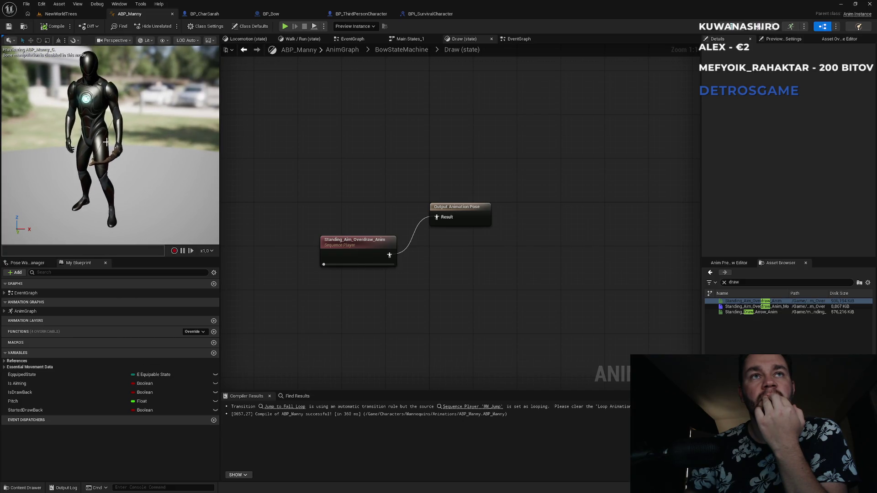
pyautogui.click(377, 249)
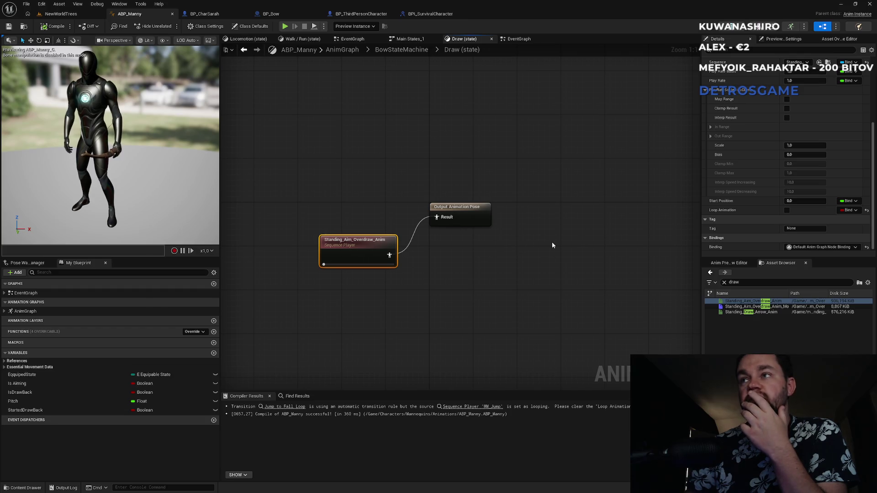